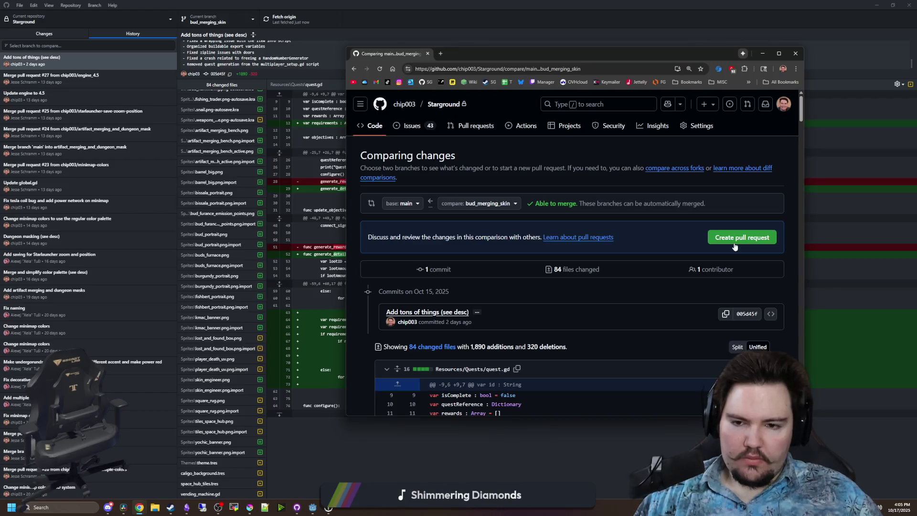
# Open the bud_merging_skin → main pull request form, review its description, and select the old title.
pyautogui.click(735, 239)
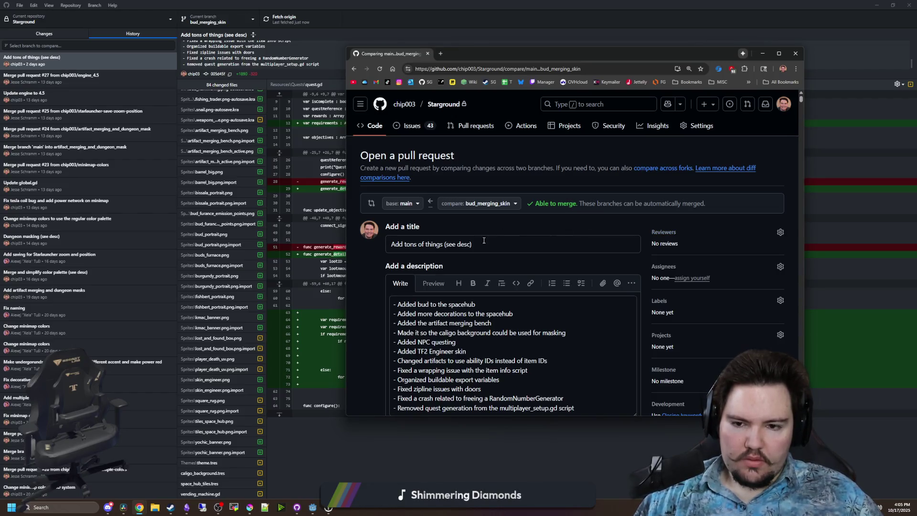
pyautogui.tripleClick(459, 244)
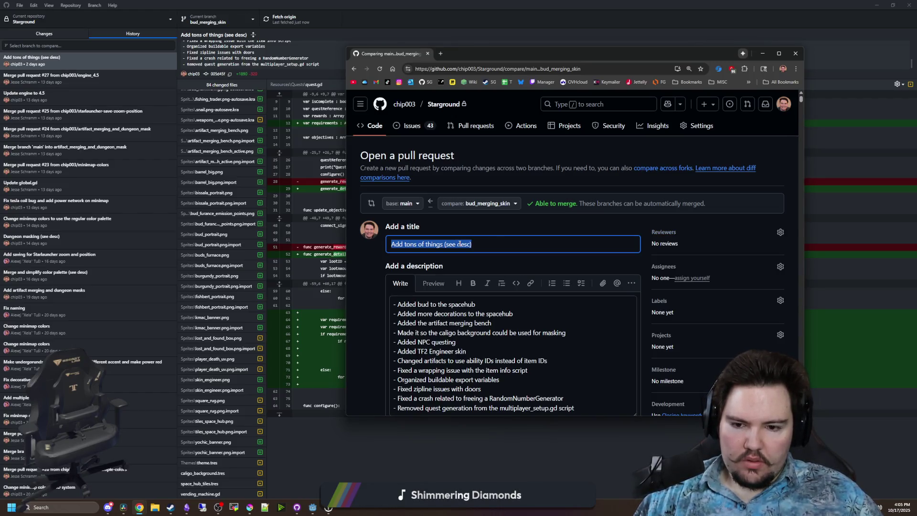
pyautogui.click(495, 238)
pyautogui.scroll(-1, 462, 292)
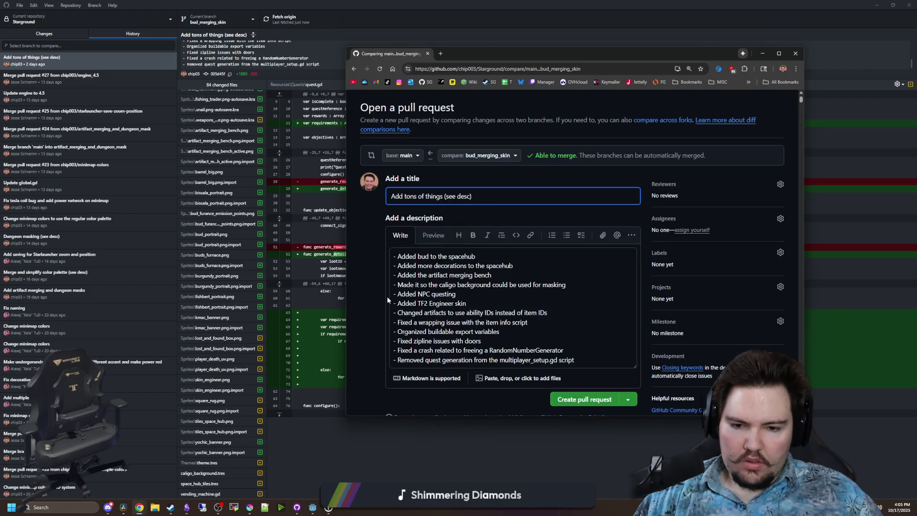
pyautogui.scroll(1, 388, 296)
pyautogui.scroll(-7, 387, 296)
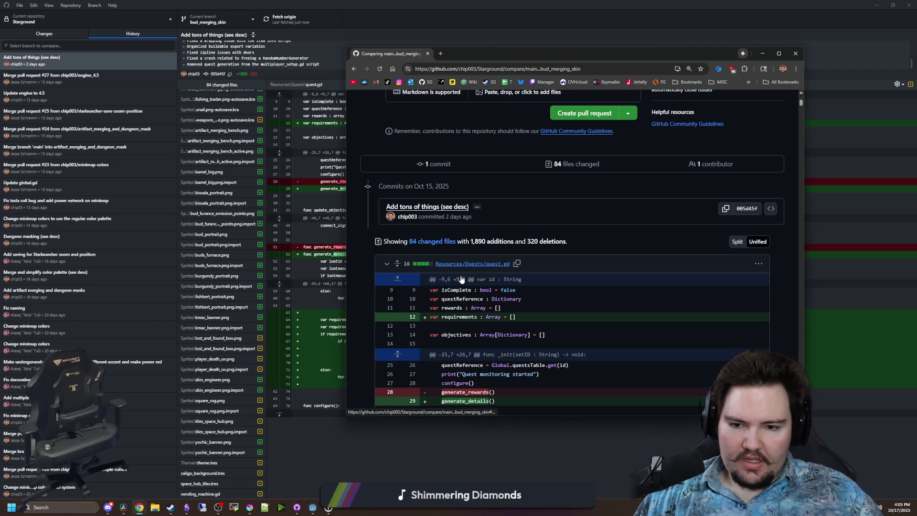
pyautogui.scroll(-1, 481, 295)
pyautogui.scroll(-2, 481, 296)
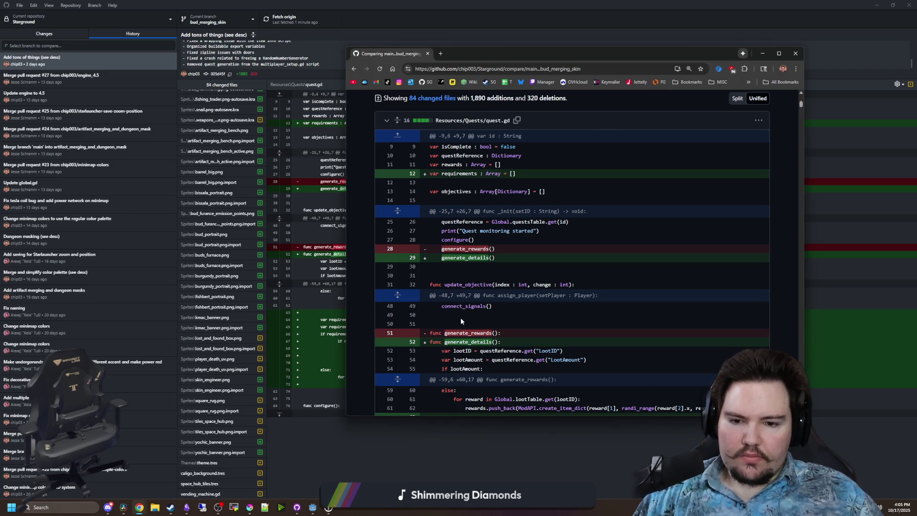
pyautogui.press('Home')
pyautogui.moveTo(472, 244); pyautogui.dragTo(377, 248)
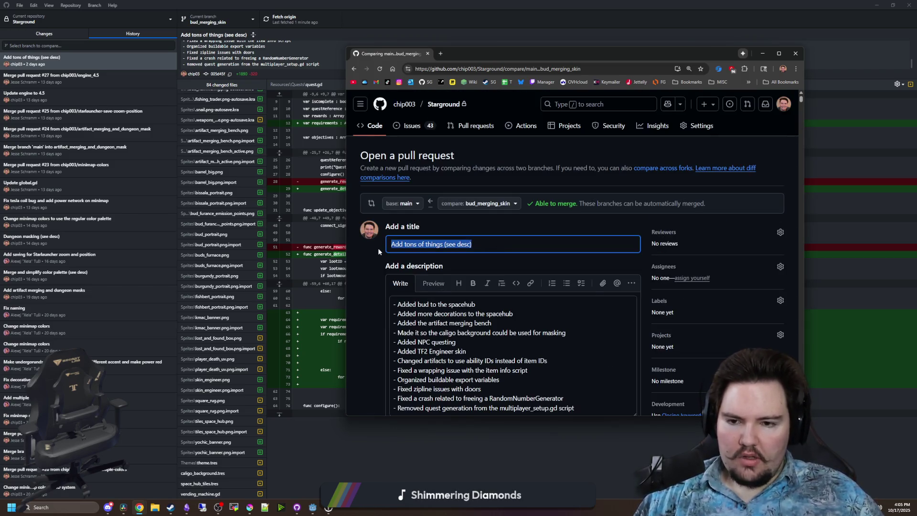
# Title it 'Add bud & inventory upgrades, artifact merging, NPC questing, TF2 skin, artifact abilities, and bugfixes'.
pyautogui.write('Add bud & invento')
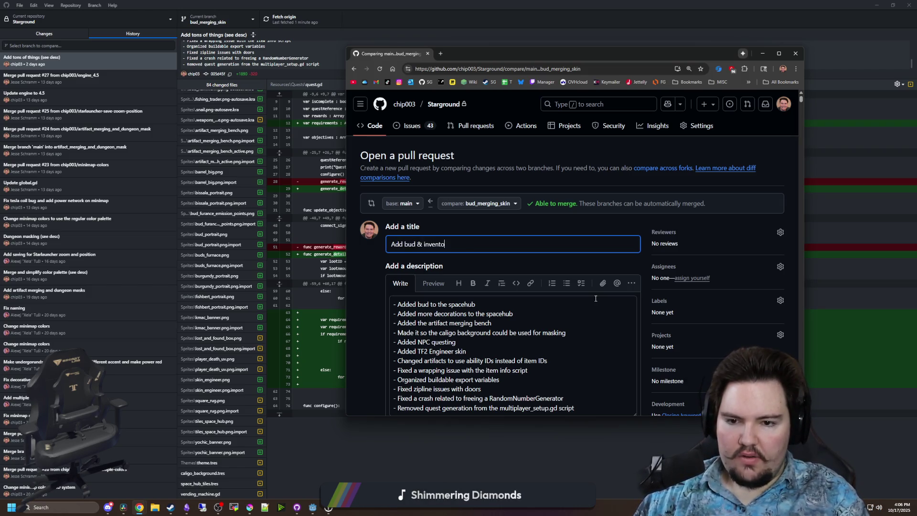
pyautogui.press('BackSpace')
pyautogui.press('BackSpace')
pyautogui.press('BackSpace')
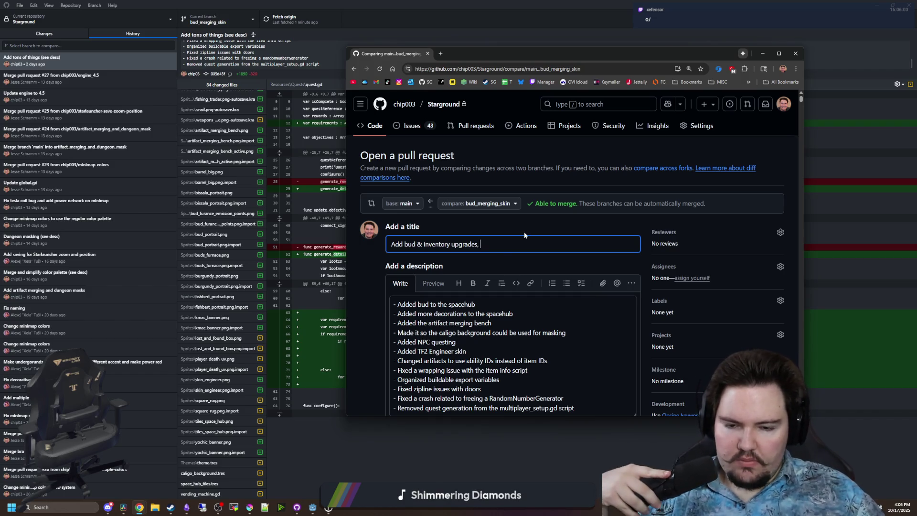
pyautogui.write('artifact merging, NPC questing,')
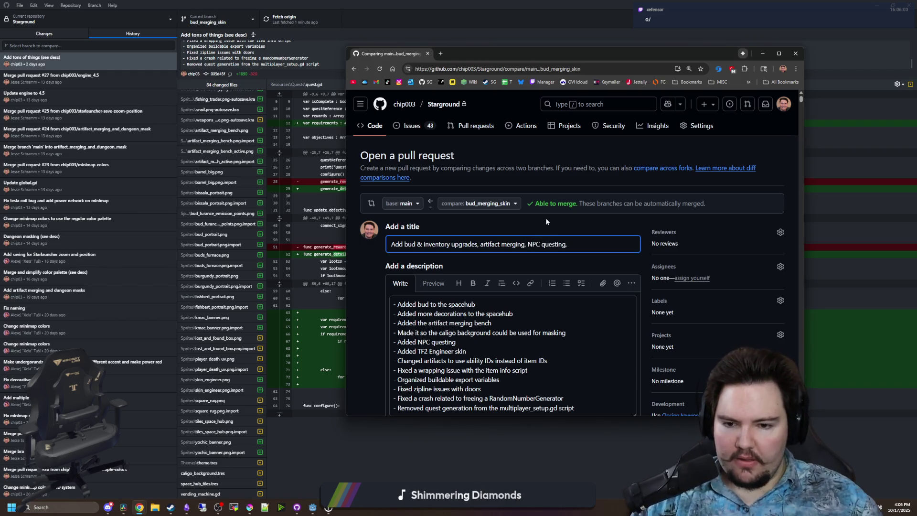
pyautogui.scroll(-1, 546, 218)
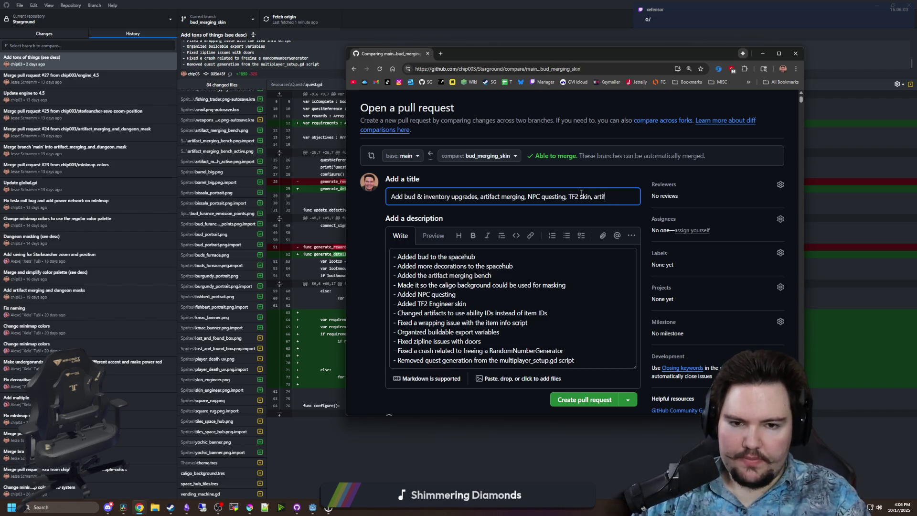
pyautogui.write('ies, ')
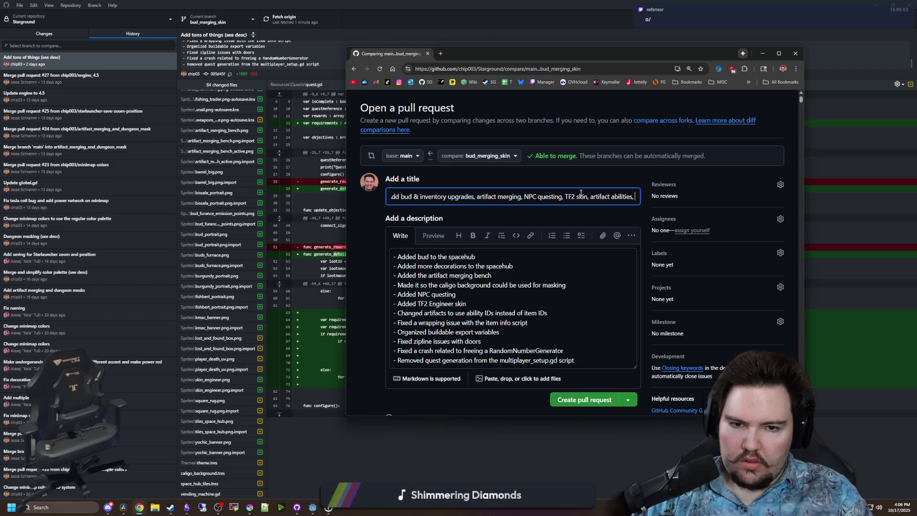
pyautogui.write('and bi')
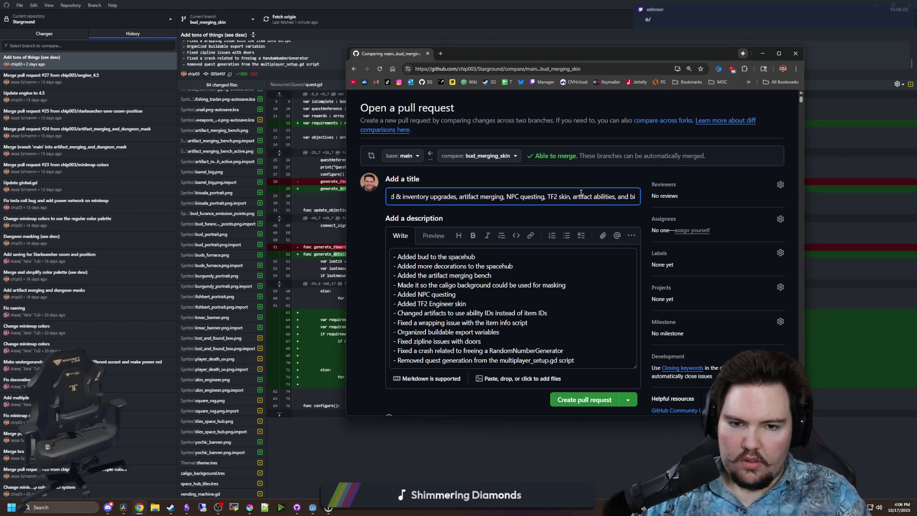
pyautogui.press('BackSpace')
pyautogui.write('ugfixes')
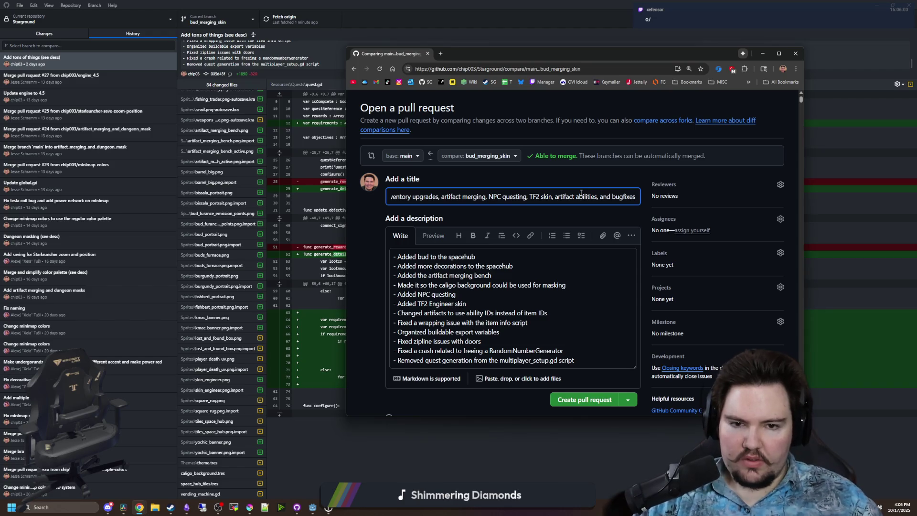
pyautogui.click(507, 214)
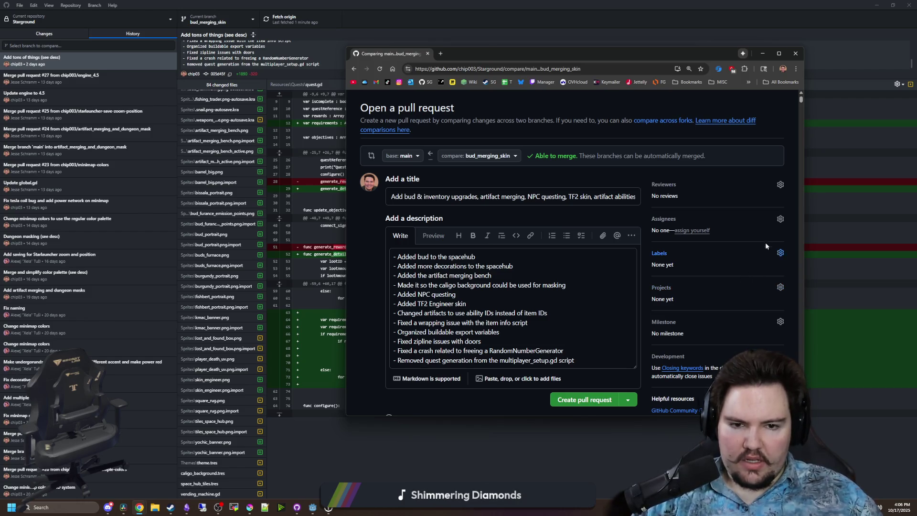
pyautogui.scroll(-1, 769, 209)
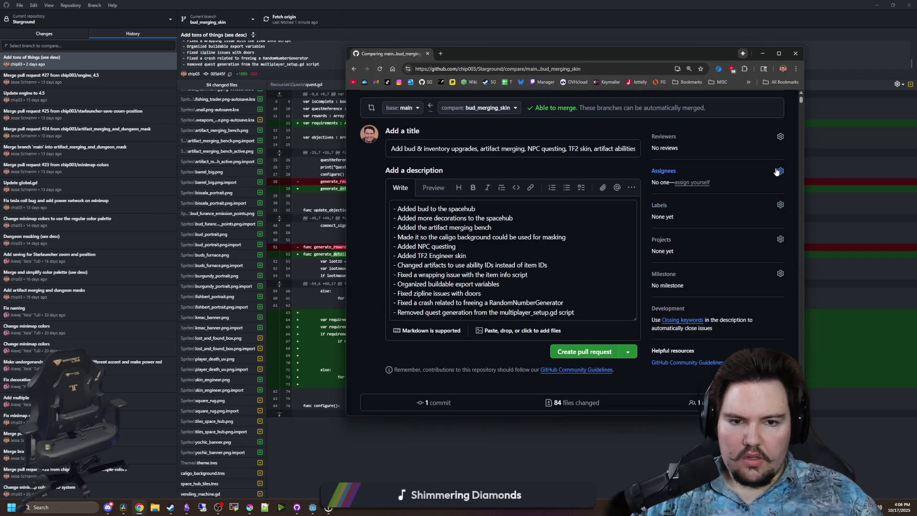
pyautogui.scroll(-3, 698, 309)
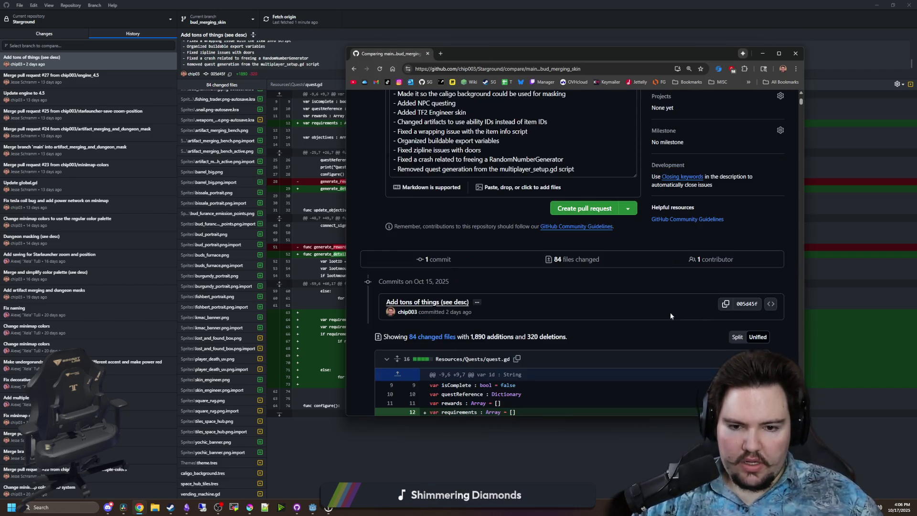
pyautogui.scroll(-6, 559, 236)
pyautogui.scroll(6, 566, 247)
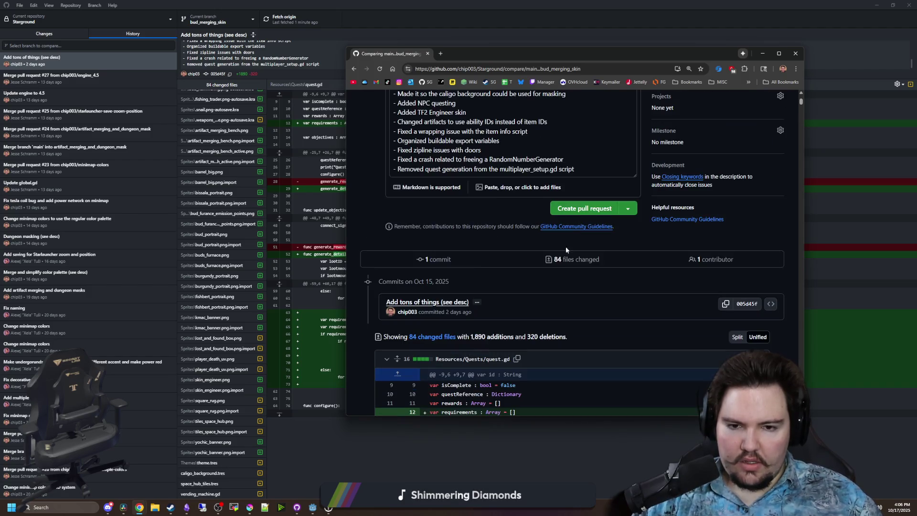
# Create pull request #69 and check its merge box and merge-method options for conflicts.
pyautogui.click(584, 208)
pyautogui.scroll(7, 522, 295)
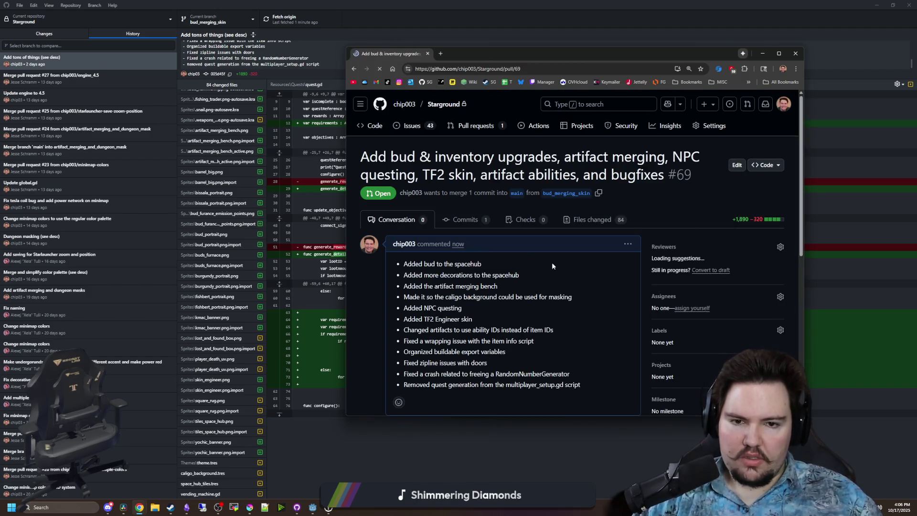
pyautogui.scroll(-2, 705, 335)
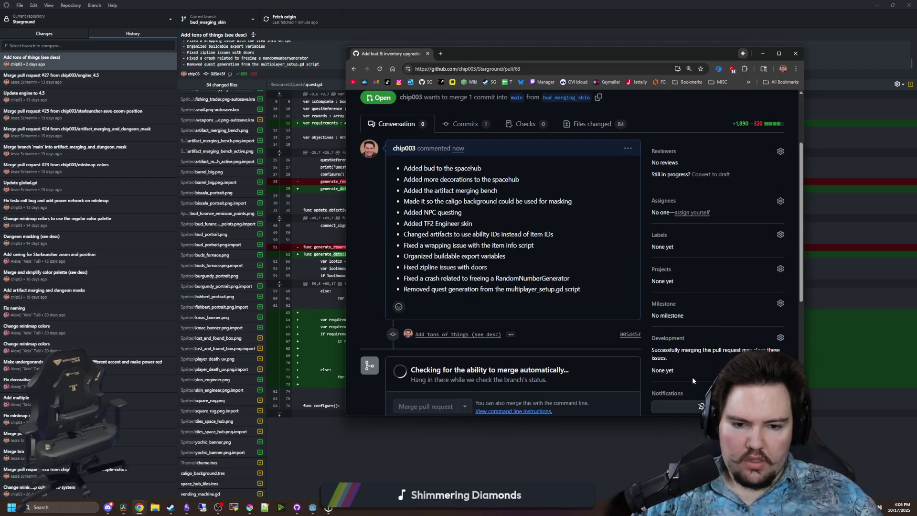
pyautogui.scroll(-5, 607, 274)
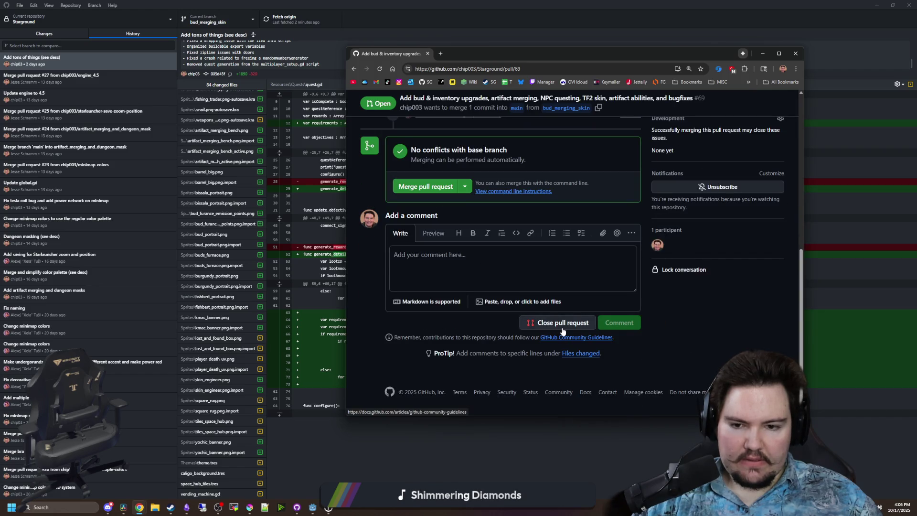
pyautogui.click(465, 187)
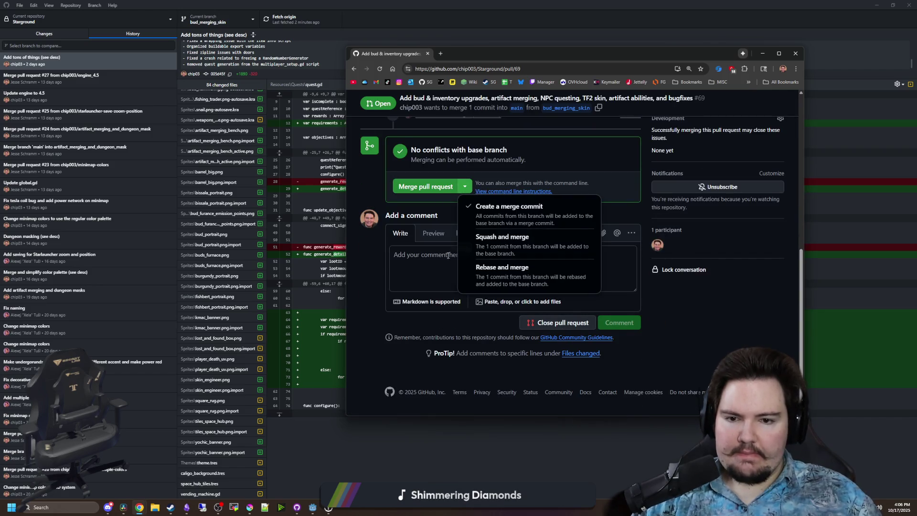
pyautogui.click(379, 271)
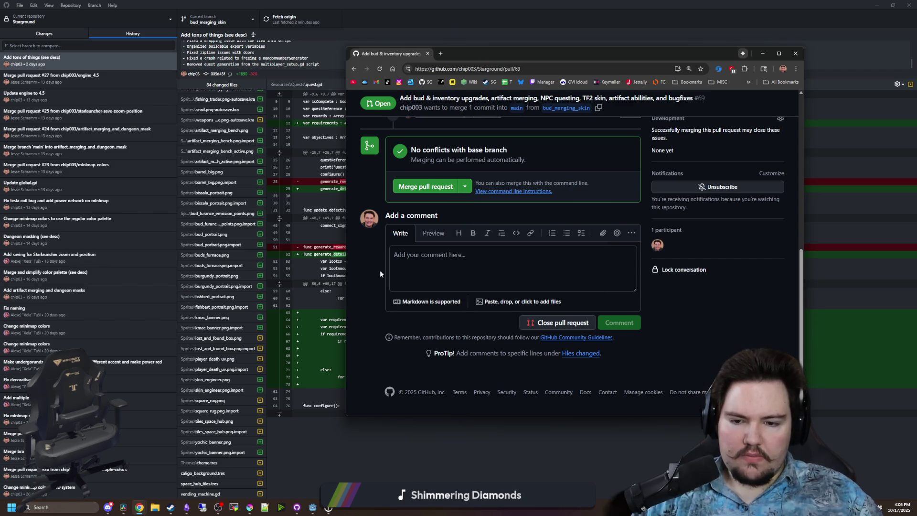
pyautogui.scroll(4, 507, 336)
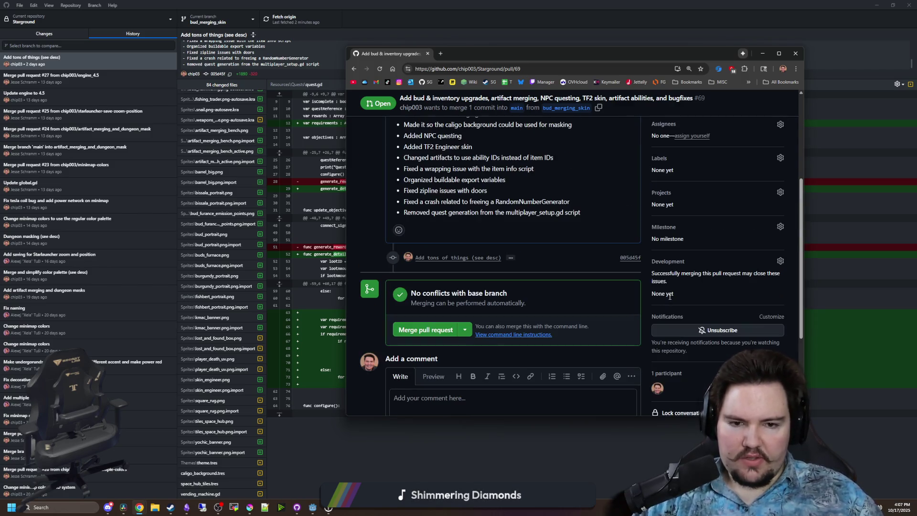
pyautogui.scroll(2, 692, 274)
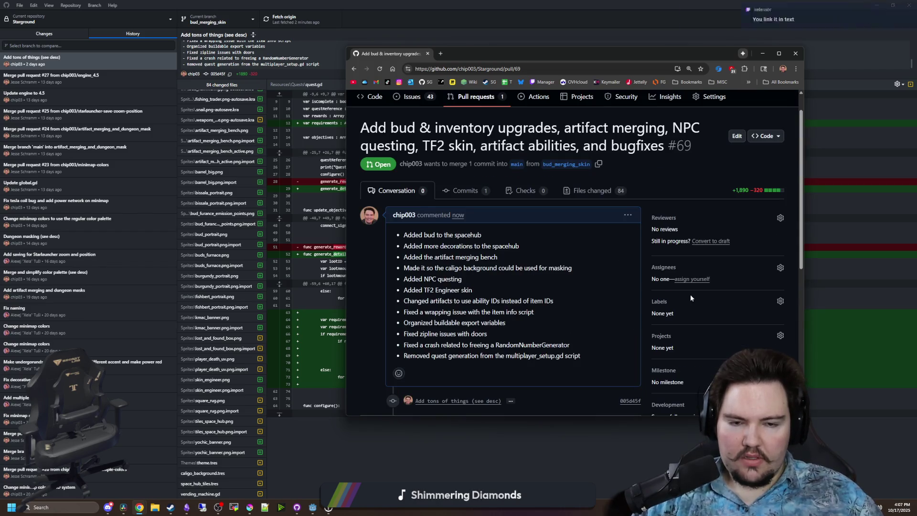
pyautogui.scroll(-6, 478, 274)
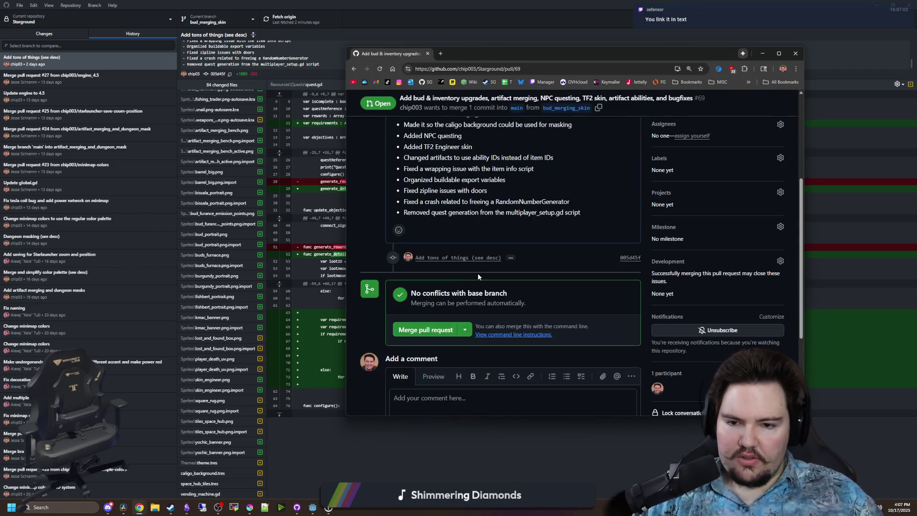
# Start a 'closes @' comment, discard it, and go to the repository's Issues list.
pyautogui.click(459, 266)
pyautogui.write('@c')
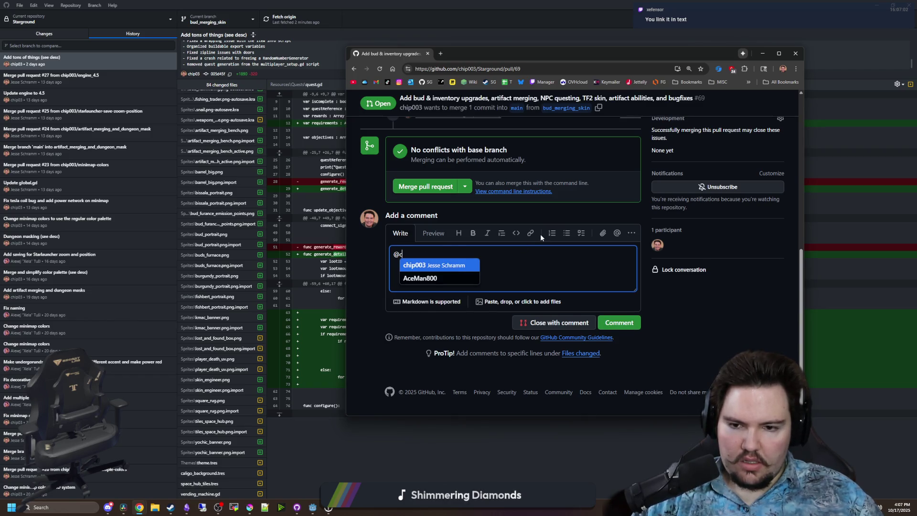
pyautogui.press('BackSpace')
pyautogui.write('closes @')
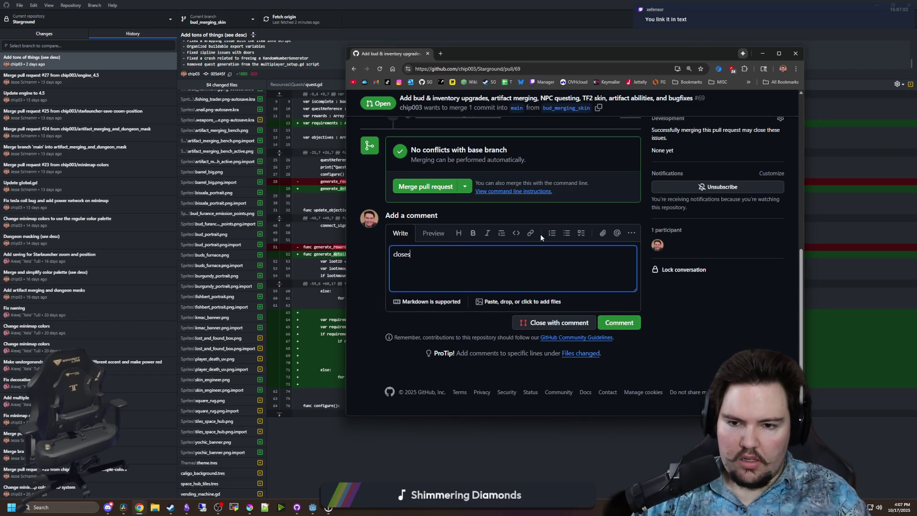
pyautogui.press('BackSpace')
pyautogui.press('BackSpace')
pyautogui.press('BackSpace')
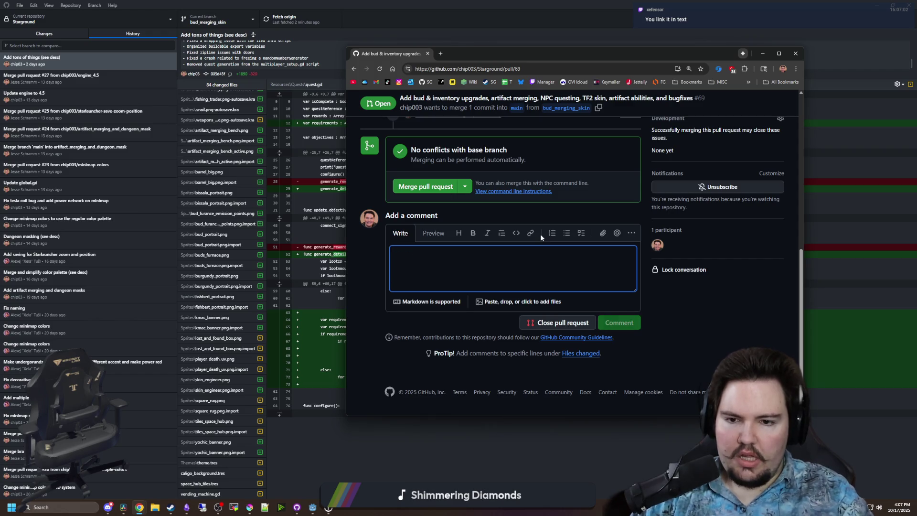
pyautogui.scroll(10, 540, 234)
pyautogui.click(412, 126)
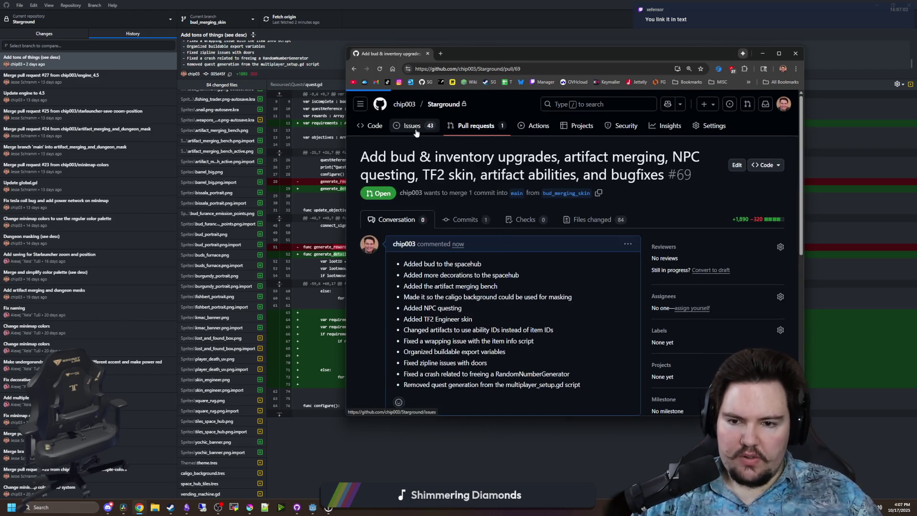
# Close issue #66 'Ziplines not visible on Tephra' as completed.
pyautogui.doubleClick(494, 55)
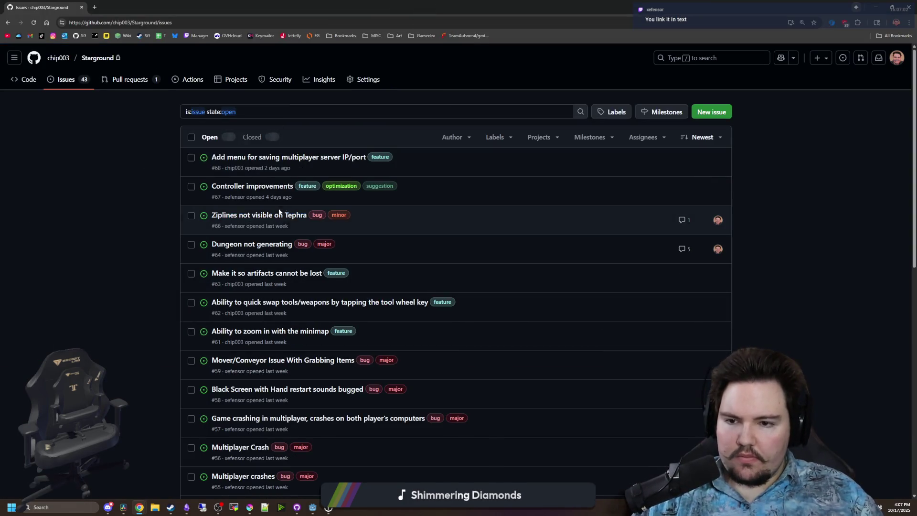
pyautogui.click(275, 215)
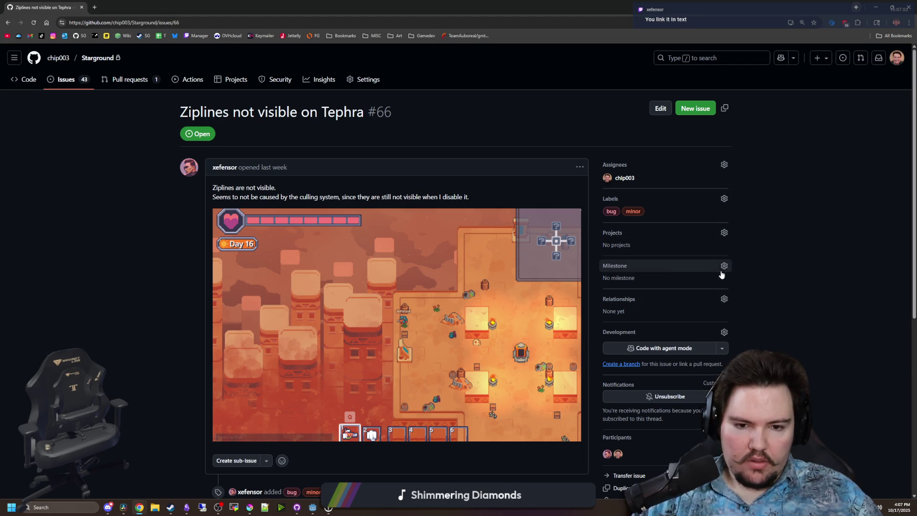
pyautogui.scroll(-3, 458, 268)
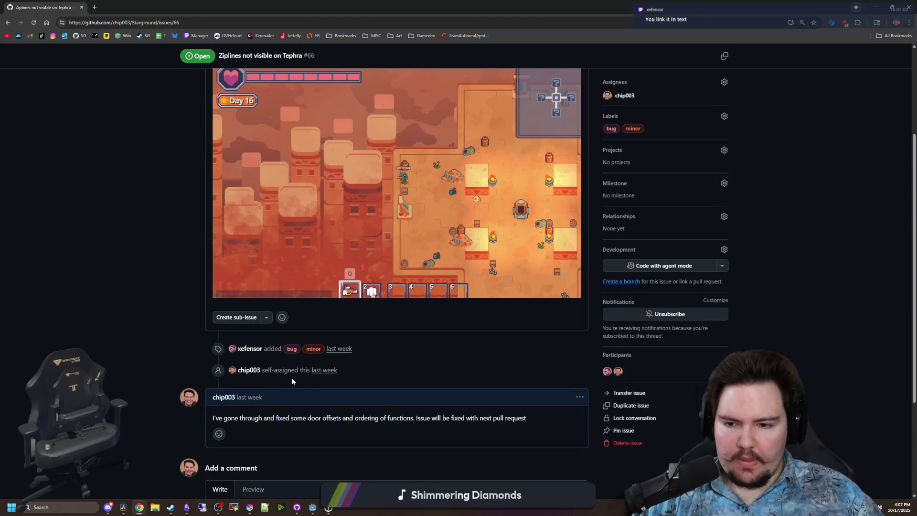
pyautogui.scroll(-3, 289, 377)
pyautogui.click(539, 416)
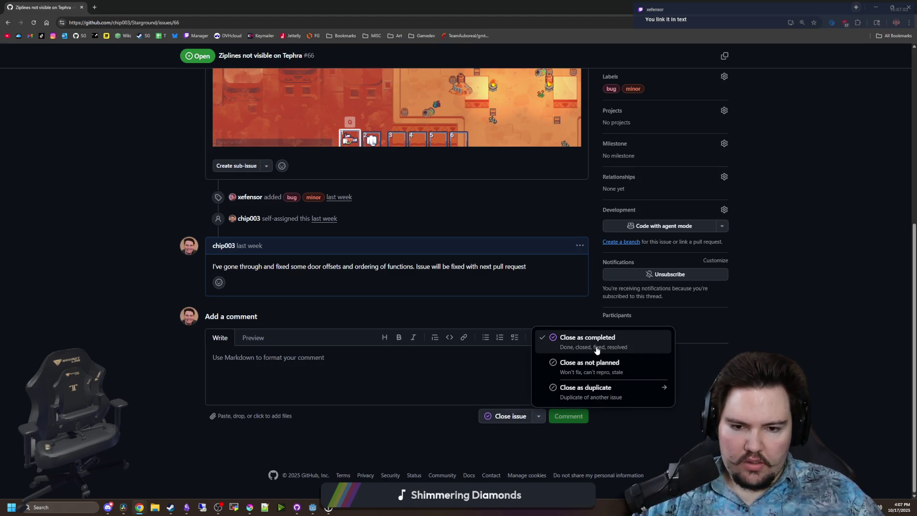
pyautogui.click(438, 400)
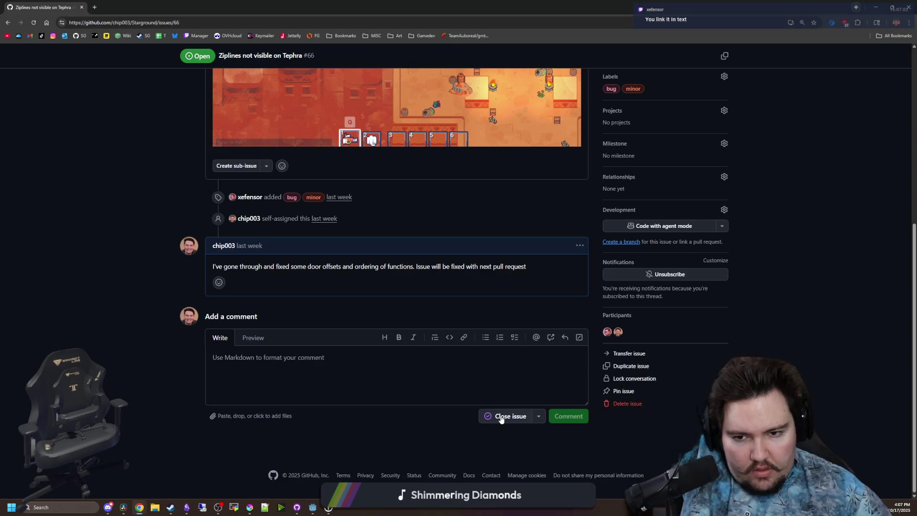
pyautogui.click(501, 420)
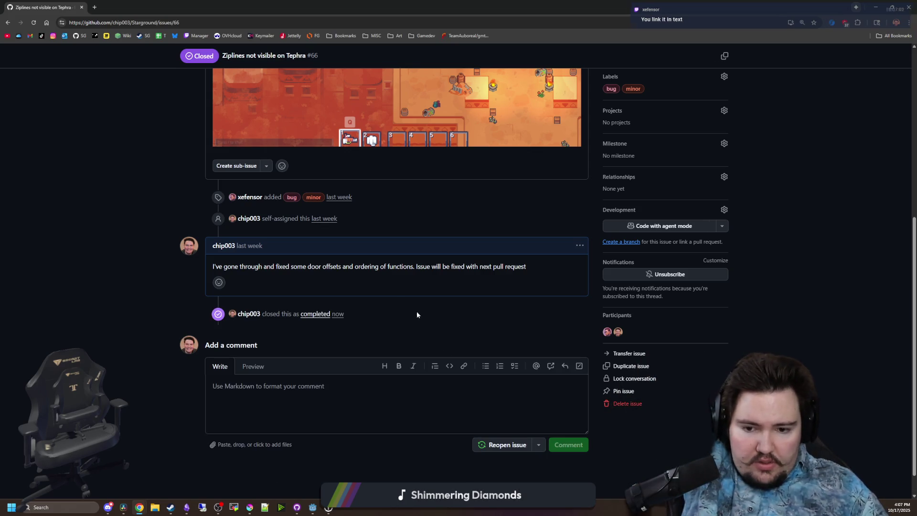
pyautogui.scroll(6, 417, 311)
pyautogui.click(66, 79)
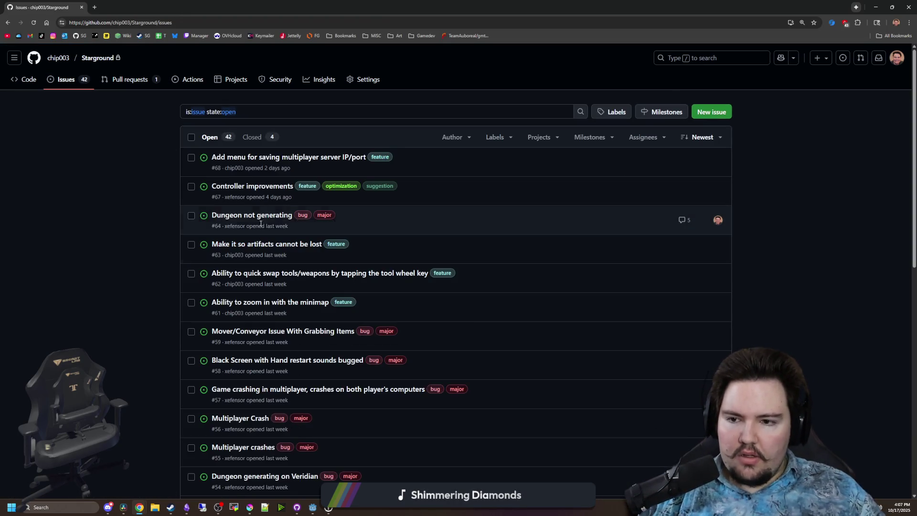
# Close issue #64 'Dungeon not generating' as completed and return to the issues list.
pyautogui.click(253, 216)
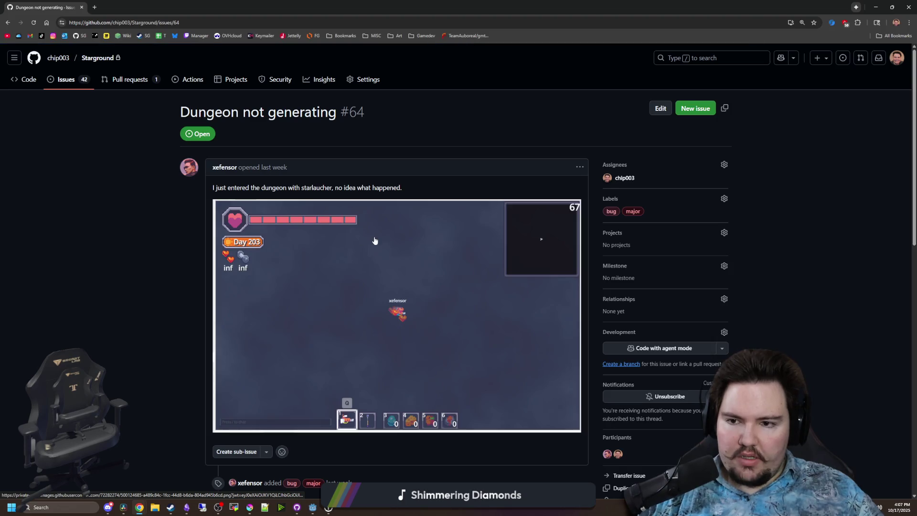
pyautogui.scroll(-15, 374, 241)
pyautogui.click(504, 417)
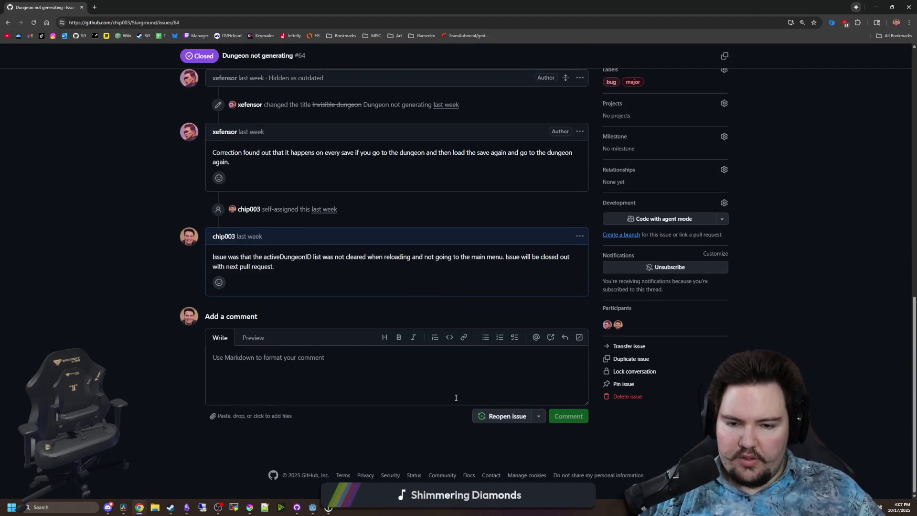
pyautogui.scroll(15, 204, 261)
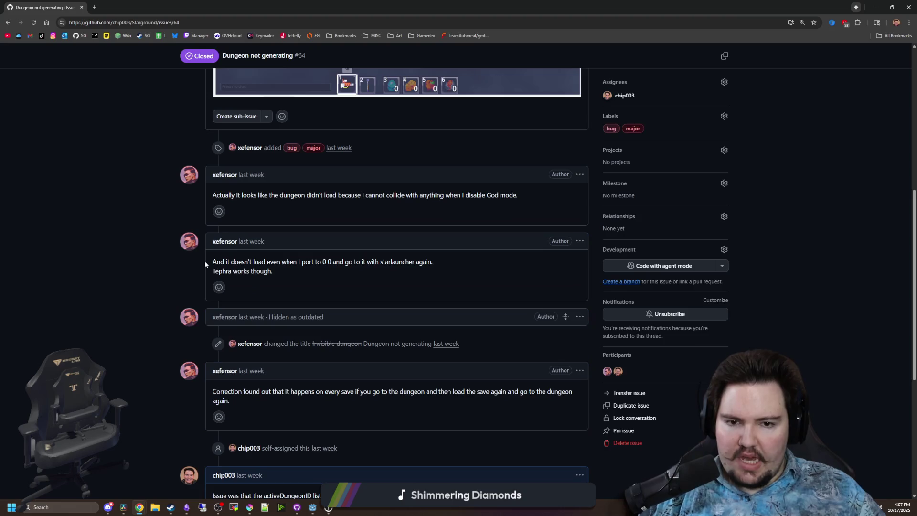
pyautogui.hotkey('alt', 'Left')
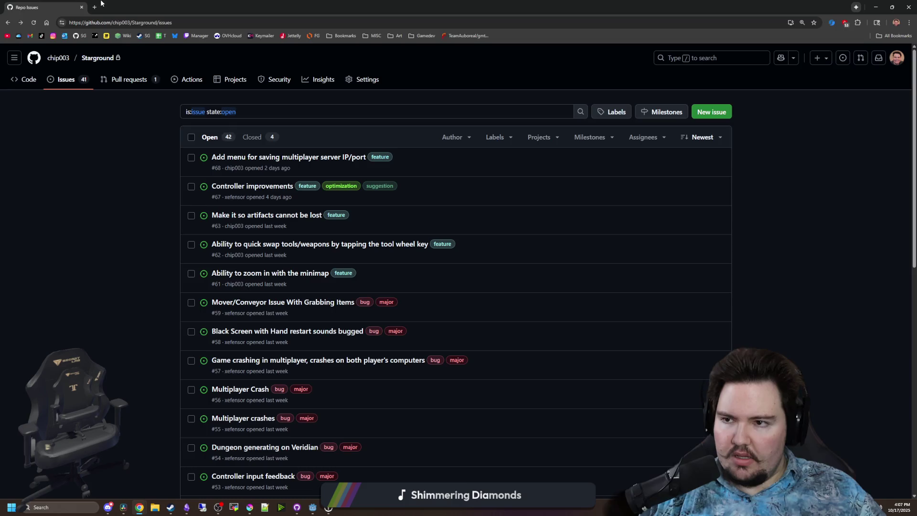
# Check the closed issues list and grab the links to issues #66 and #64.
pyautogui.moveTo(287, 7); pyautogui.dragTo(676, 302)
pyautogui.doubleClick(676, 302)
pyautogui.click(145, 82)
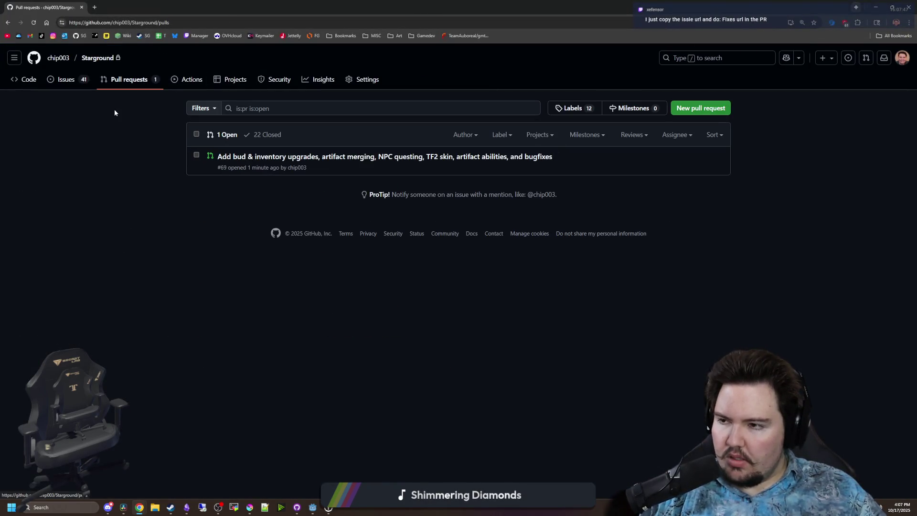
pyautogui.hotkey('alt', 'Left')
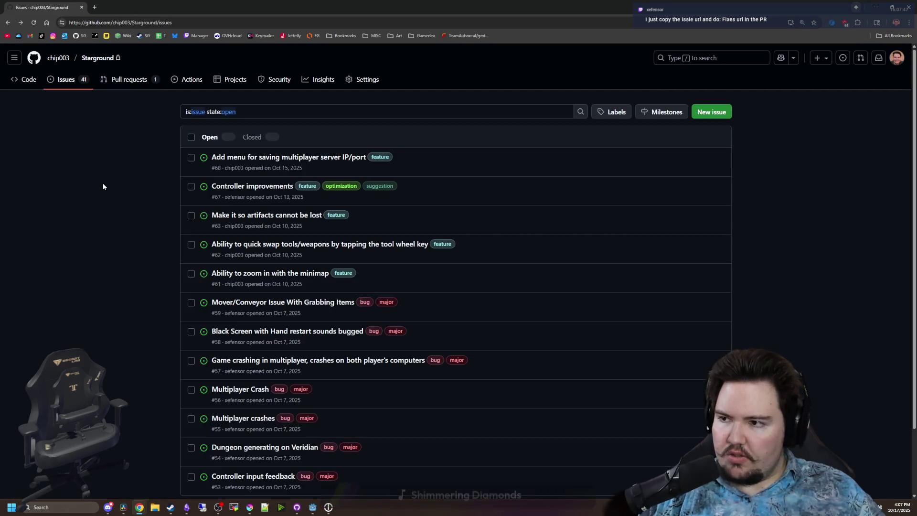
pyautogui.click(244, 138)
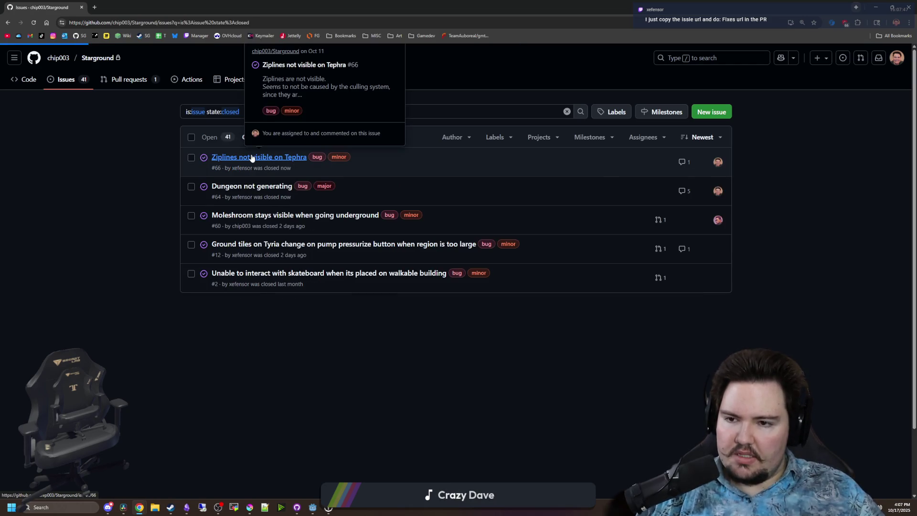
pyautogui.click(251, 158)
pyautogui.hotkey('ctrl', 'l')
pyautogui.click(123, 166)
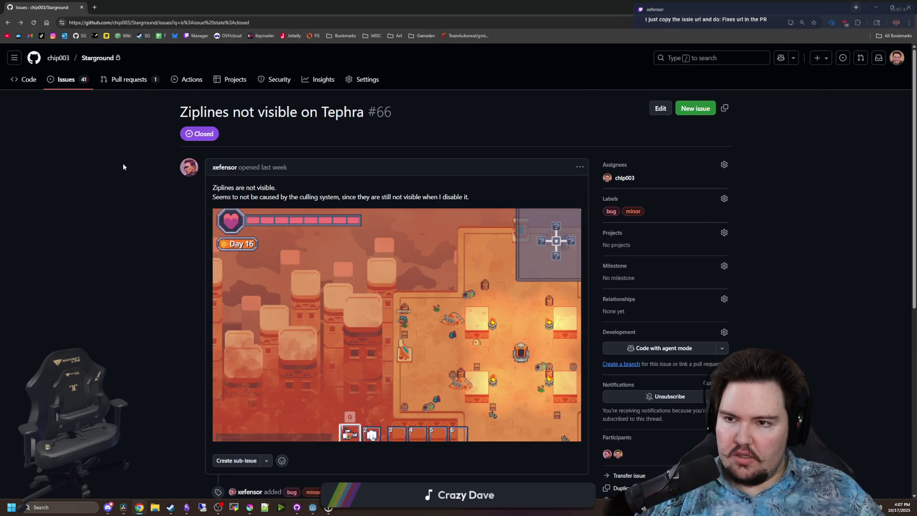
pyautogui.hotkey('alt', 'Left')
pyautogui.click(281, 186)
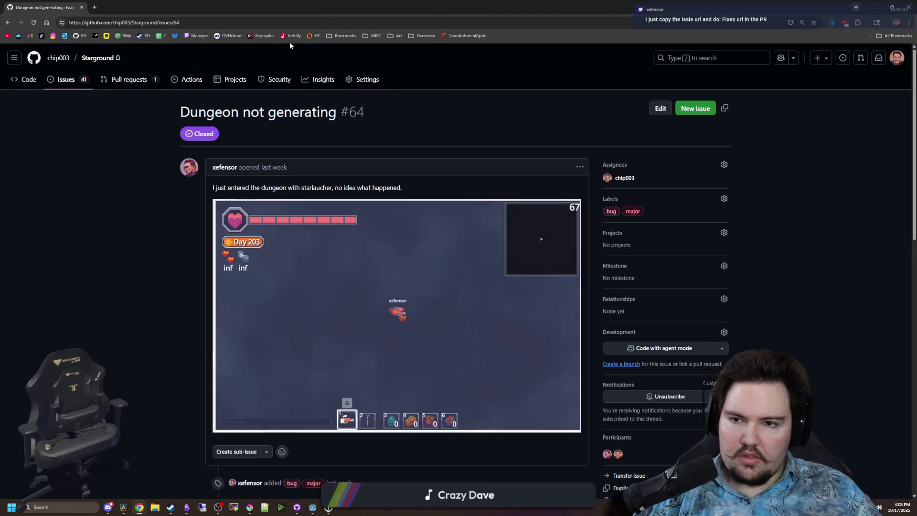
# Post a comment 'Fixes #66 and #64' on pull request #69.
pyautogui.click(126, 80)
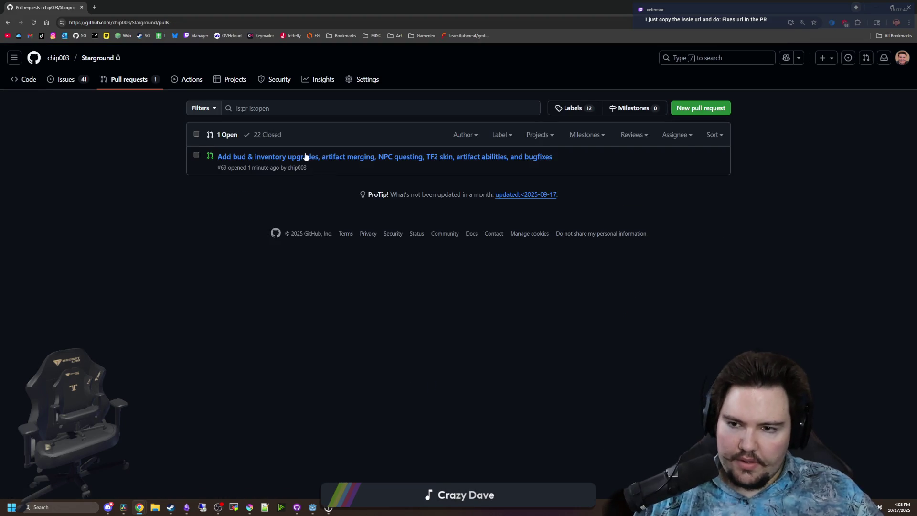
pyautogui.click(306, 157)
pyautogui.scroll(-4, 296, 411)
pyautogui.click(304, 353)
pyautogui.write('Fixes')
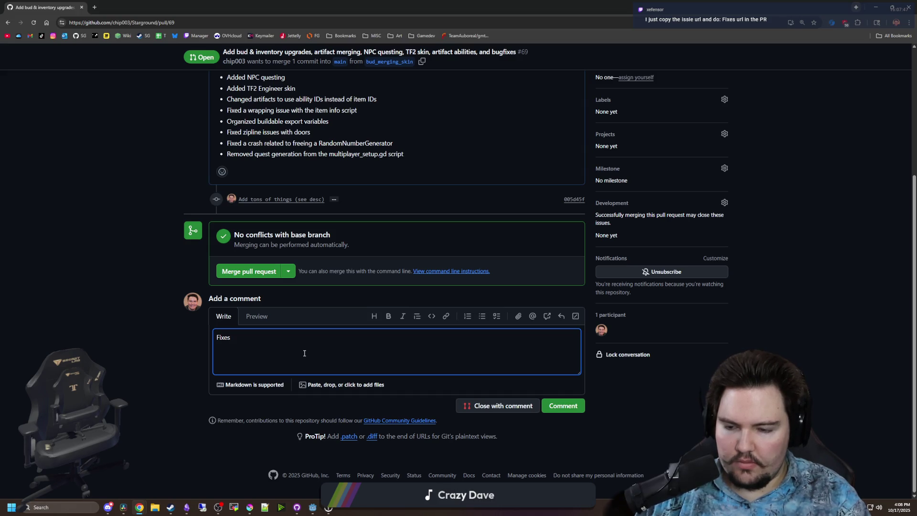
pyautogui.write('https://github.com/chip003/Starground/issues/66')
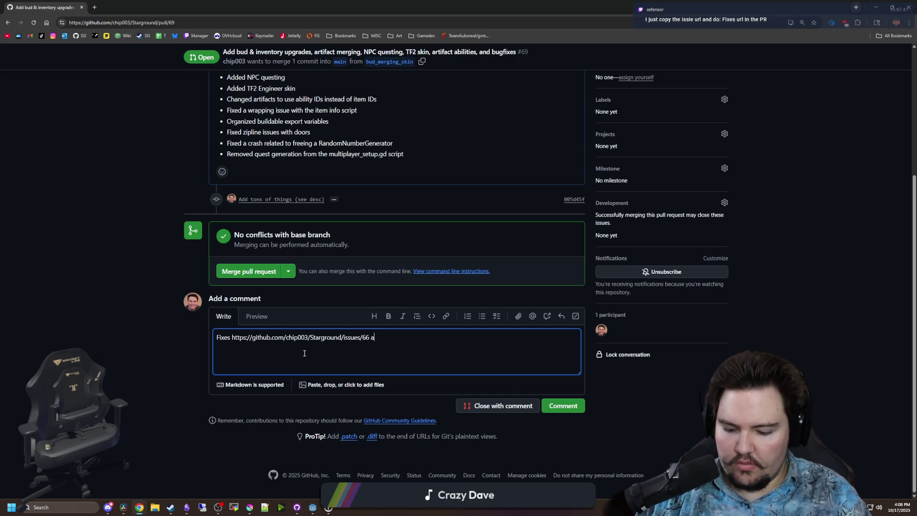
pyautogui.write('nd')
pyautogui.write('https://github.com/chip003/Starground/issues/66')
pyautogui.click(127, 371)
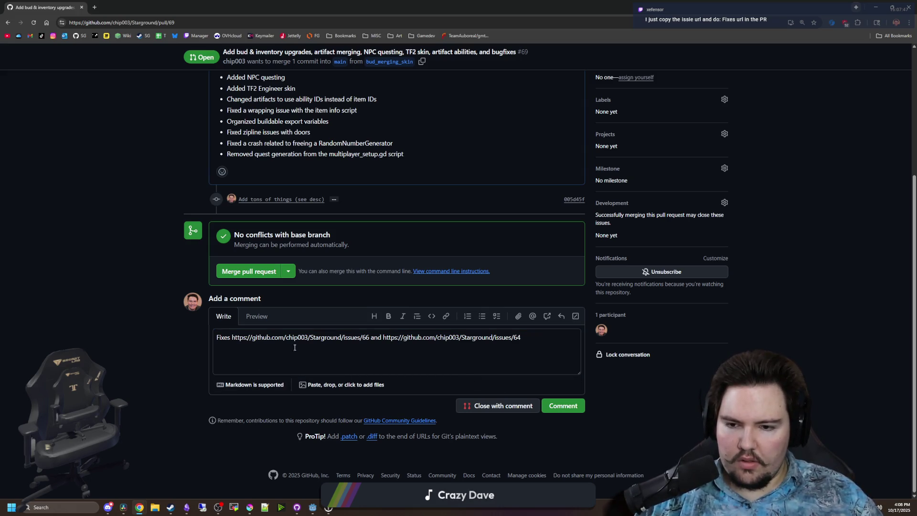
pyautogui.click(567, 408)
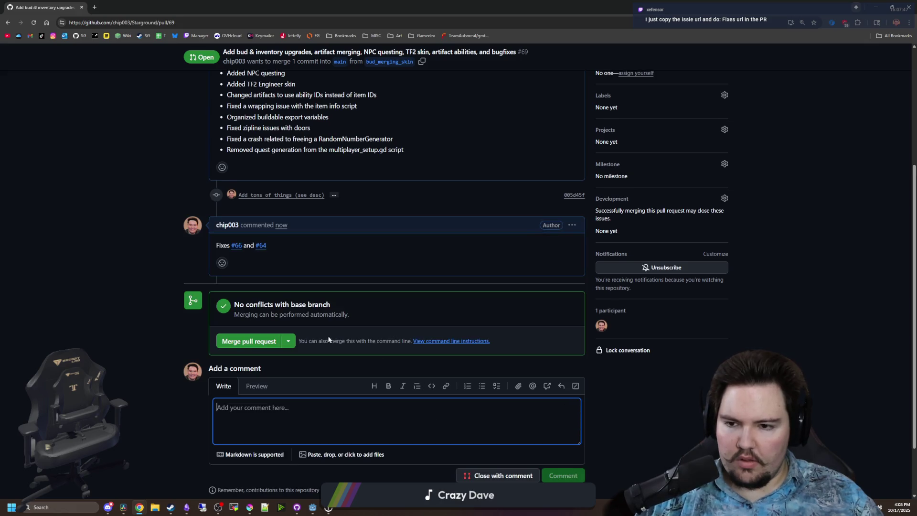
pyautogui.scroll(4, 145, 281)
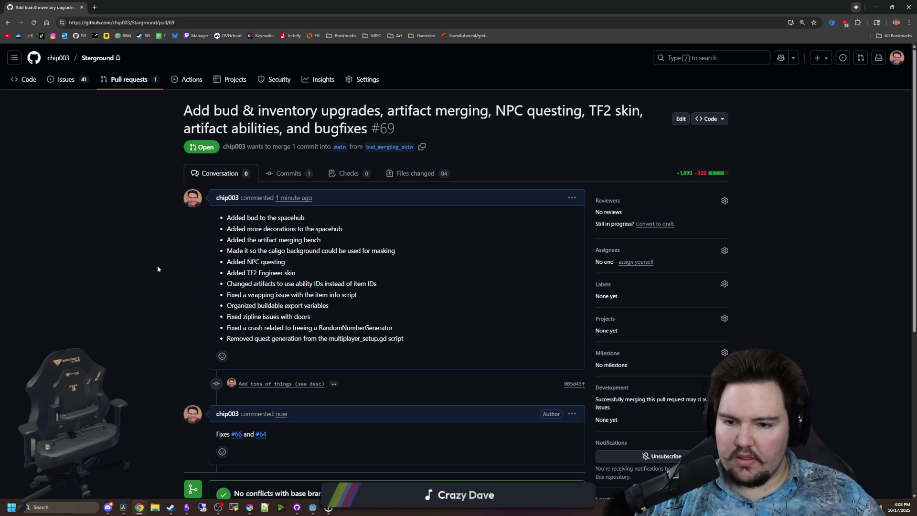
pyautogui.scroll(-4, 157, 265)
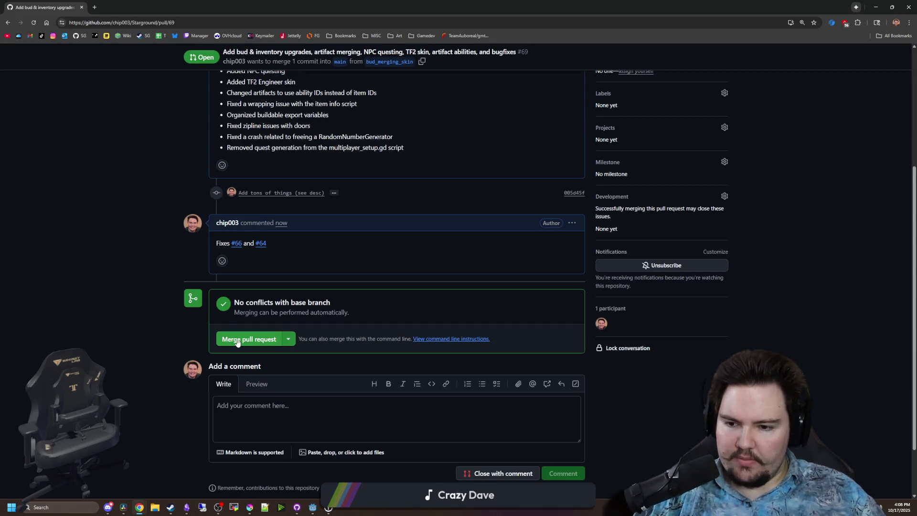
# Merge pull request #69 into main and delete the bud_merging_skin branch.
pyautogui.click(238, 340)
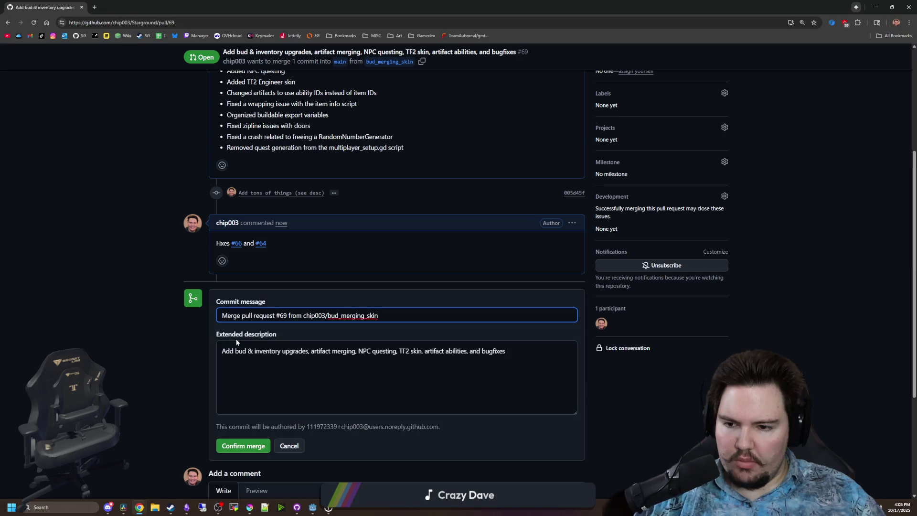
pyautogui.click(249, 450)
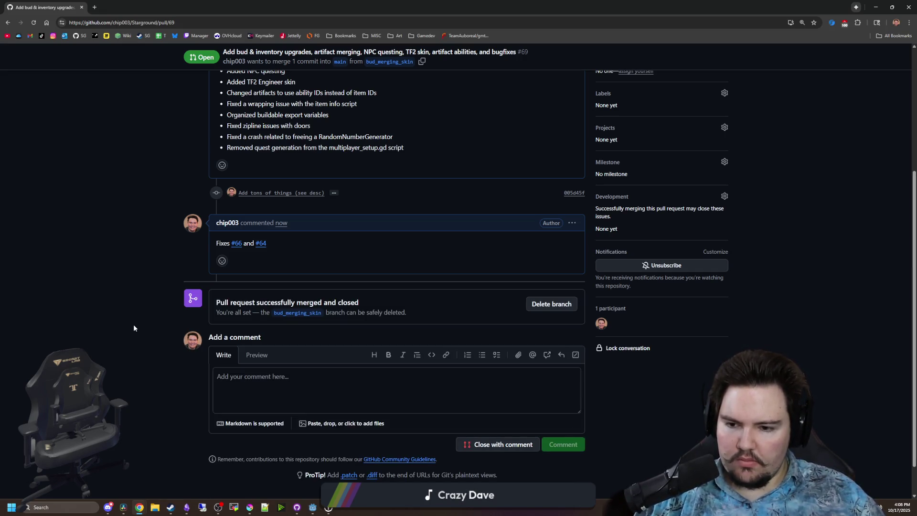
pyautogui.click(555, 309)
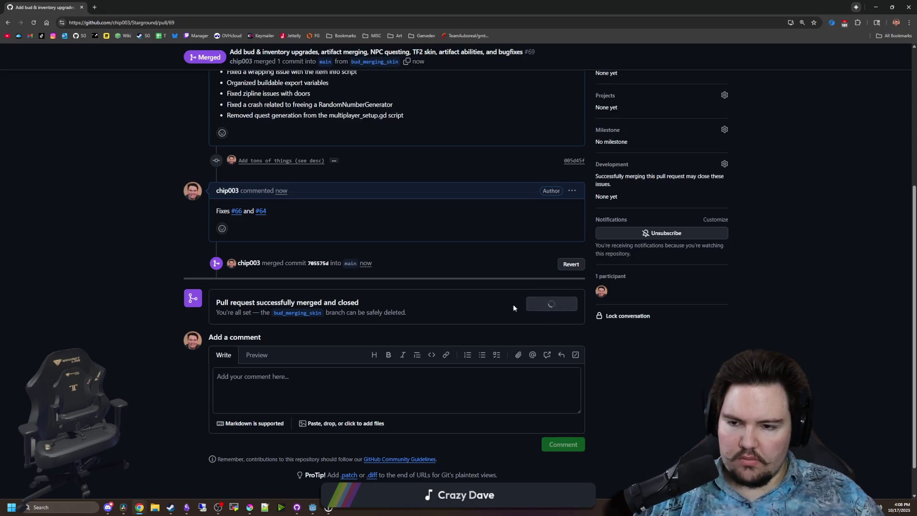
# Check out the main branch in GitHub Desktop, then return to the browser.
pyautogui.hotkey('alt', 'Tab')
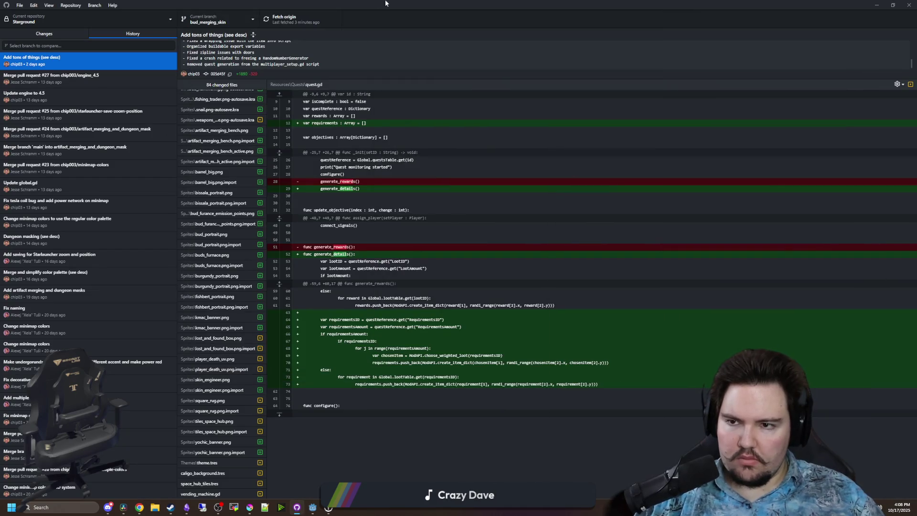
pyautogui.click(236, 17)
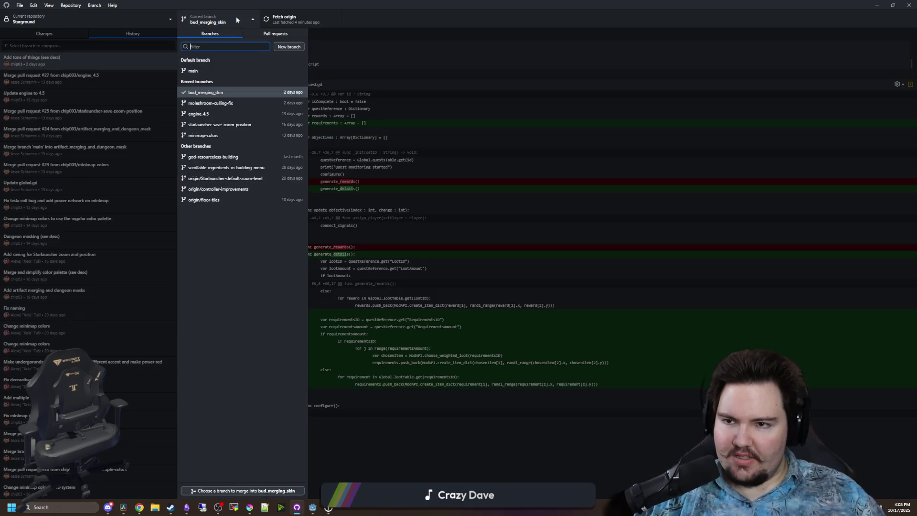
pyautogui.click(211, 72)
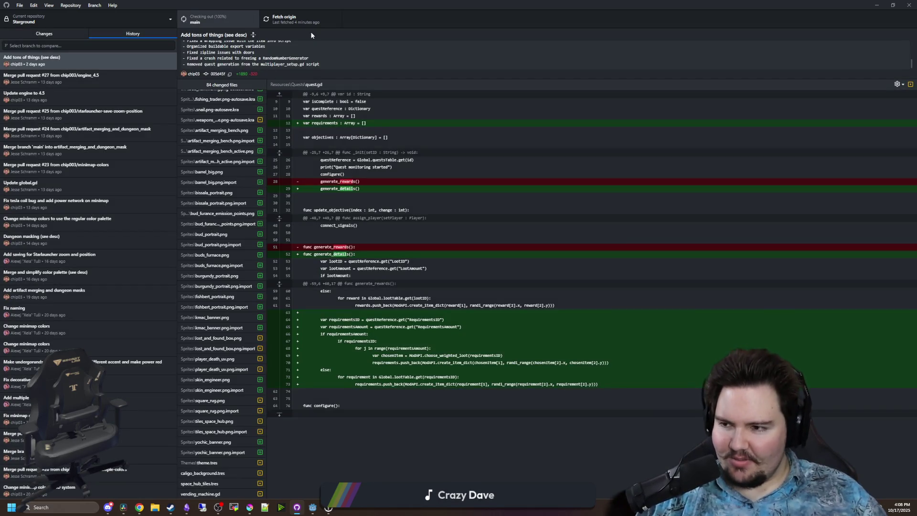
pyautogui.hotkey('alt', 'Tab')
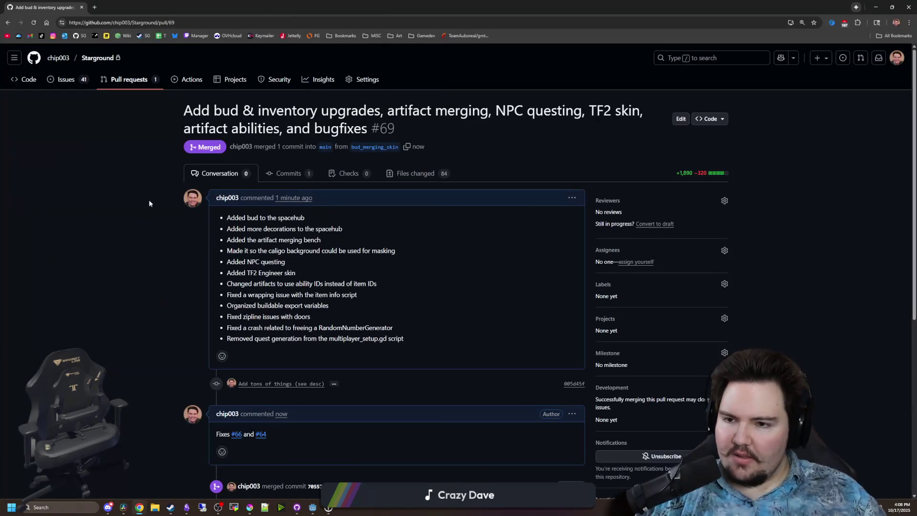
# Open issue #63 'Make it so artifacts cannot be lost' and assign it to yourself.
pyautogui.click(67, 81)
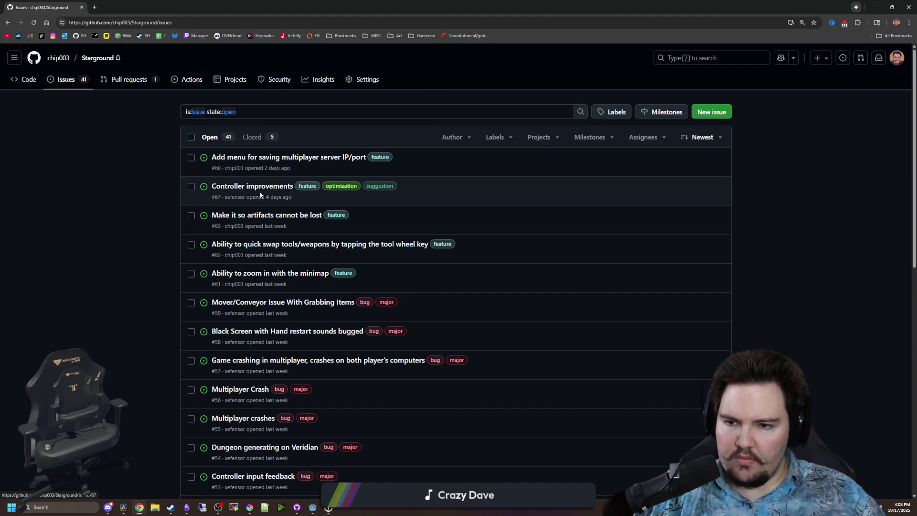
pyautogui.click(255, 216)
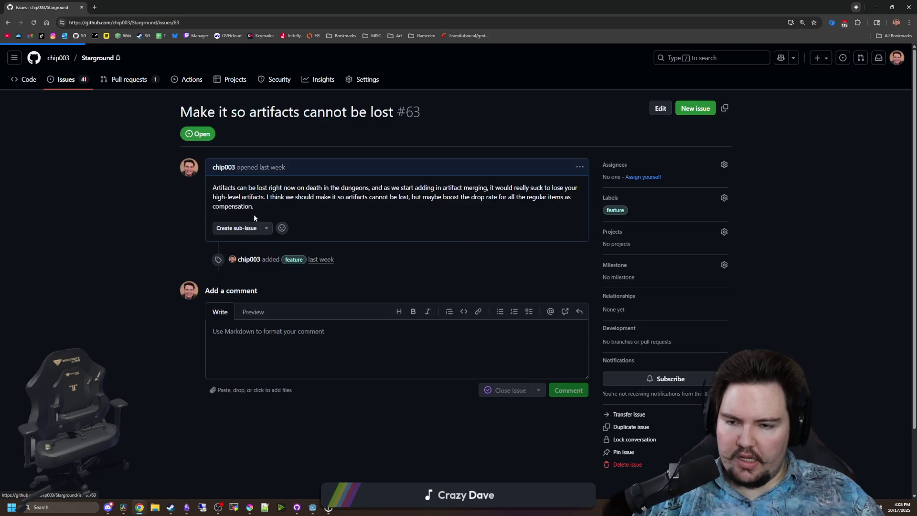
pyautogui.moveTo(217, 184)
pyautogui.mouseDown()
pyautogui.moveTo(289, 208)
pyautogui.moveTo(208, 177)
pyautogui.mouseUp()
pyautogui.click(389, 211)
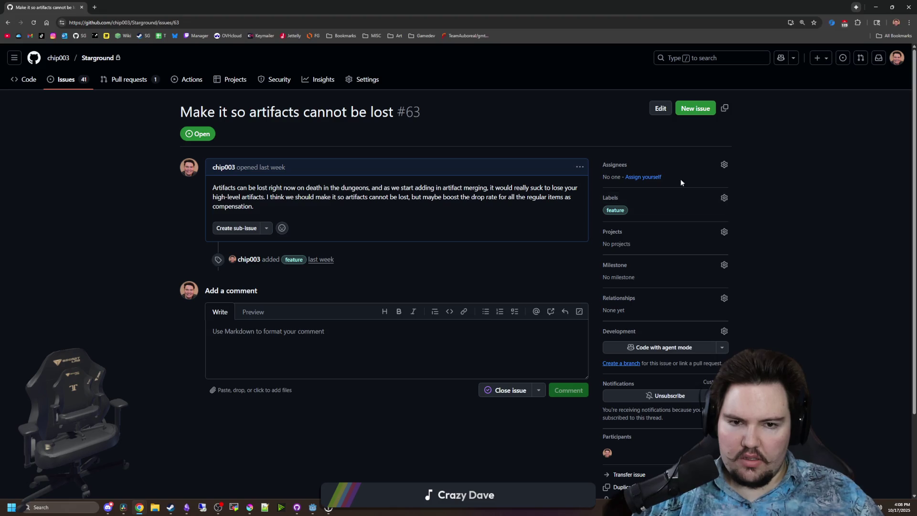
pyautogui.click(650, 177)
pyautogui.hotkey('alt', 'Tab')
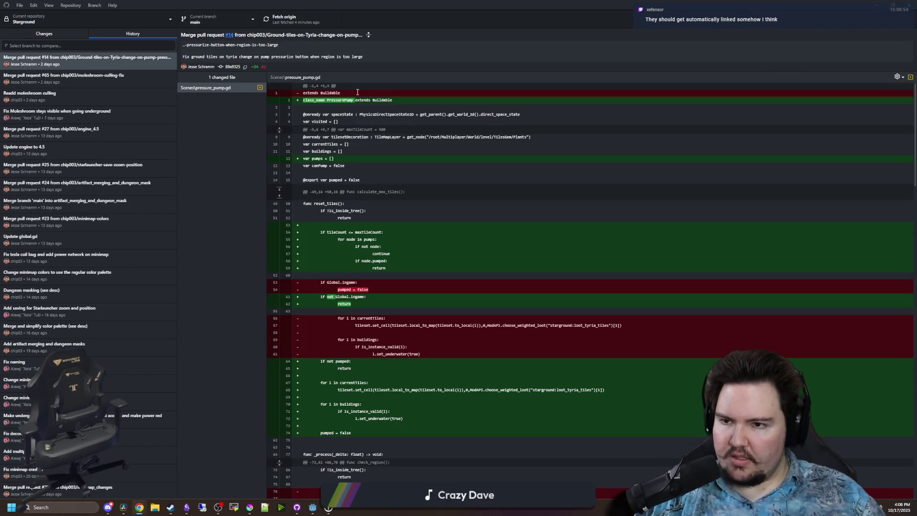
# Bring back the clearGen flag and randGen.free() call in mod_api.gd's choose_weighted_loot.
pyautogui.hotkey('alt', 'Tab')
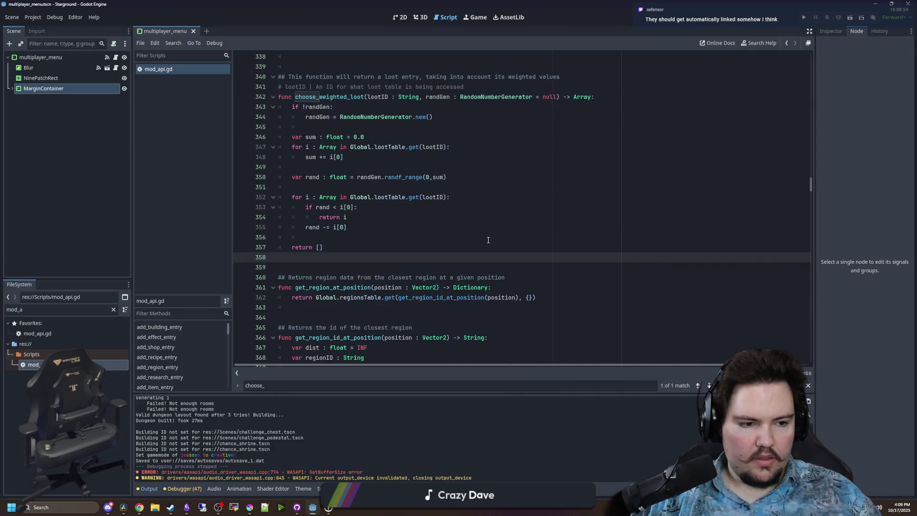
pyautogui.hotkey('ctrl', 'z')
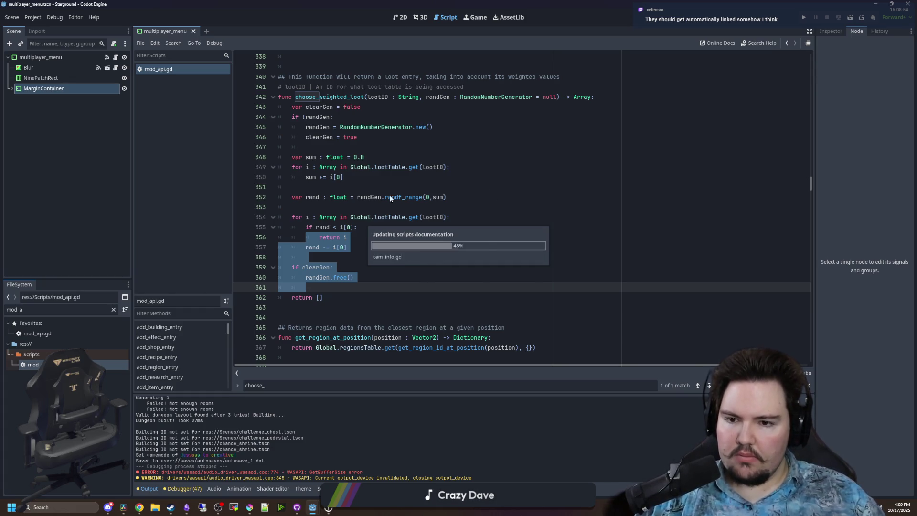
# In GitHub Desktop, fetch origin and try pulling, dismissing the resulting pull error.
pyautogui.moveTo(301, 510)
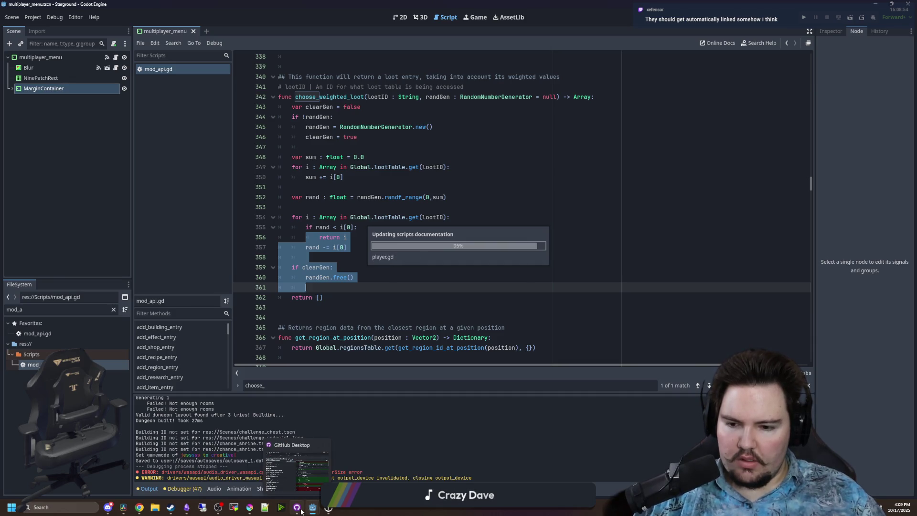
pyautogui.click(298, 509)
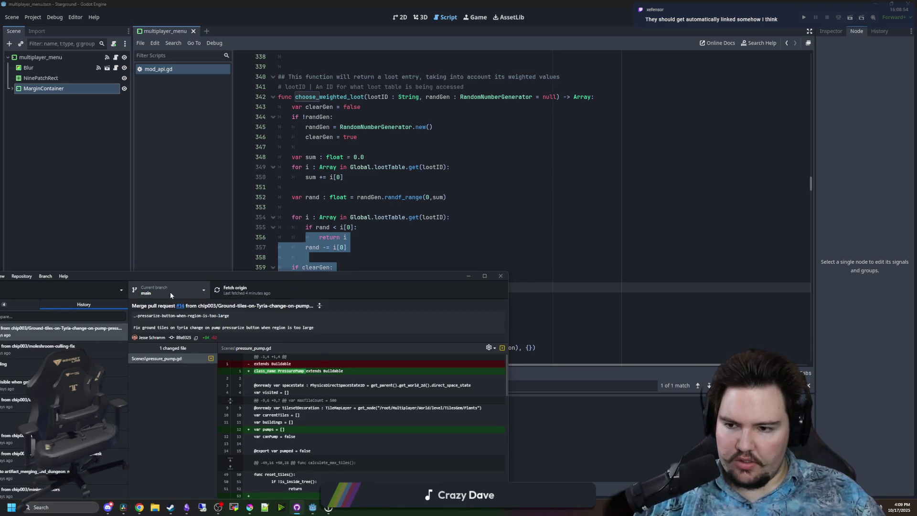
pyautogui.moveTo(231, 277); pyautogui.dragTo(331, 268)
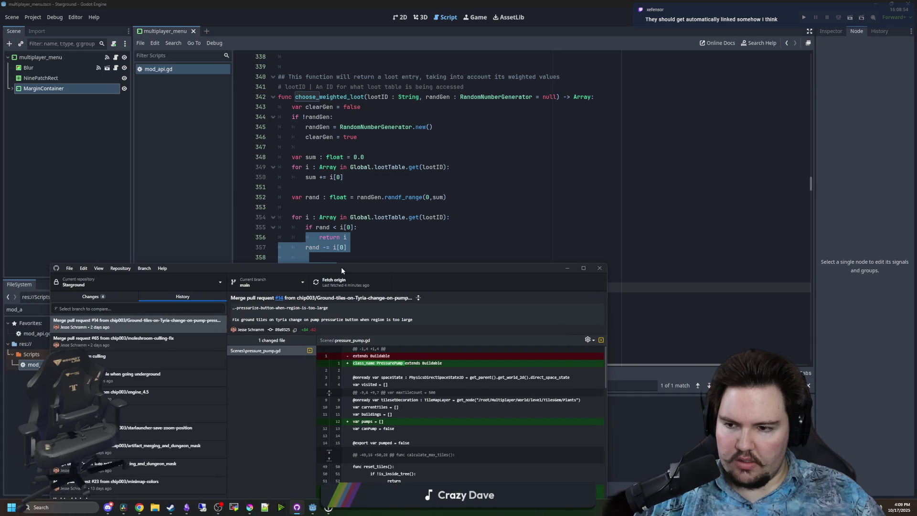
pyautogui.click(99, 296)
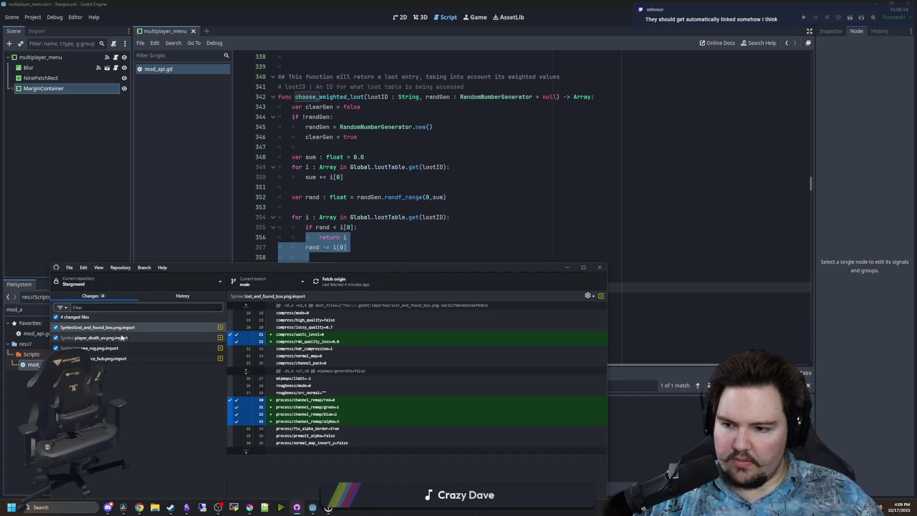
pyautogui.click(332, 287)
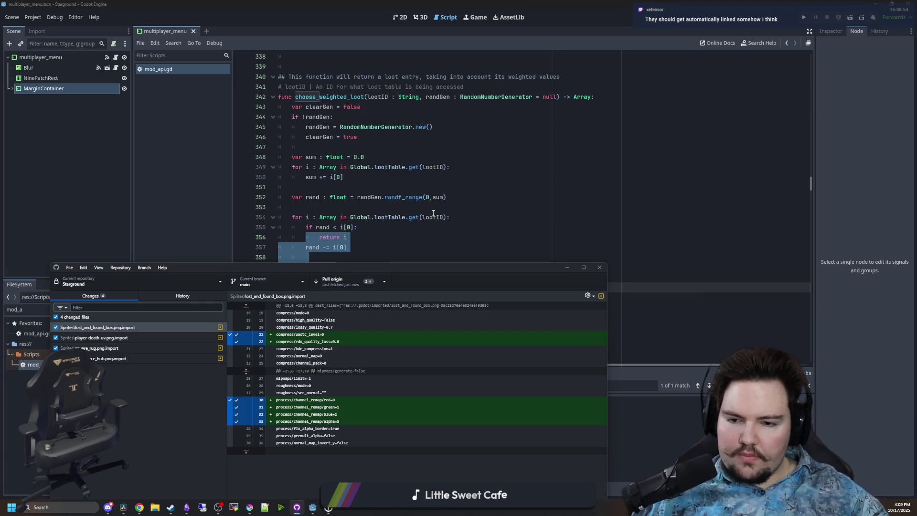
pyautogui.click(350, 278)
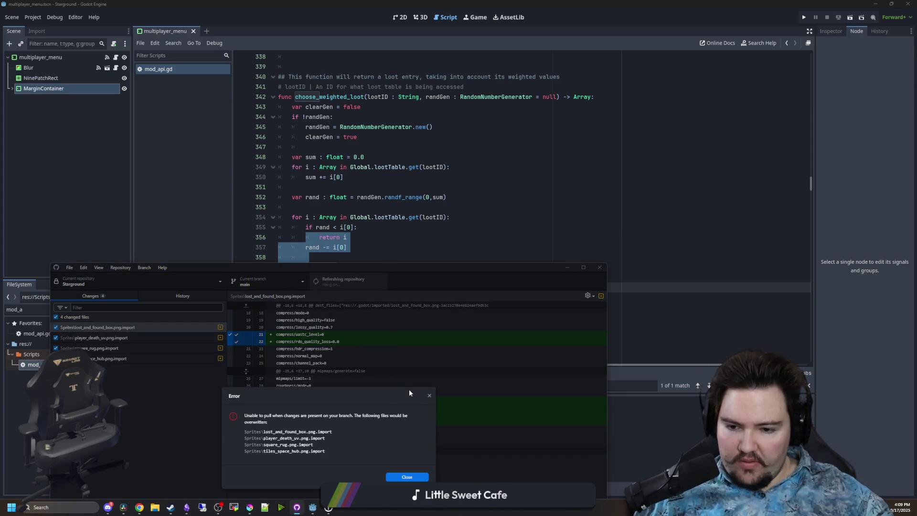
pyautogui.click(402, 478)
# Discard the changes to all four modified .import files.
pyautogui.moveTo(237, 266); pyautogui.dragTo(386, 153)
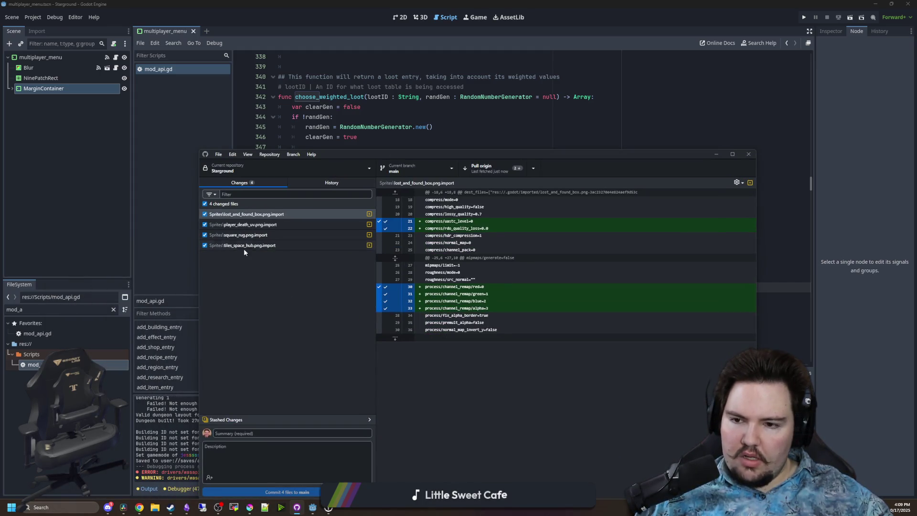
pyautogui.click(247, 245)
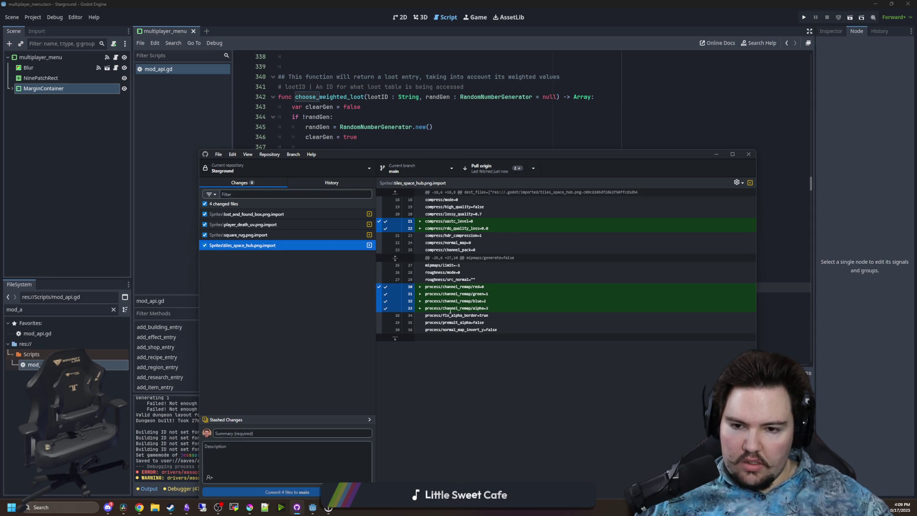
pyautogui.keyDown('shift'); pyautogui.click(246, 214); pyautogui.keyUp('shift')
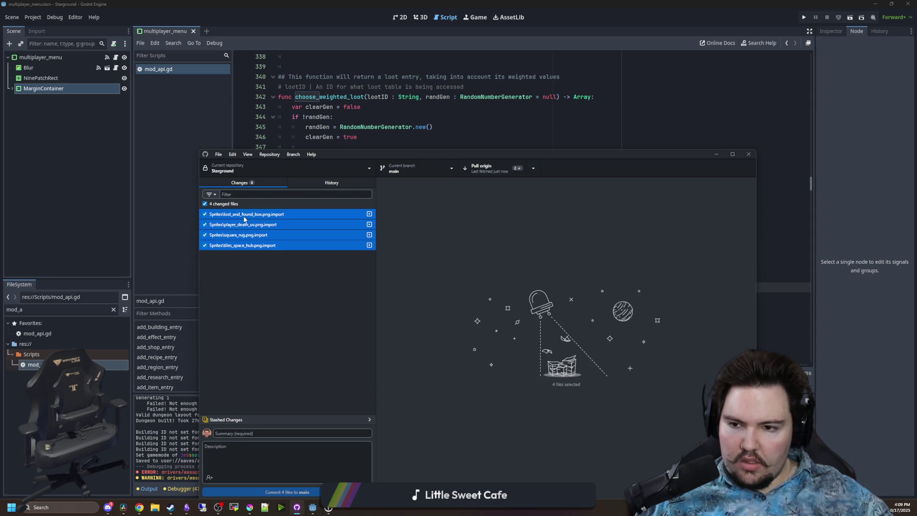
pyautogui.rightClick(244, 218)
pyautogui.click(276, 227)
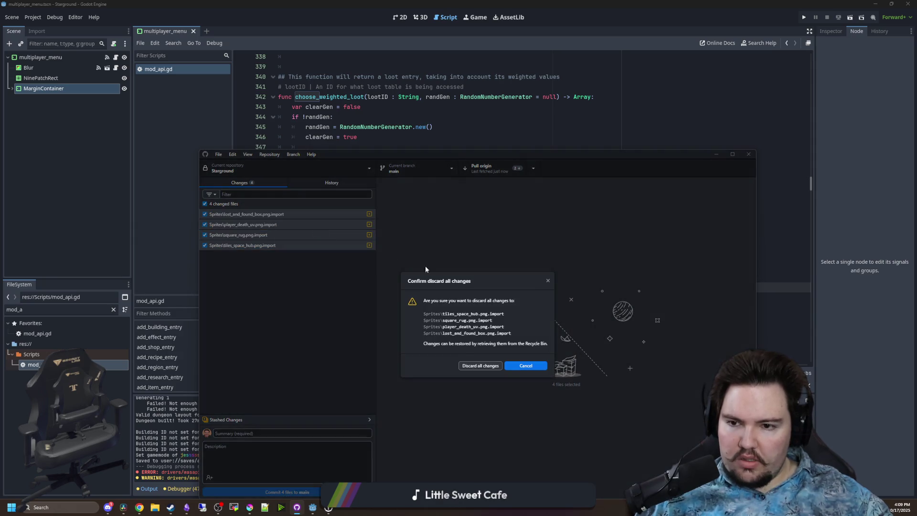
pyautogui.click(482, 366)
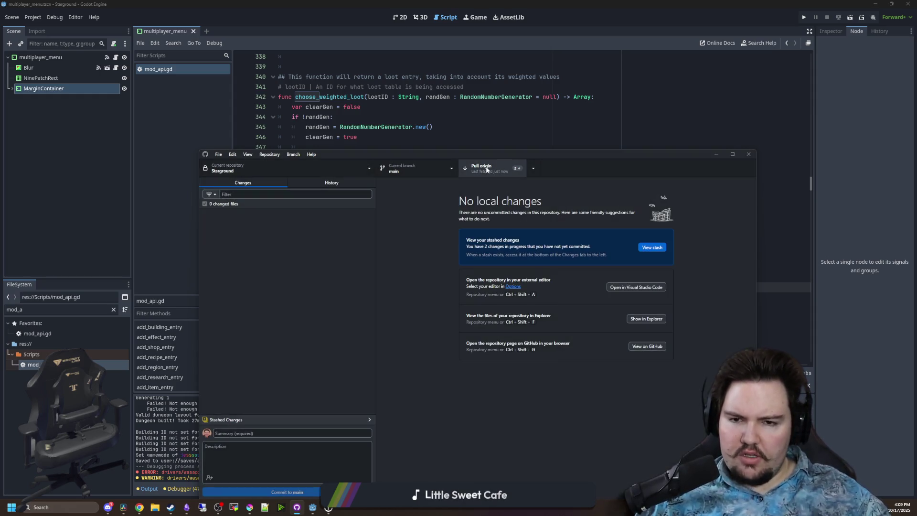
# Pull origin to bring in merged PR #69 and review main's commit history.
pyautogui.click(487, 170)
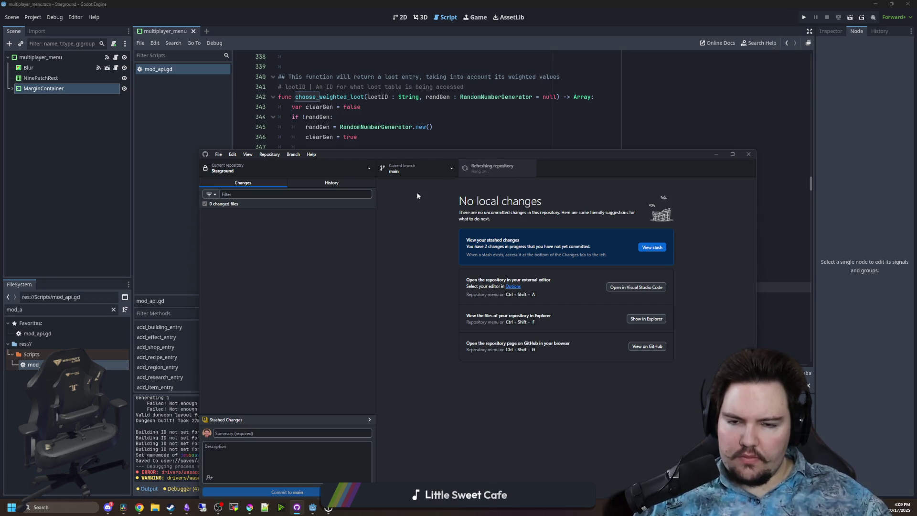
pyautogui.click(329, 186)
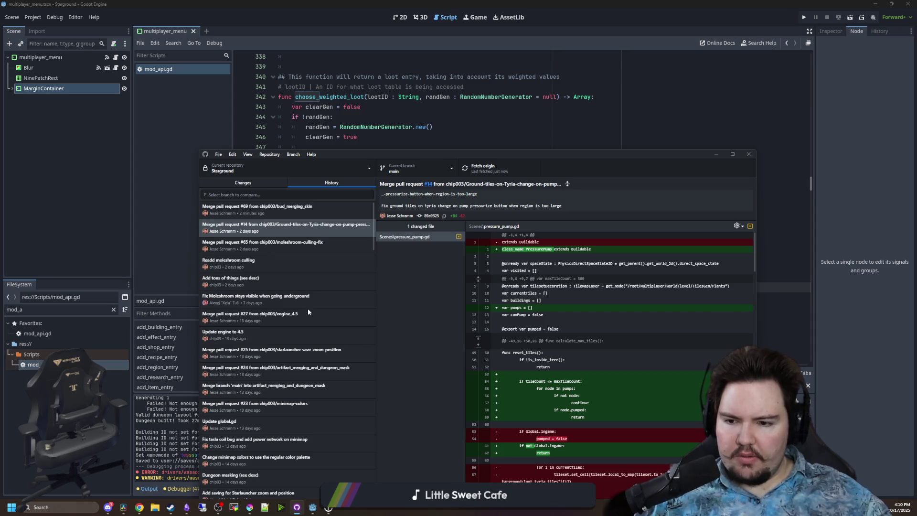
pyautogui.scroll(-1, 316, 411)
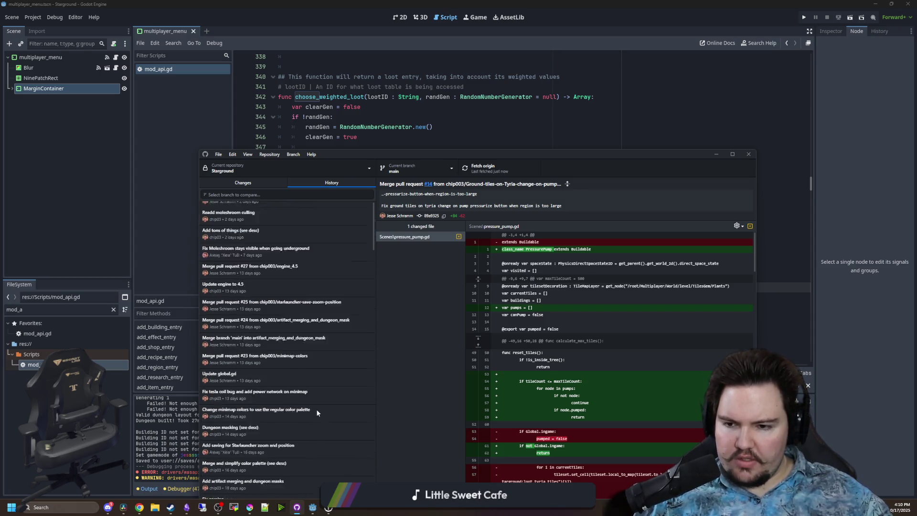
pyautogui.scroll(1, 302, 291)
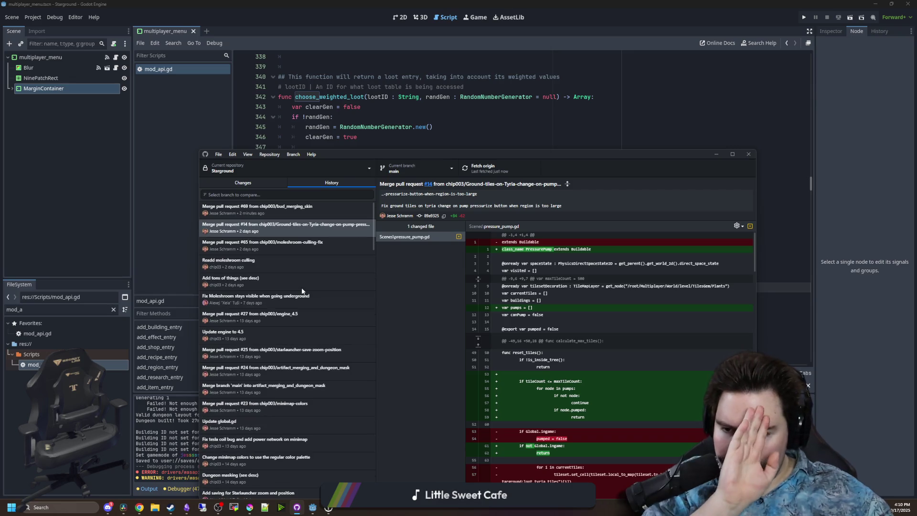
pyautogui.click(368, 132)
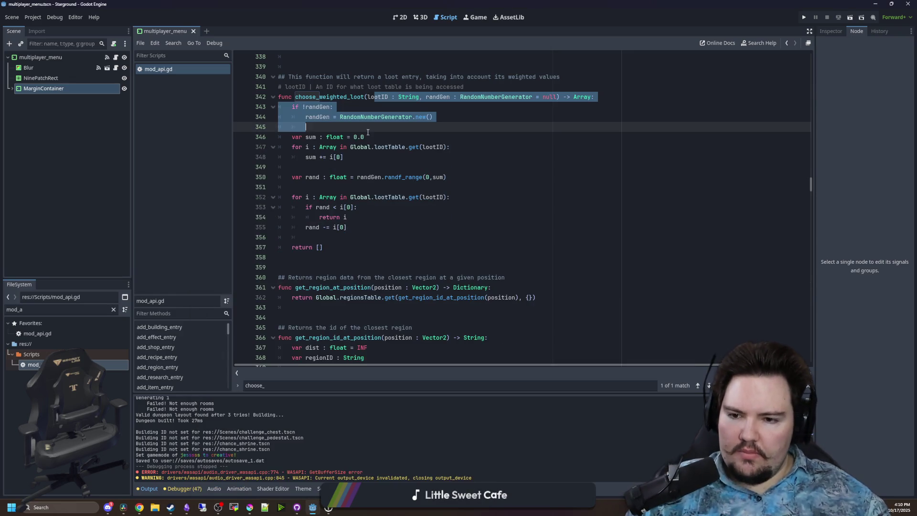
# Read through the updated choose_weighted_loot code in mod_api.gd, then go back to issue #63.
pyautogui.click(335, 229)
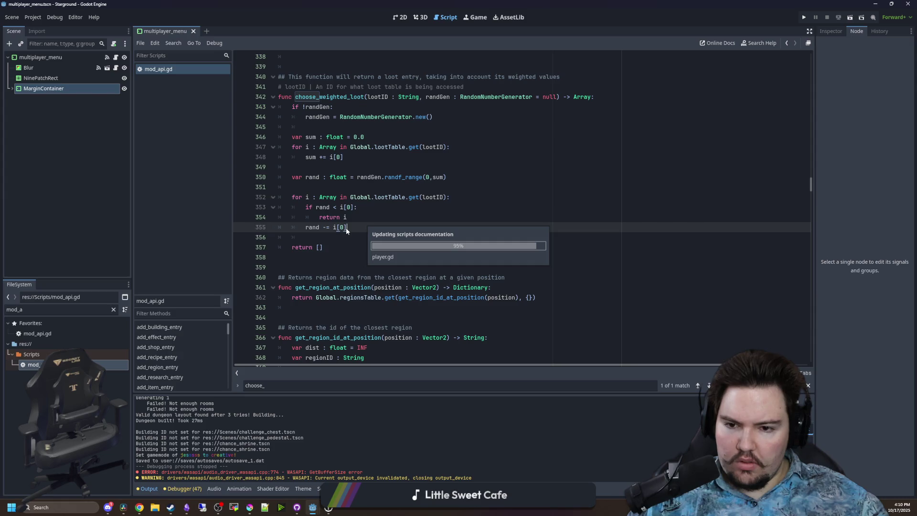
pyautogui.press('Down')
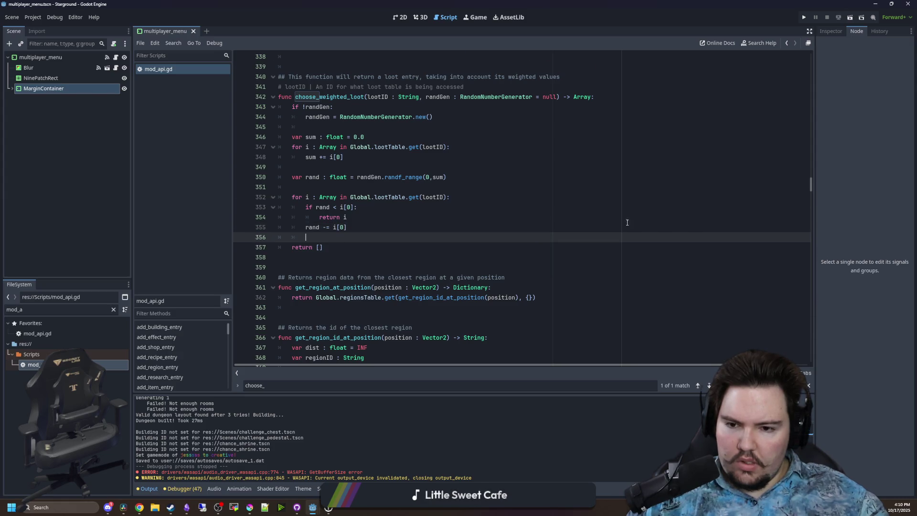
pyautogui.scroll(-6, 627, 222)
pyautogui.moveTo(811, 191); pyautogui.dragTo(804, 371)
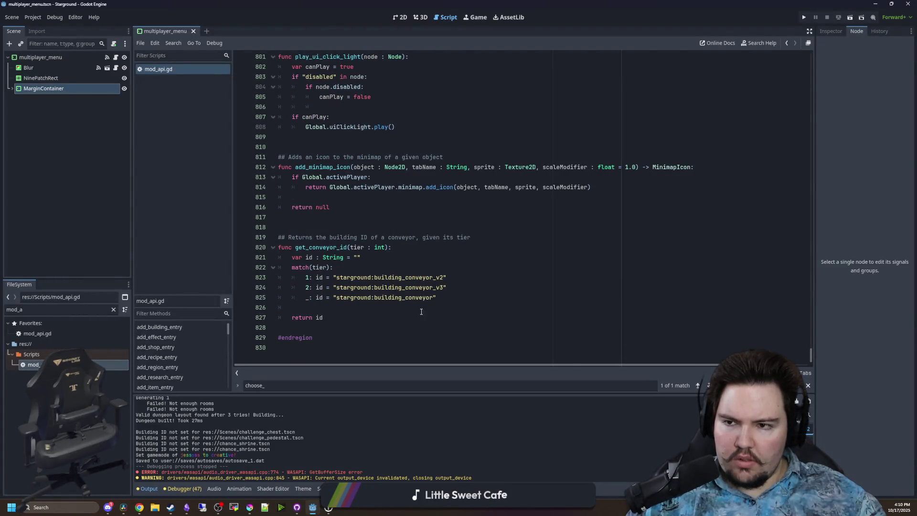
pyautogui.scroll(15, 415, 321)
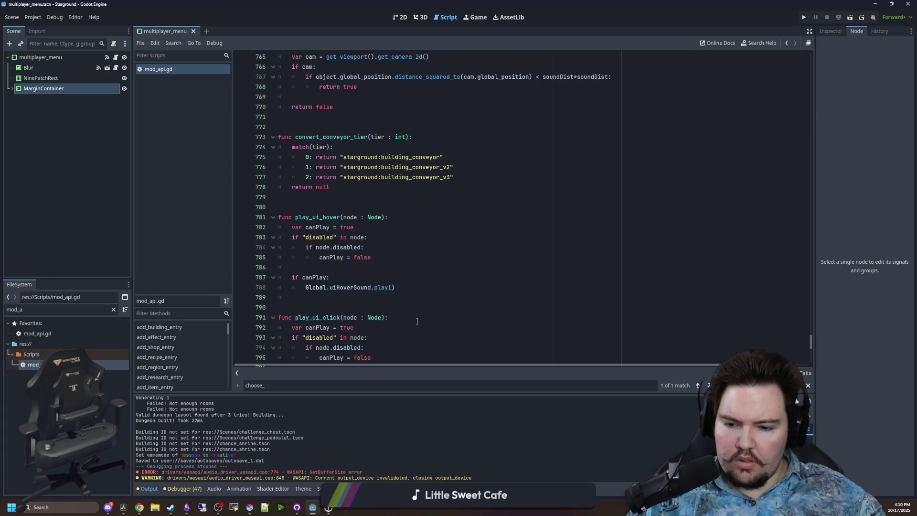
pyautogui.hotkey('alt', 'Tab')
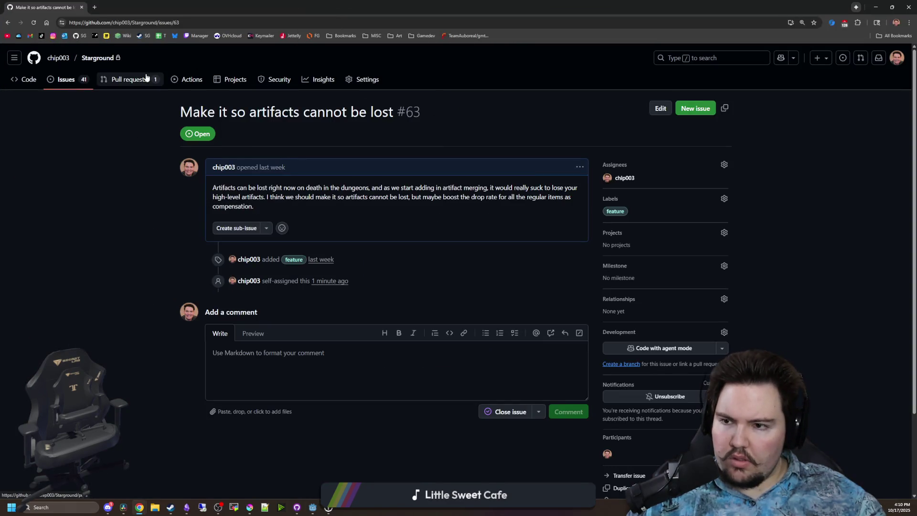
# Open merged pull request #69 on GitHub and review its mod_api.gd changes.
pyautogui.click(147, 78)
pyautogui.click(269, 135)
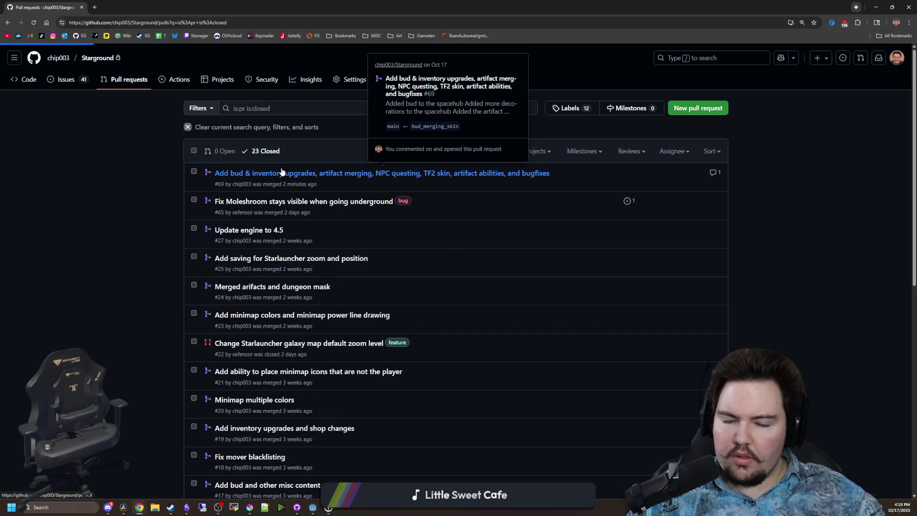
pyautogui.click(282, 172)
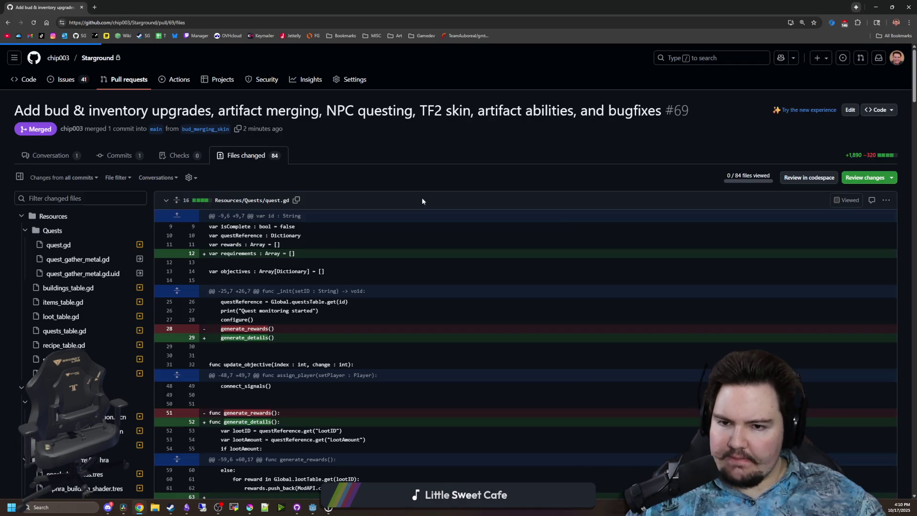
pyautogui.scroll(-10, 118, 244)
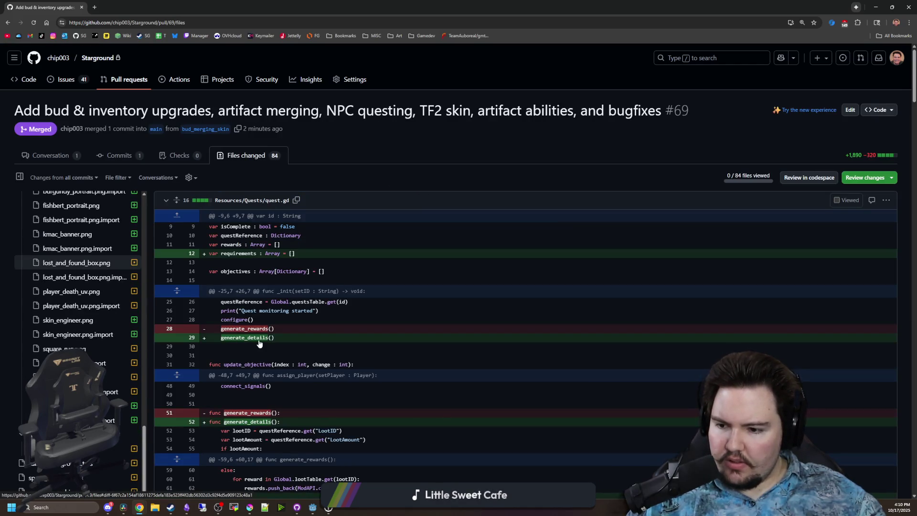
pyautogui.scroll(10, 79, 248)
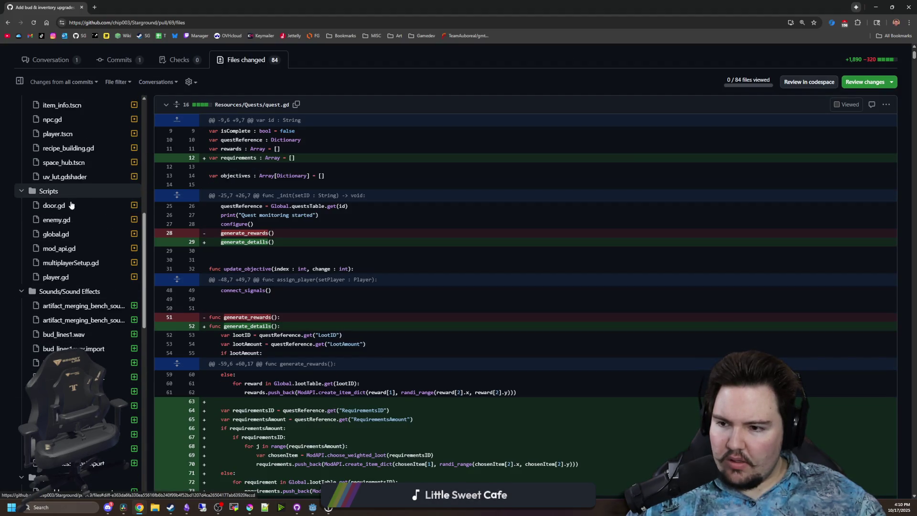
pyautogui.click(59, 248)
pyautogui.scroll(1, 254, 270)
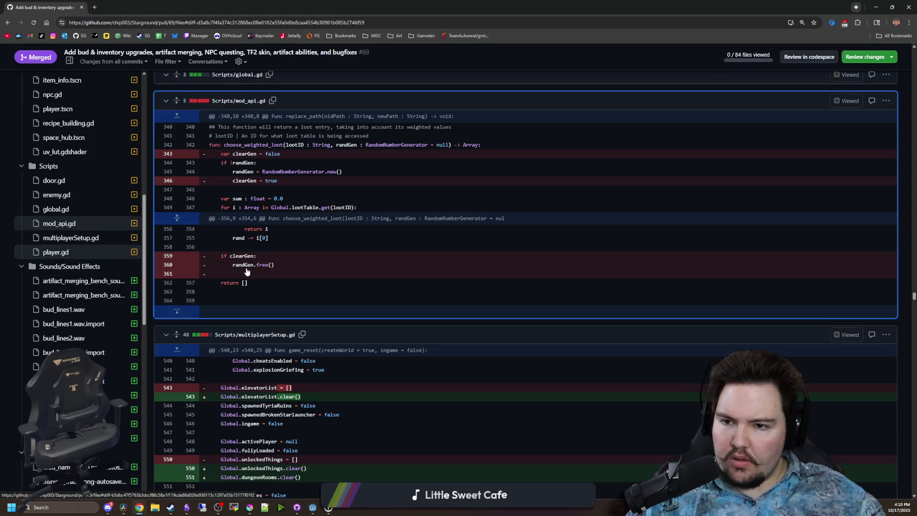
pyautogui.scroll(1, 289, 157)
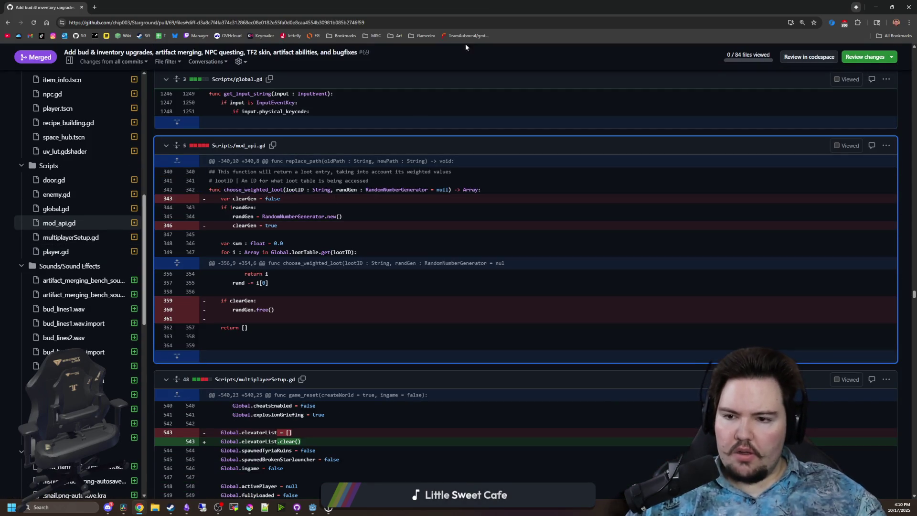
# Back in Godot, search mod_api.gd for choose_weighted_loot.
pyautogui.hotkey('alt', 'Tab')
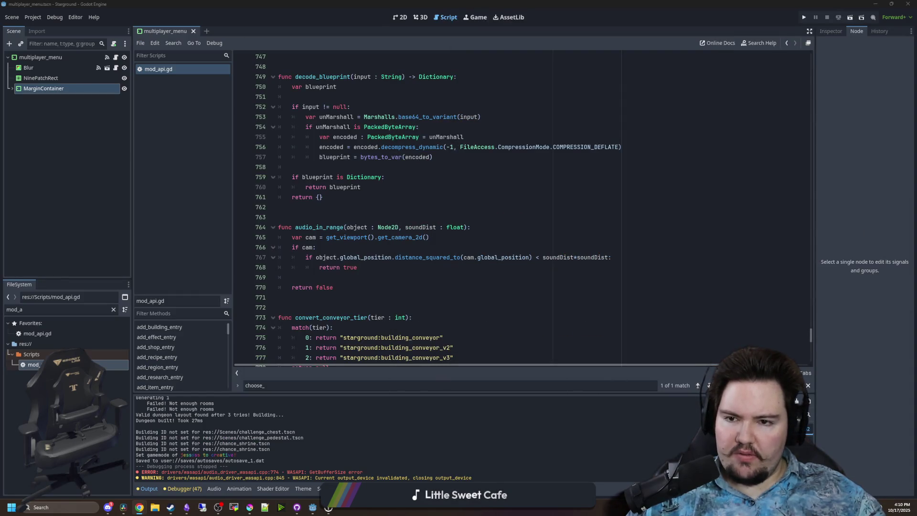
pyautogui.scroll(6, 563, 189)
pyautogui.hotkey('ctrl', 'f')
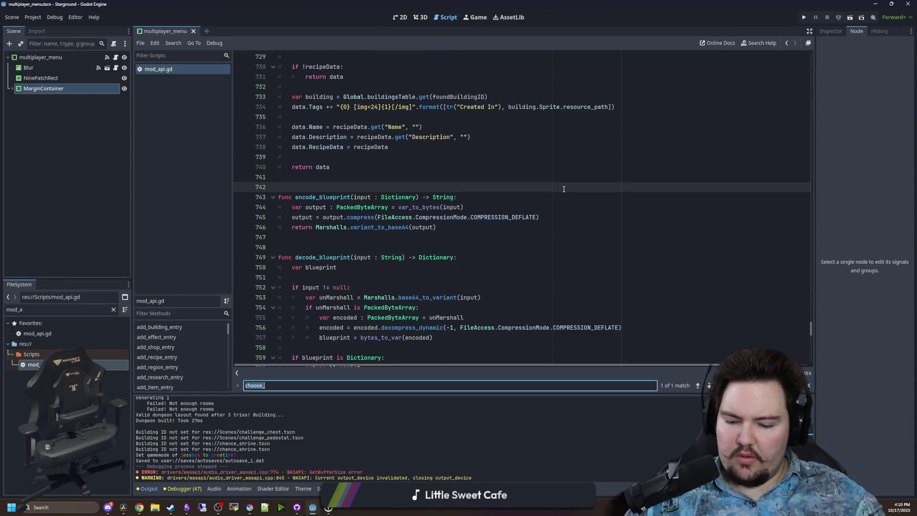
pyautogui.write('choose_we')
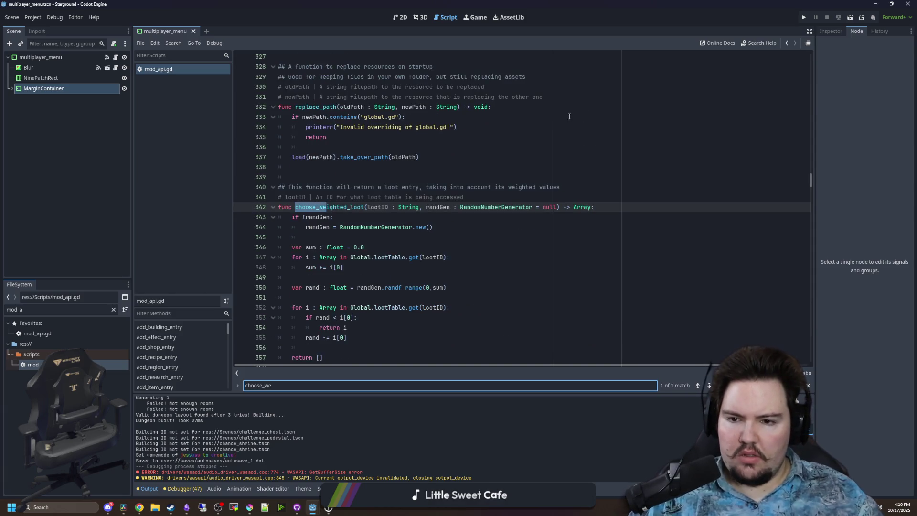
pyautogui.scroll(-2, 710, 227)
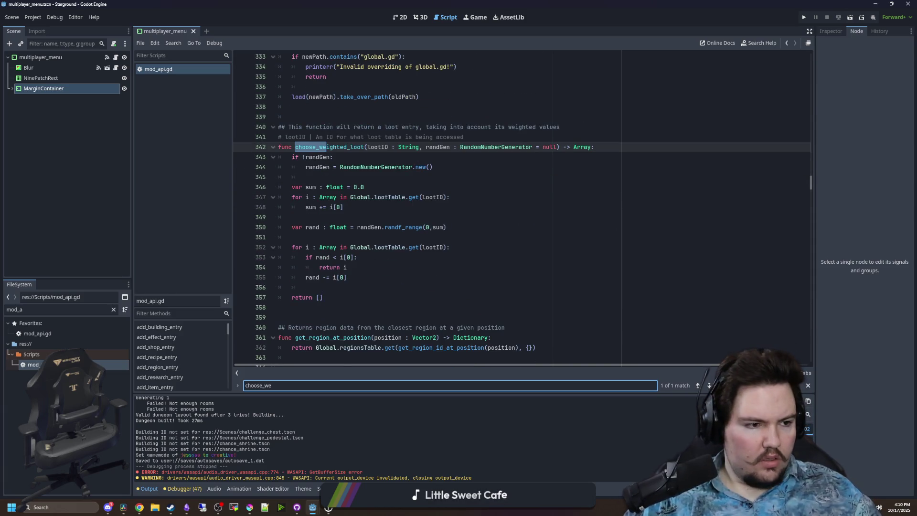
pyautogui.press('super+shift+Left')
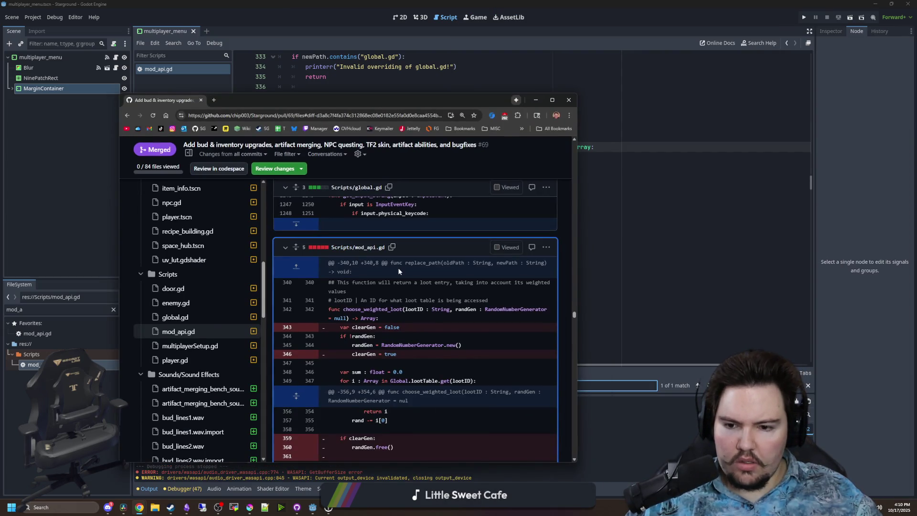
pyautogui.moveTo(418, 101)
pyautogui.mouseDown()
pyautogui.moveTo(443, 335)
pyautogui.moveTo(446, 119)
pyautogui.moveTo(429, 87)
pyautogui.mouseUp()
pyautogui.scroll(-4, 439, 286)
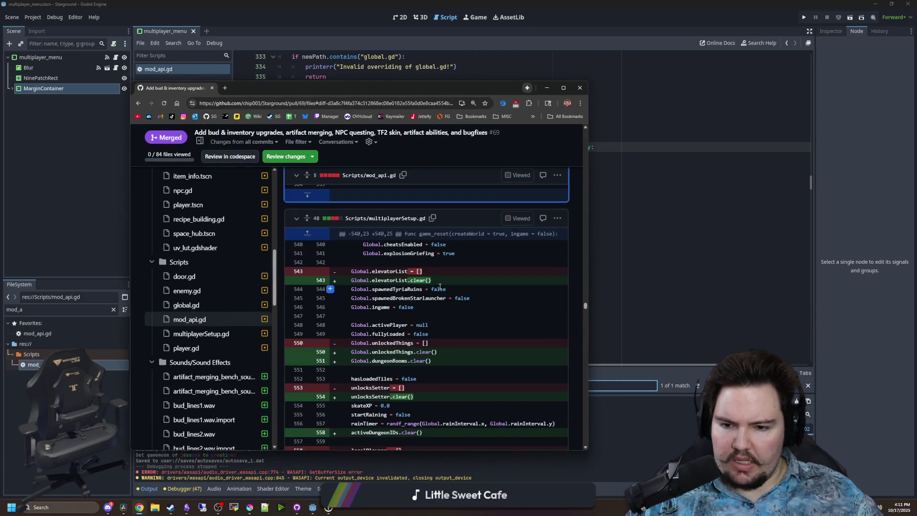
pyautogui.hotkey('alt', 'Tab')
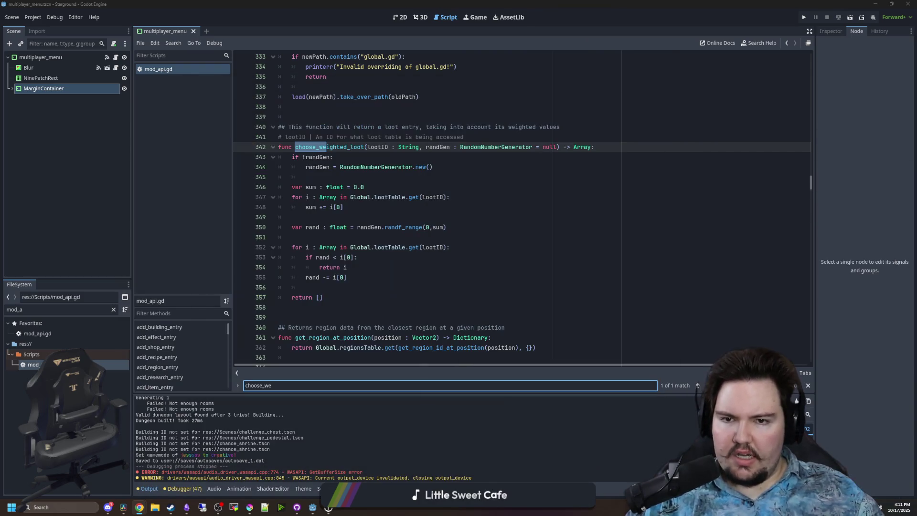
pyautogui.click(520, 216)
# Filter the FileSystem for 'player' and open player.gd in the script editor.
pyautogui.click(322, 180)
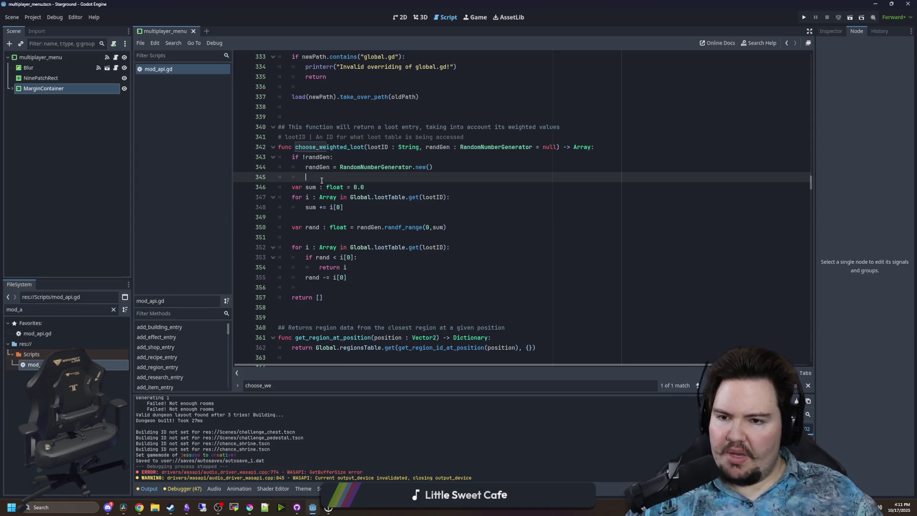
pyautogui.moveTo(329, 507)
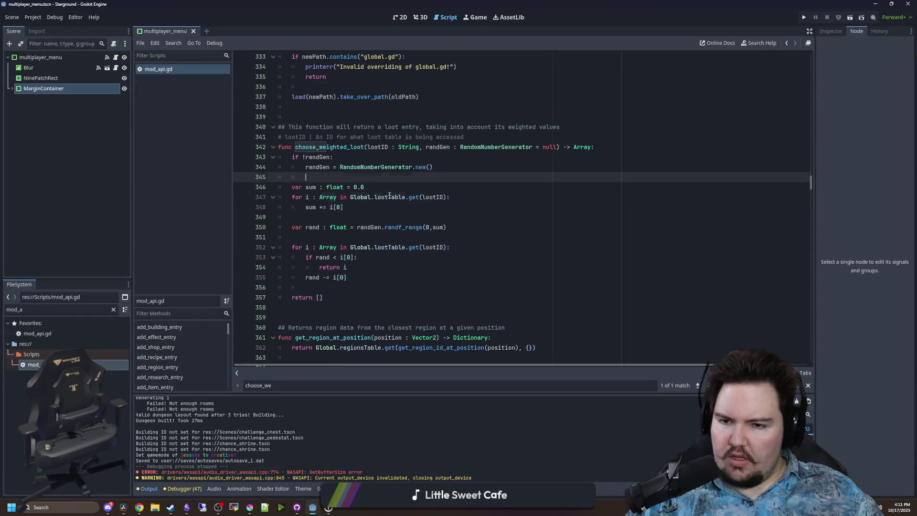
pyautogui.click(334, 172)
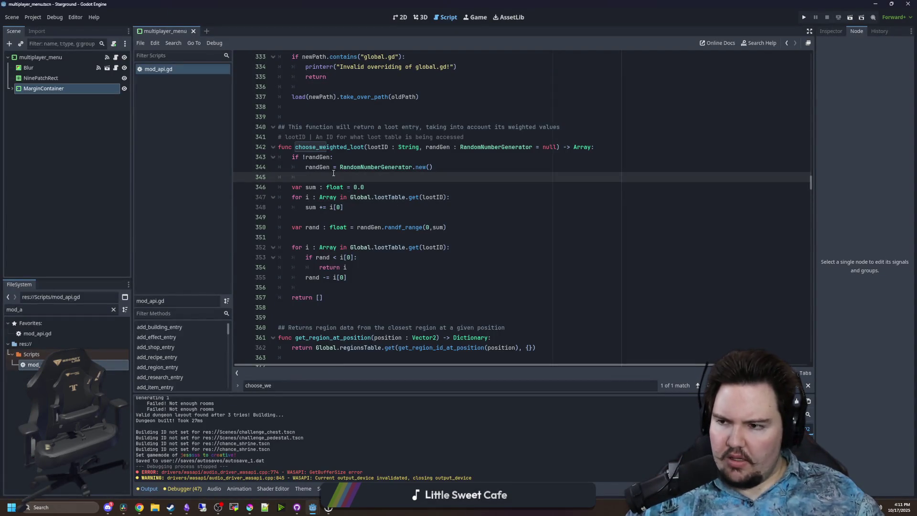
pyautogui.click(161, 185)
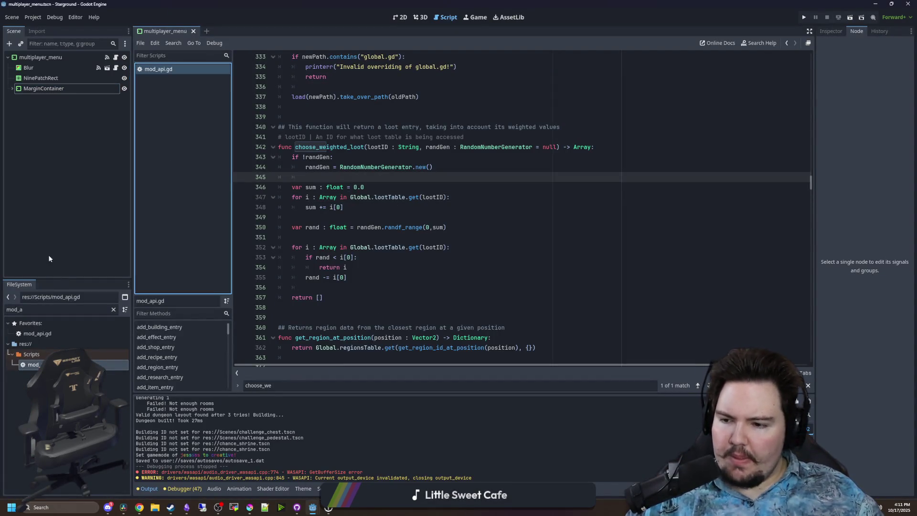
pyautogui.click(114, 310)
pyautogui.write('player')
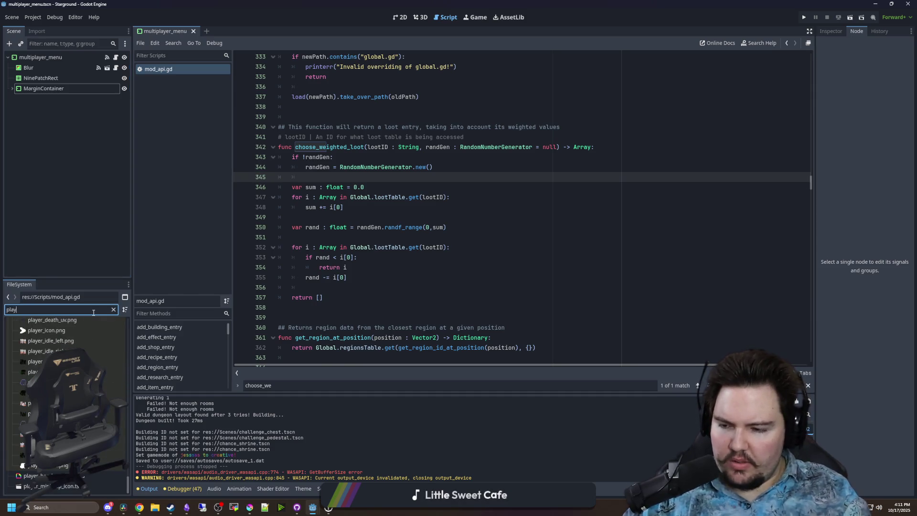
pyautogui.click(66, 332)
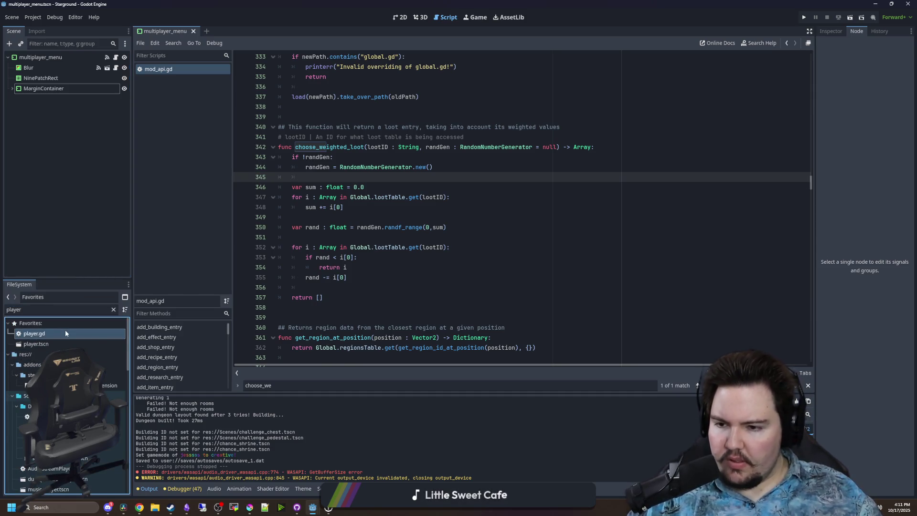
pyautogui.press('Return')
# Search player.gd for 'death', add a blank line after respawn, and jump to the next match.
pyautogui.hotkey('ctrl', 'f')
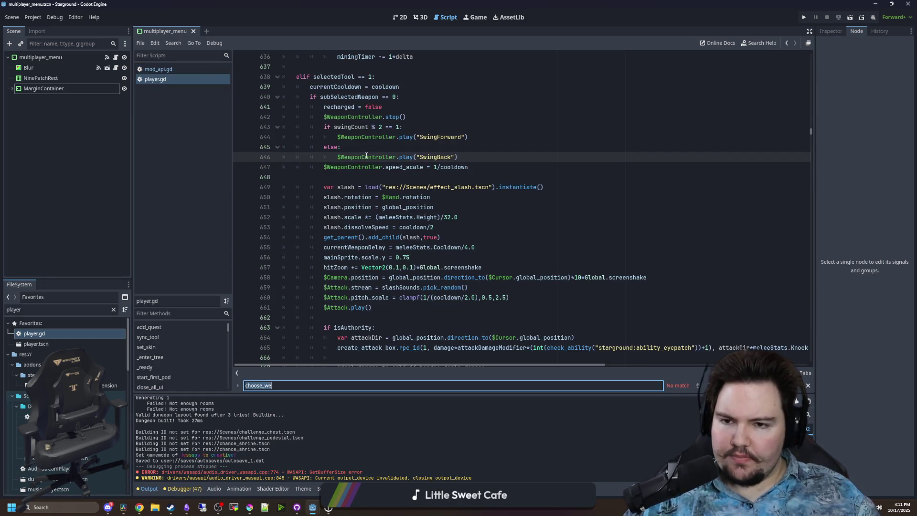
pyautogui.write('death')
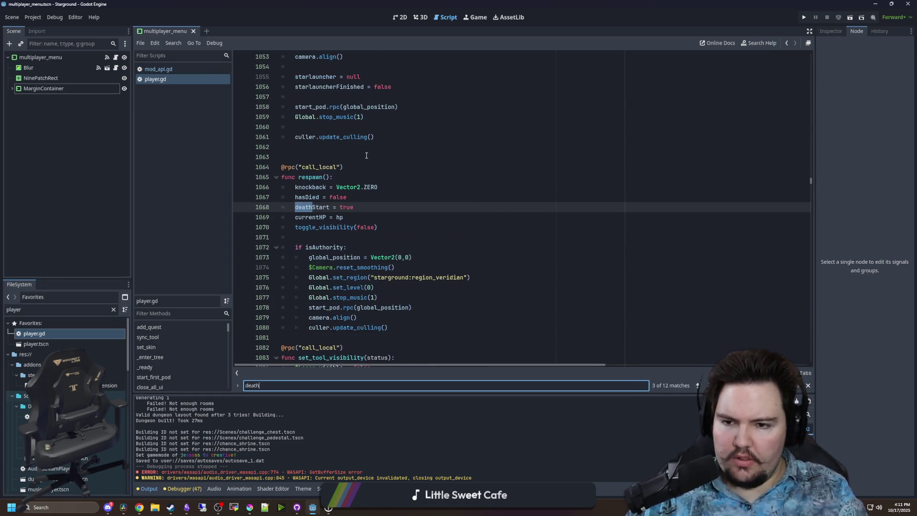
pyautogui.scroll(-2, 365, 143)
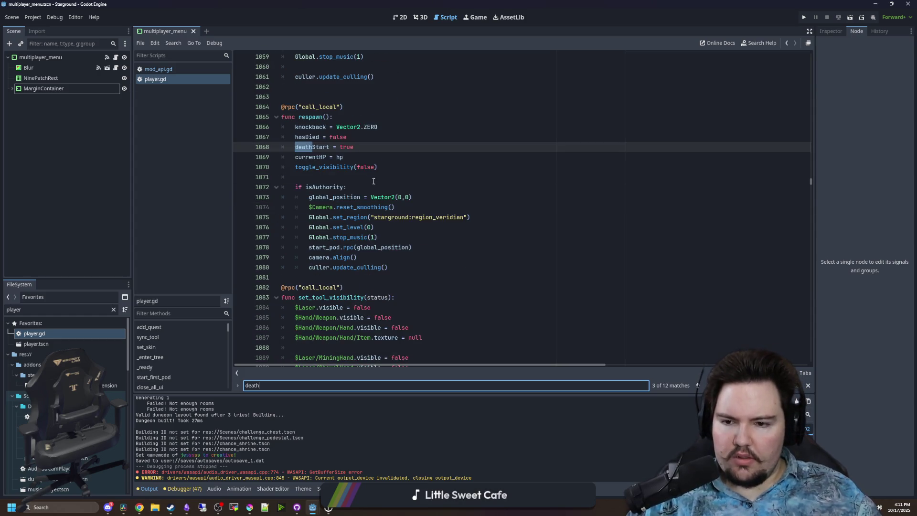
pyautogui.click(314, 279)
pyautogui.press('Return')
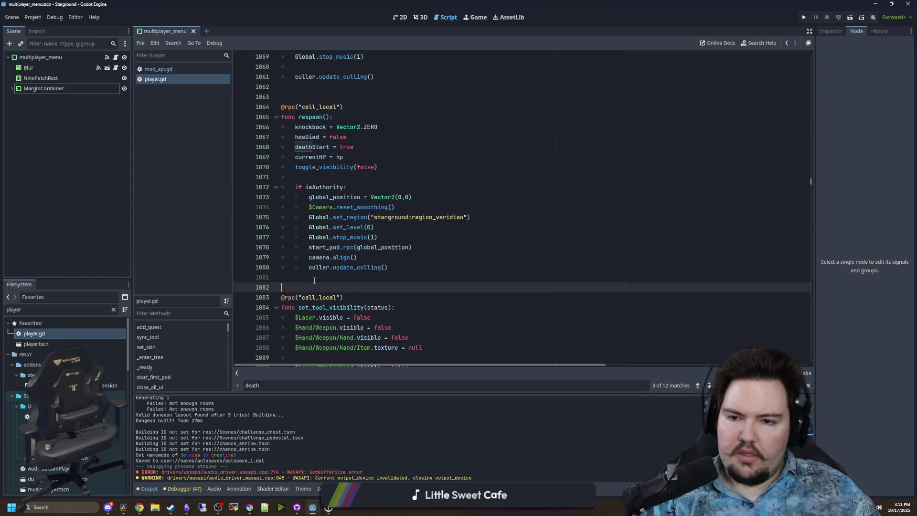
pyautogui.scroll(-3, 335, 335)
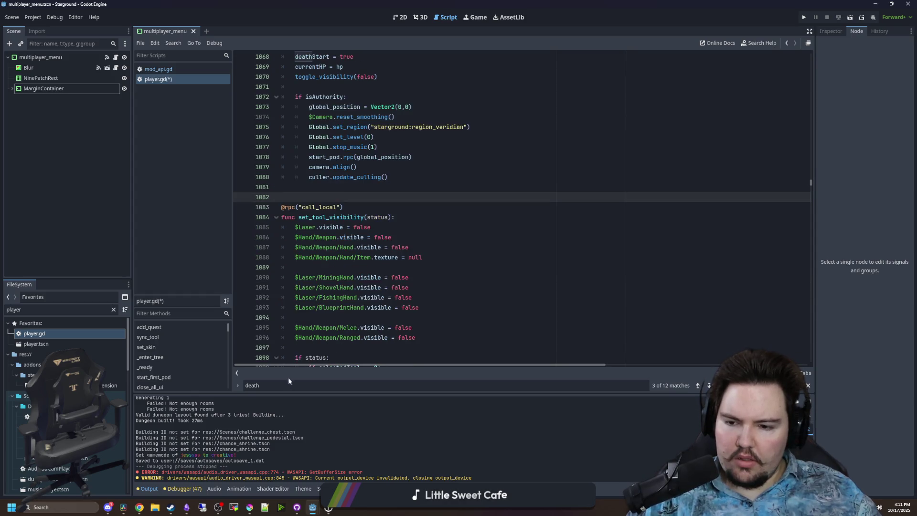
pyautogui.click(288, 385)
pyautogui.press('Return')
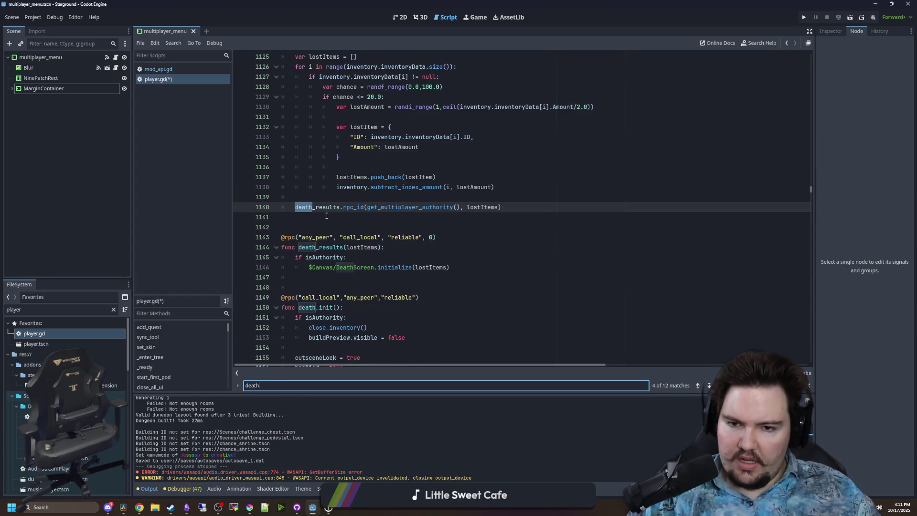
pyautogui.scroll(4, 393, 240)
pyautogui.click(357, 152)
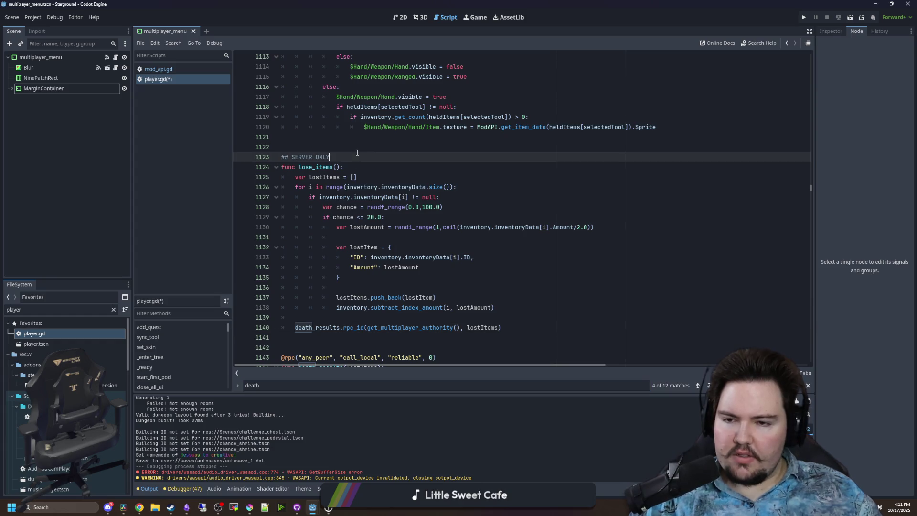
pyautogui.click(318, 140)
pyautogui.scroll(-1, 454, 196)
pyautogui.click(443, 185)
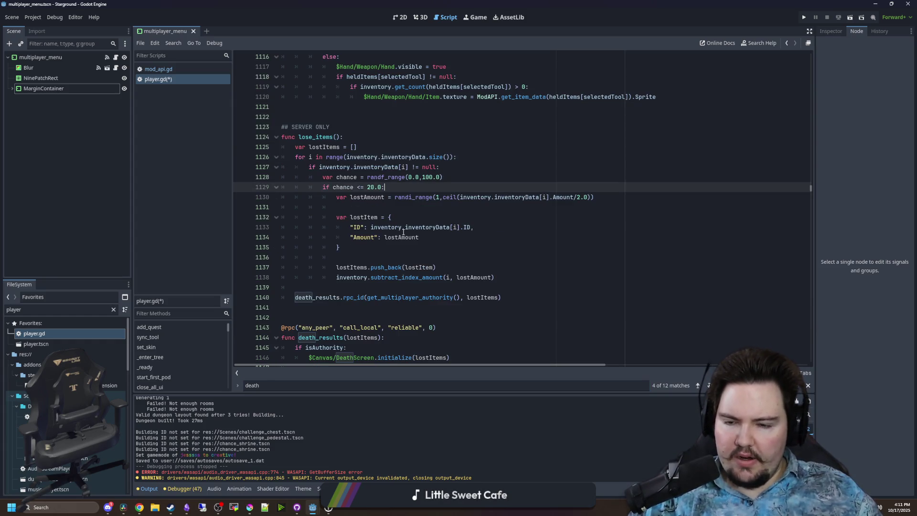
pyautogui.keyDown('shift'); pyautogui.click(410, 249); pyautogui.keyUp('shift')
pyautogui.click(393, 217)
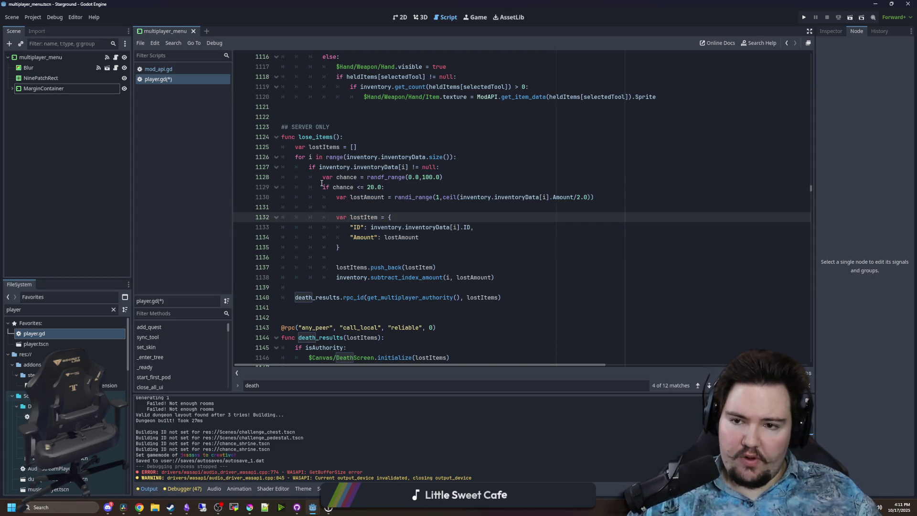
pyautogui.moveTo(323, 177); pyautogui.dragTo(443, 177)
pyautogui.click(404, 177)
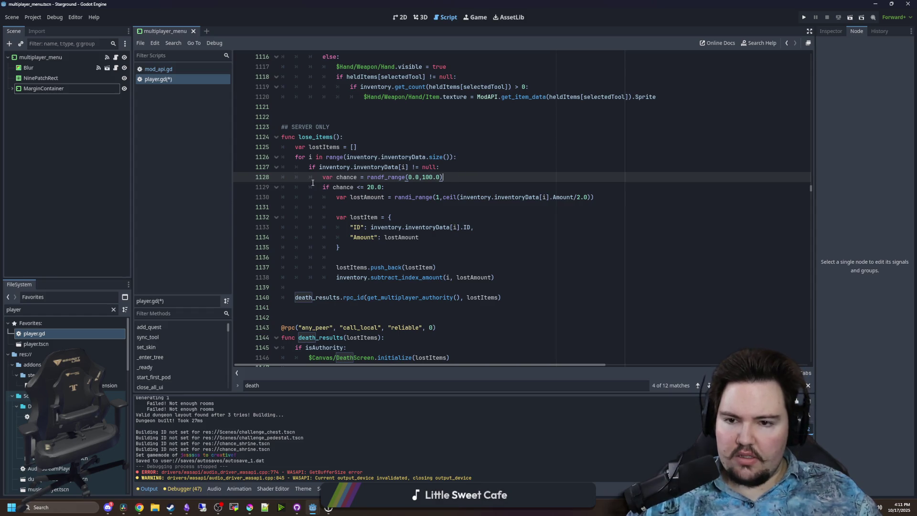
pyautogui.moveTo(313, 183); pyautogui.dragTo(403, 182)
pyautogui.click(406, 182)
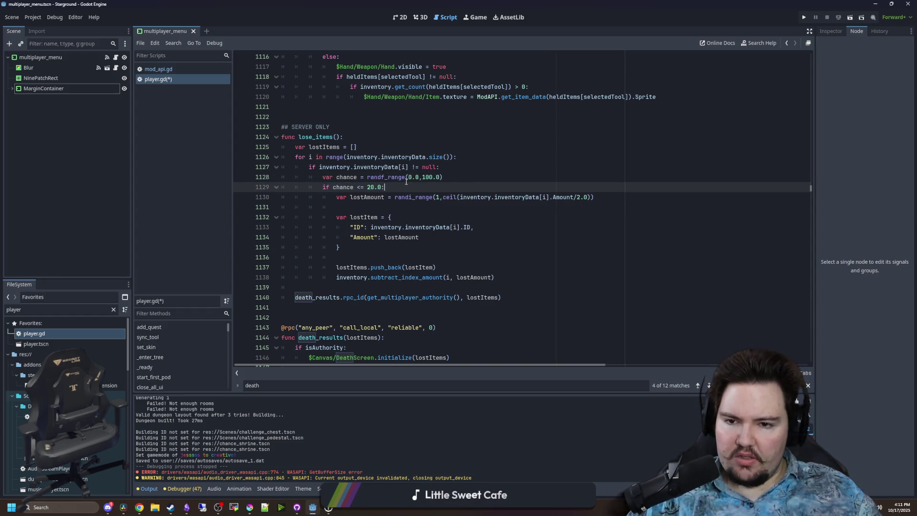
pyautogui.moveTo(336, 197); pyautogui.dragTo(610, 200)
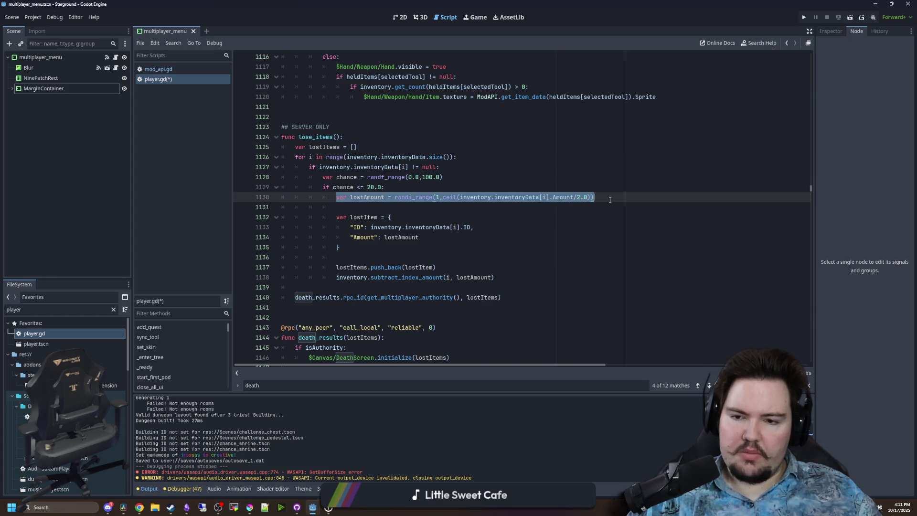
pyautogui.moveTo(347, 217); pyautogui.dragTo(392, 217)
pyautogui.click(391, 217)
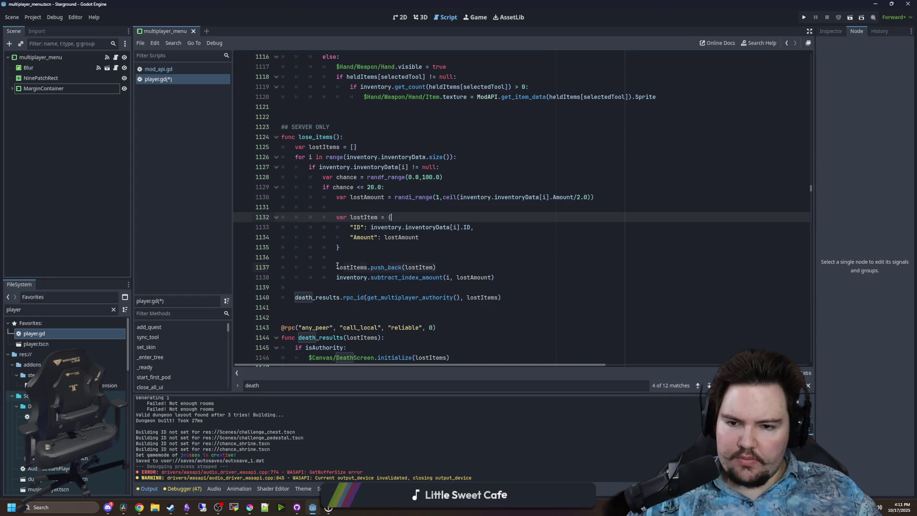
pyautogui.moveTo(336, 267); pyautogui.dragTo(495, 277)
pyautogui.click(369, 251)
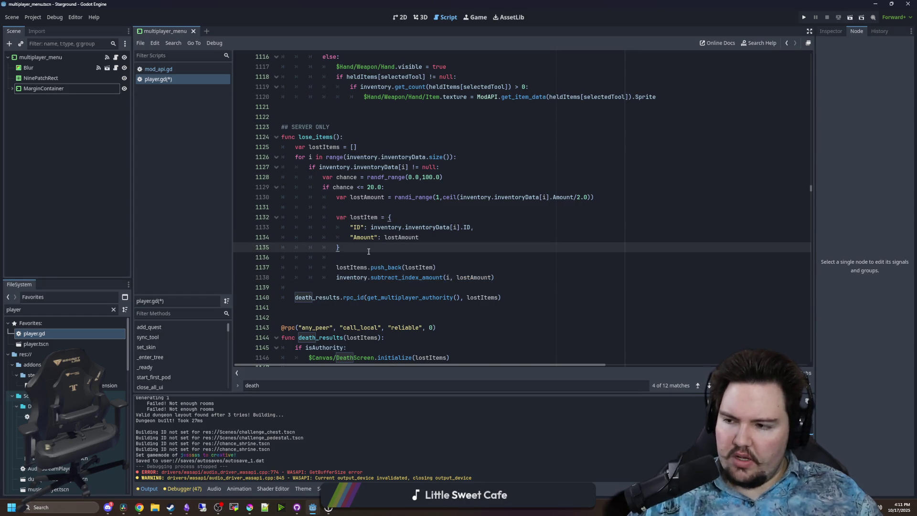
pyautogui.scroll(1, 369, 251)
pyautogui.scroll(-1, 369, 252)
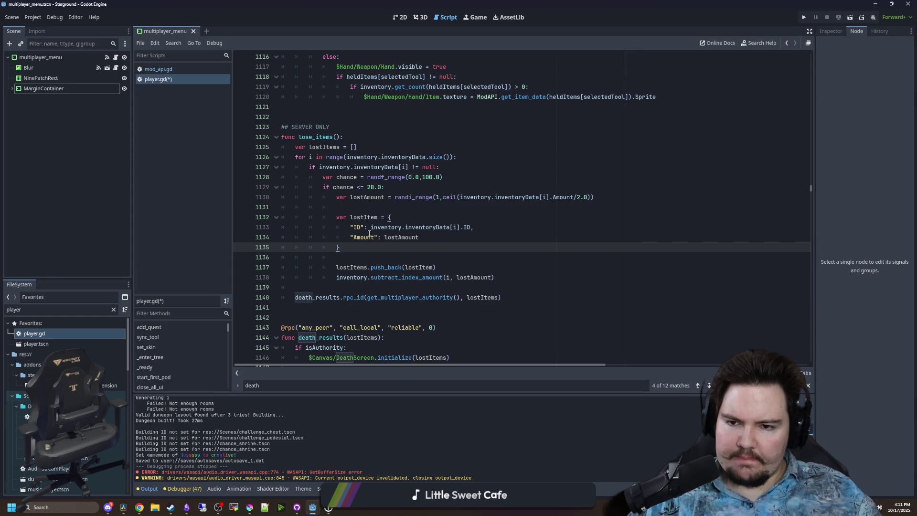
pyautogui.click(384, 208)
pyautogui.click(398, 188)
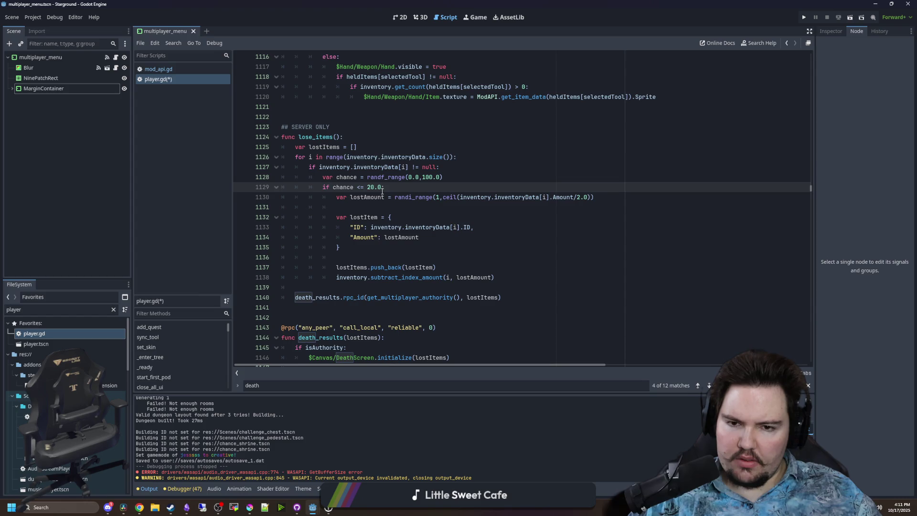
pyautogui.click(458, 167)
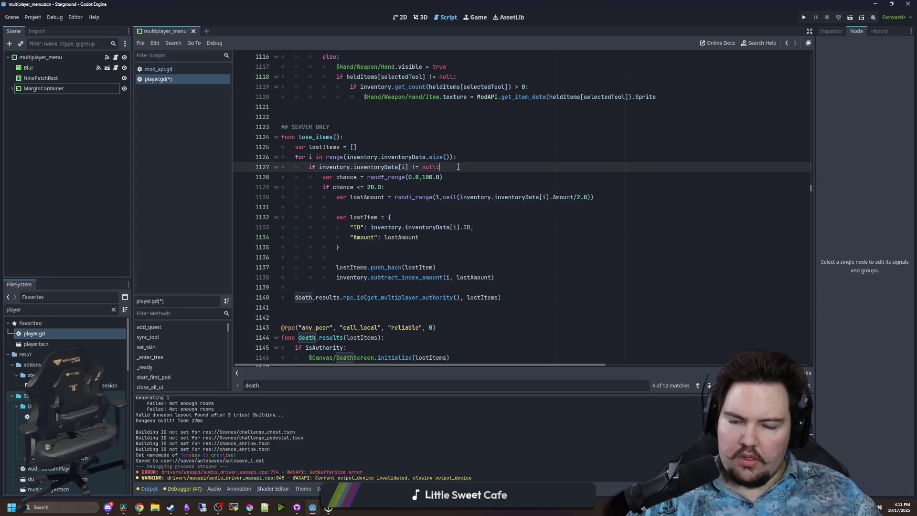
# Add `if !inventory.inventoryData[i].get("Artifact", false):` below the null check.
pyautogui.press('Return')
pyautogui.press('Return')
pyautogui.press('Up')
pyautogui.write('if inventory')
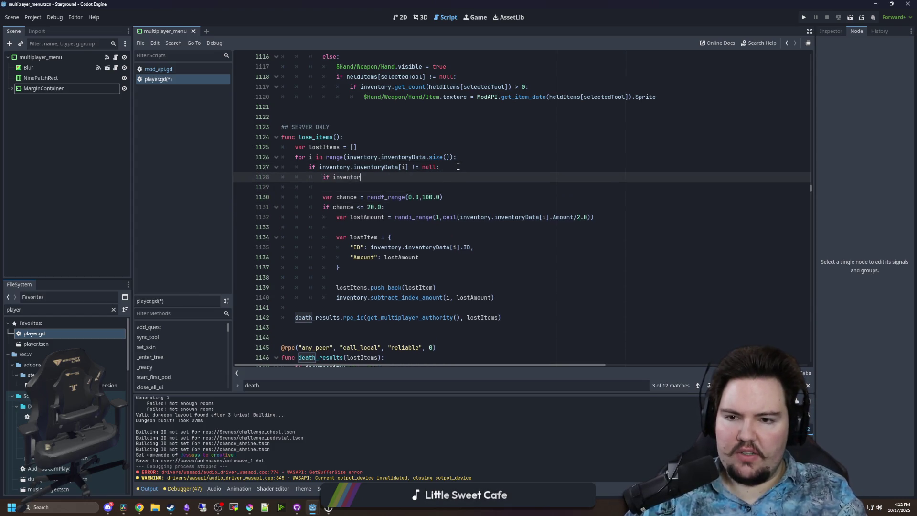
pyautogui.write('.inventoryData[]')
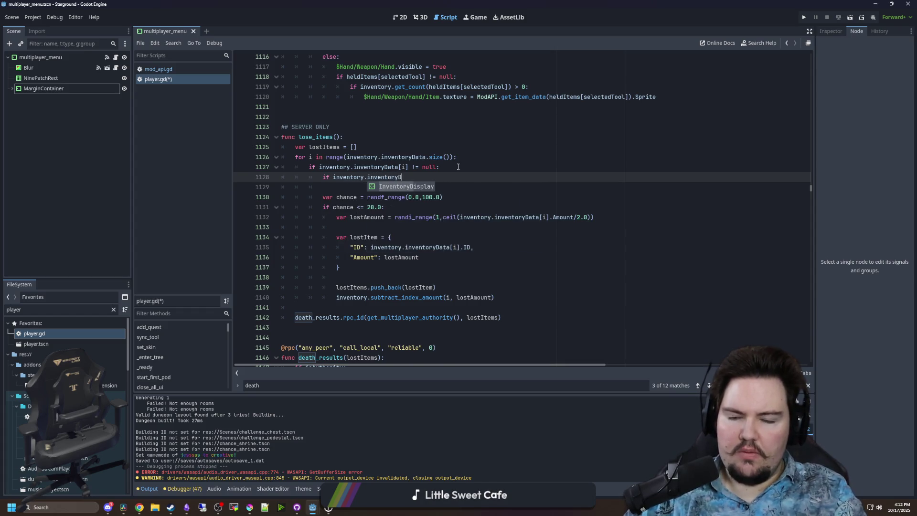
pyautogui.write('i')
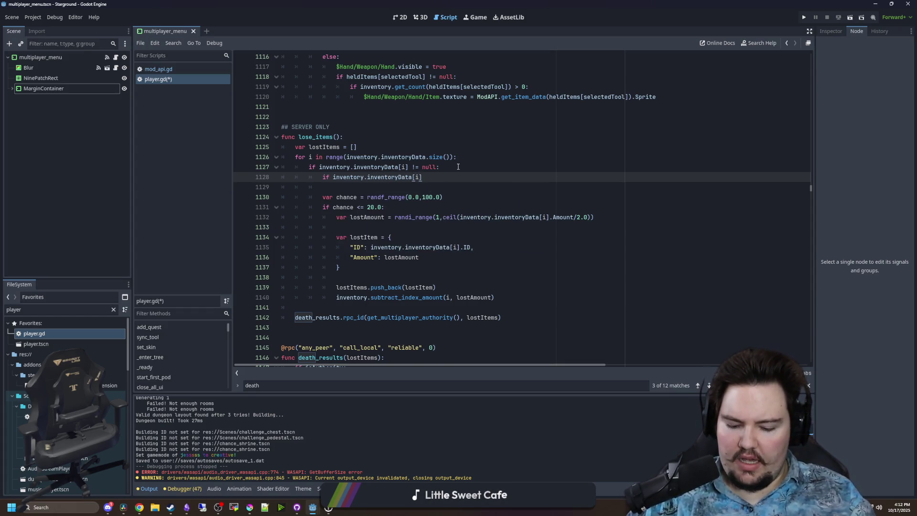
pyautogui.write('tifact:')
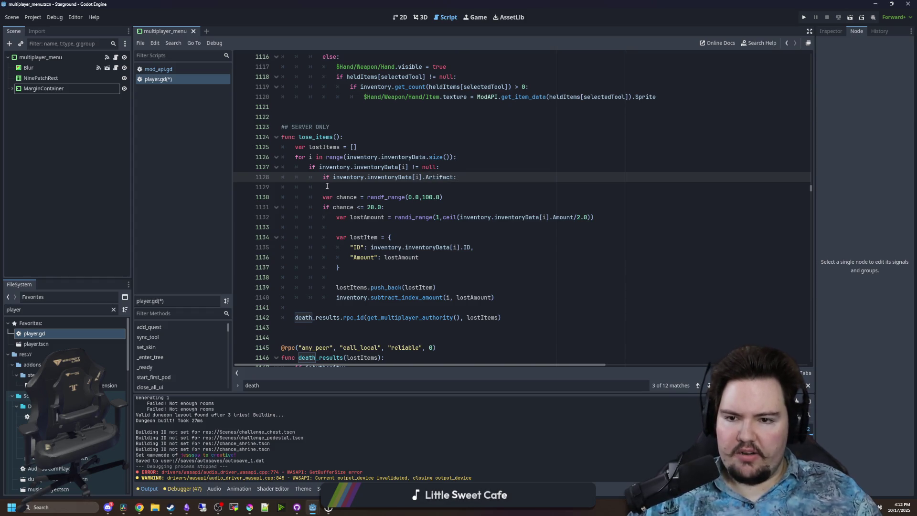
pyautogui.click(334, 177)
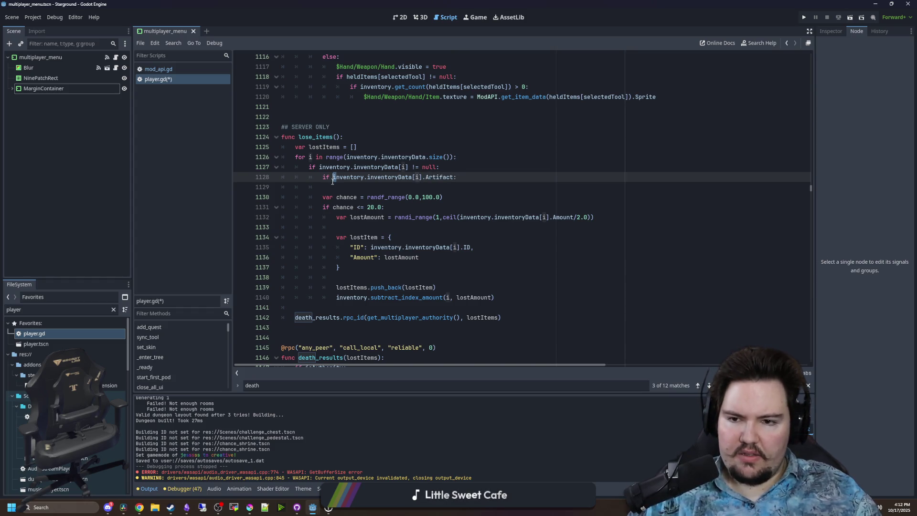
pyautogui.write('!')
pyautogui.click(426, 178)
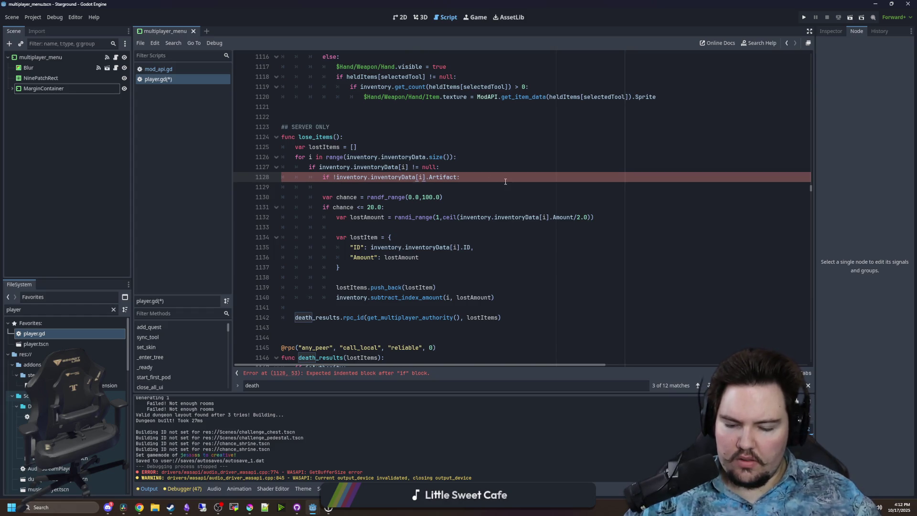
pyautogui.write('get("Artifact')
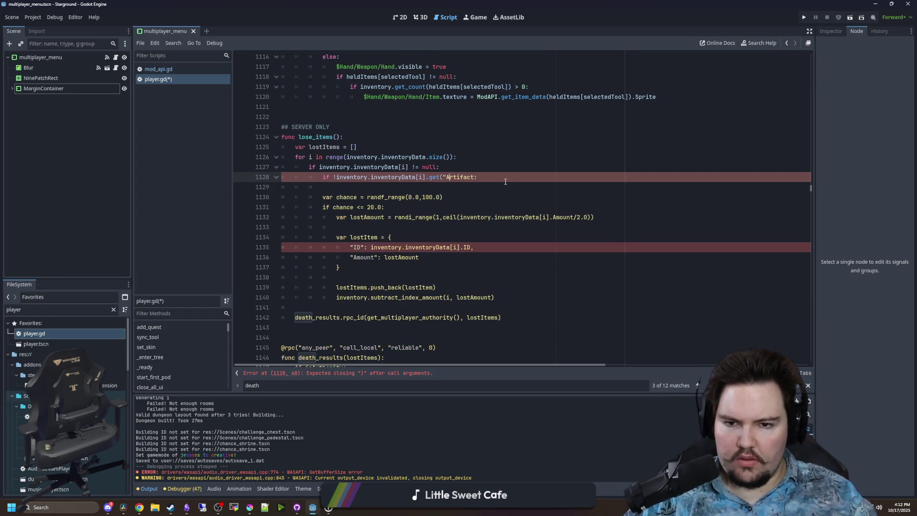
pyautogui.write('", false)')
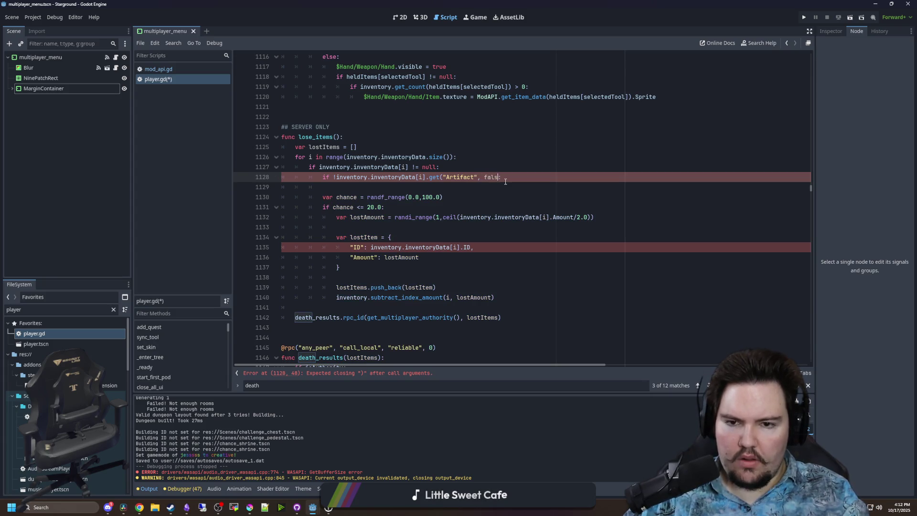
# Indent the drop-chance block under the Artifact check and append continue after the null check.
pyautogui.click(488, 208)
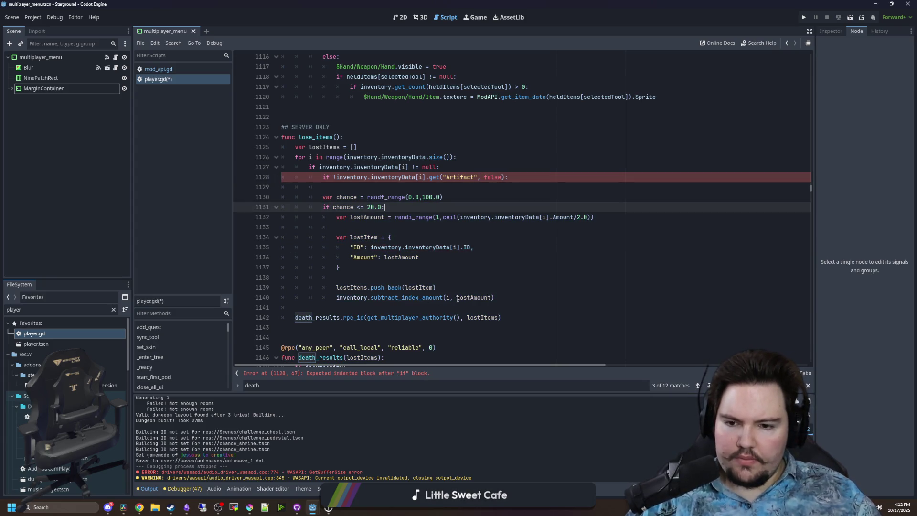
pyautogui.moveTo(508, 295)
pyautogui.mouseDown()
pyautogui.moveTo(272, 205)
pyautogui.moveTo(270, 187)
pyautogui.moveTo(233, 198)
pyautogui.mouseUp()
pyautogui.press('Tab')
pyautogui.click(383, 187)
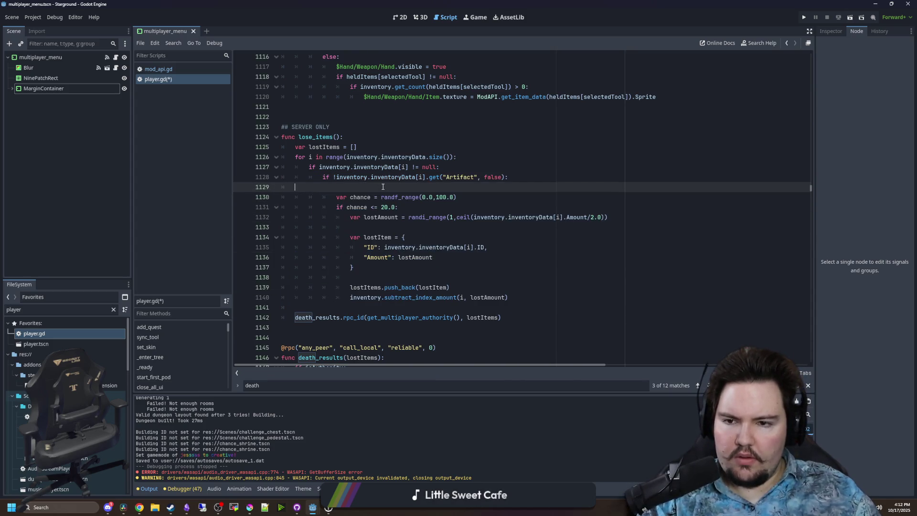
pyautogui.press('BackSpace')
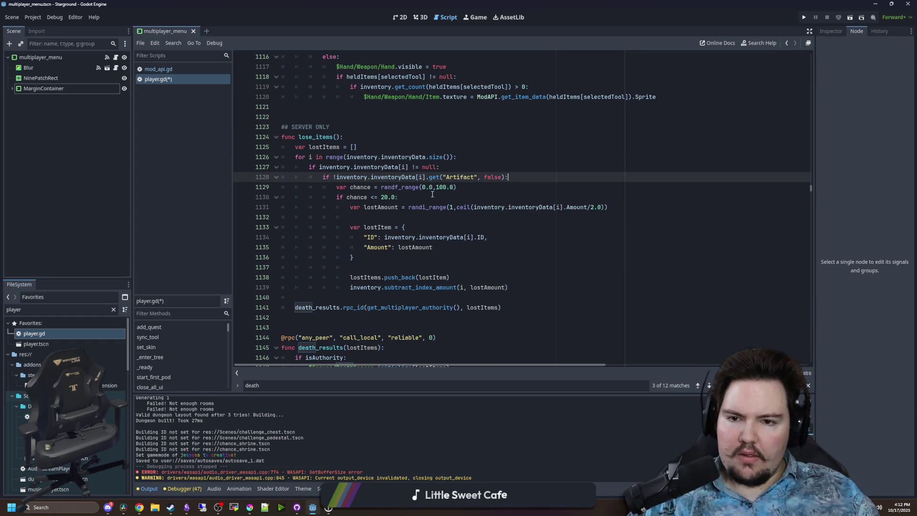
pyautogui.press('Up')
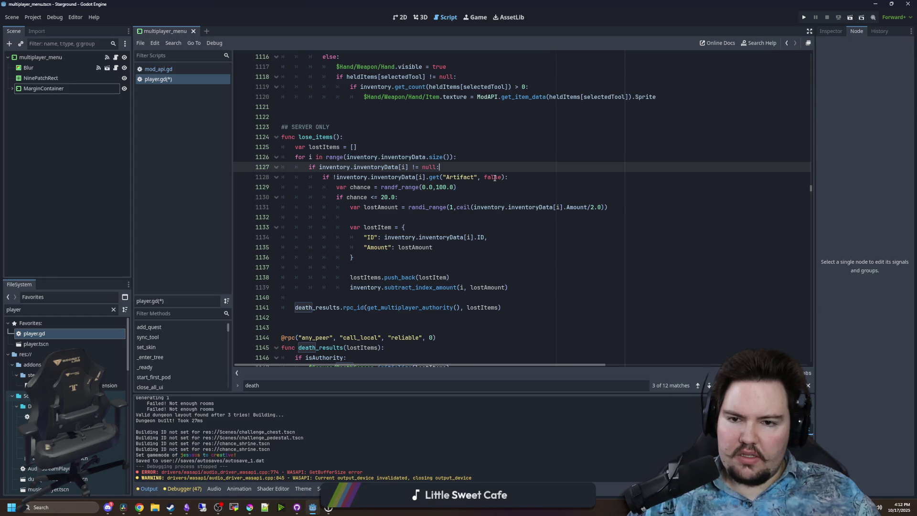
pyautogui.write('continue')
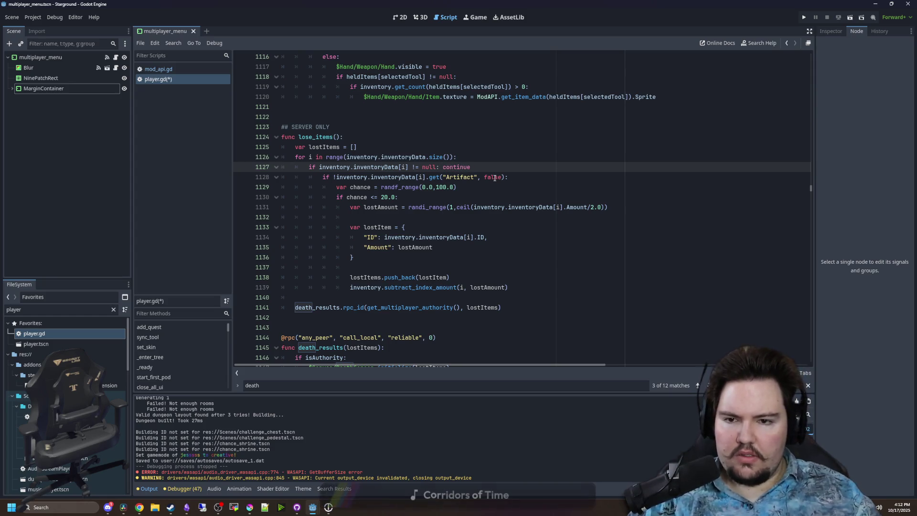
pyautogui.click(421, 167)
pyautogui.press('BackSpace')
# Rejoin the split null-check line so it reads `== null: continue`.
pyautogui.press('Return')
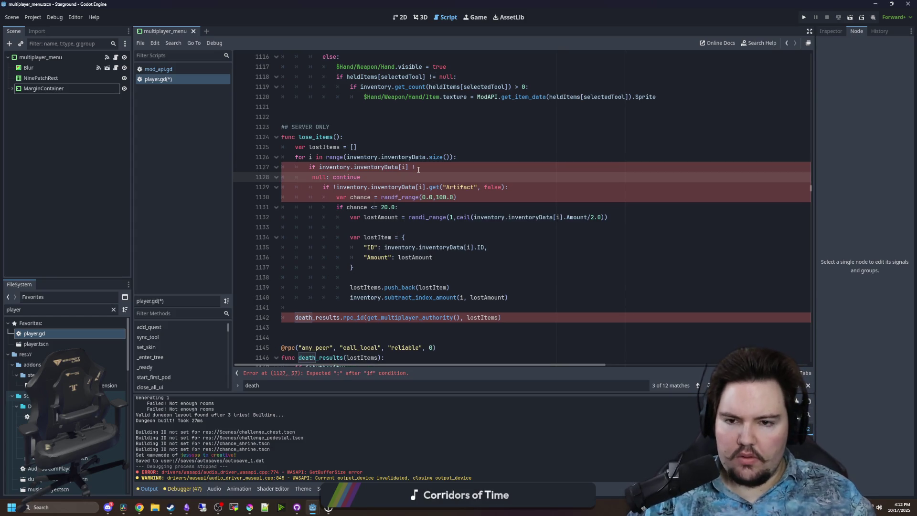
pyautogui.press('BackSpace')
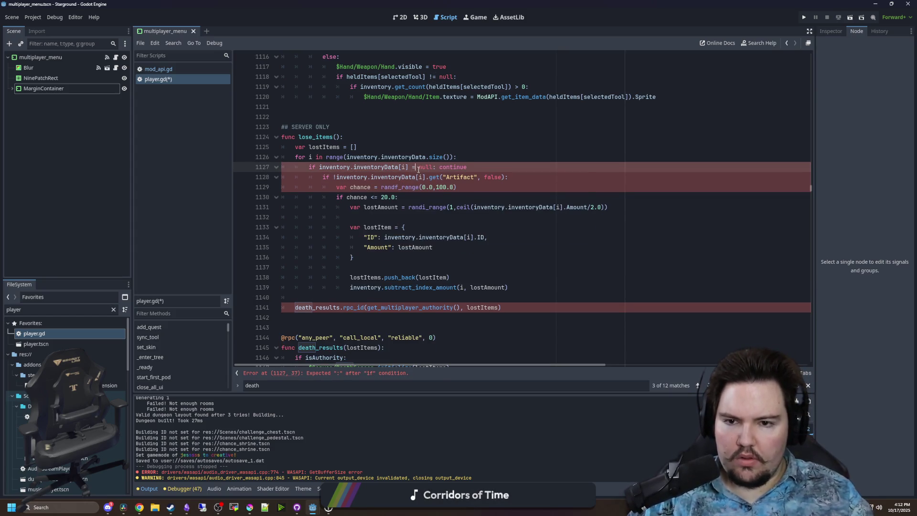
pyautogui.write('=')
pyautogui.click(467, 143)
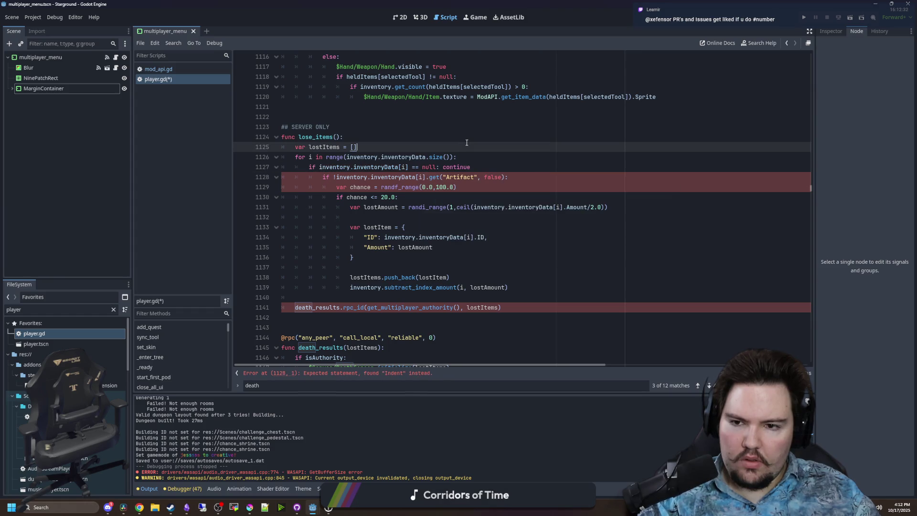
# Dedent the Artifact check and rewrite it as `if ...get("Artifact", false): continue`.
pyautogui.click(323, 177)
pyautogui.press('BackSpace')
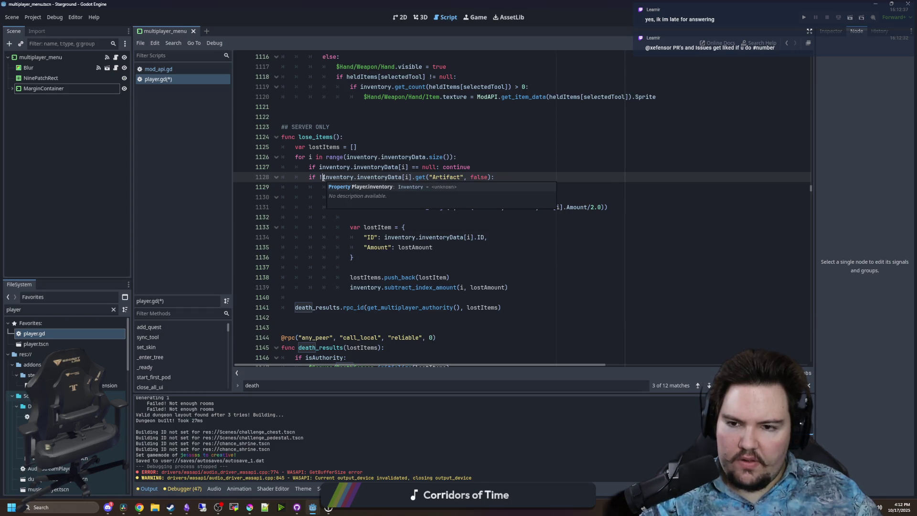
pyautogui.press('BackSpace')
pyautogui.click(507, 174)
pyautogui.press('BackSpace')
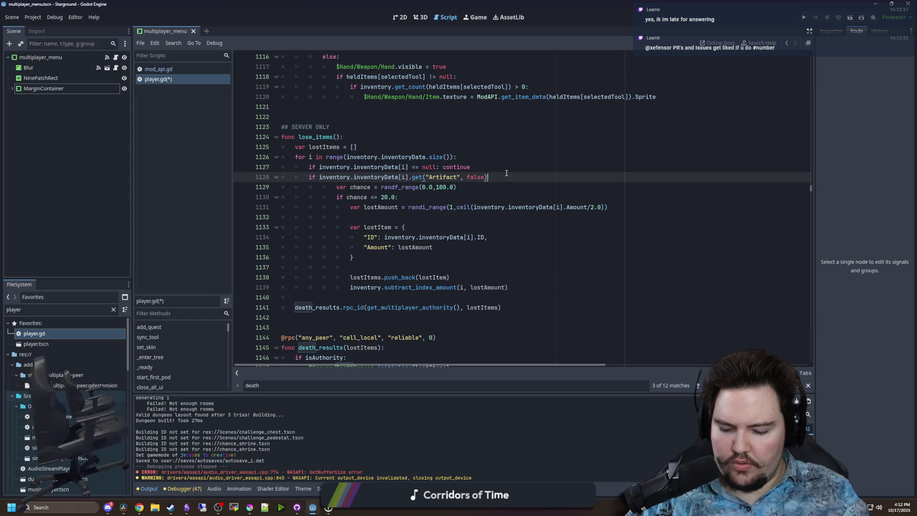
pyautogui.write(': continyu')
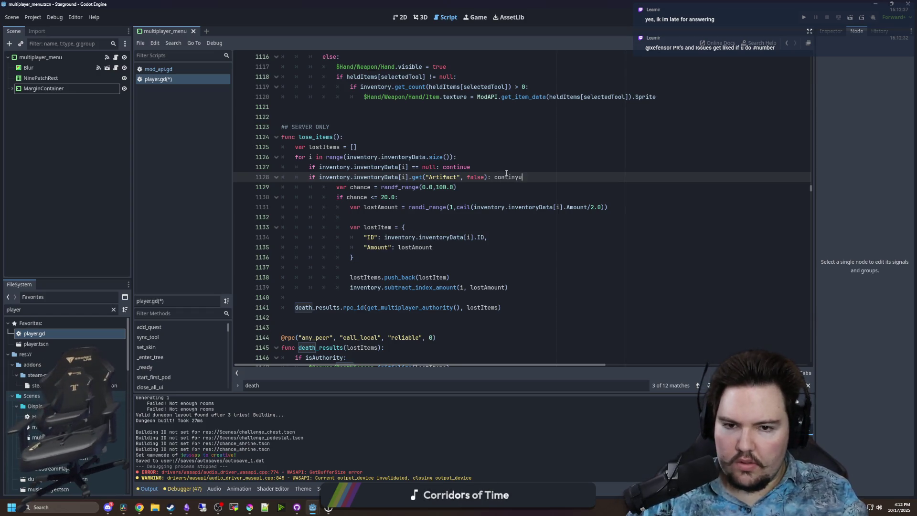
pyautogui.press('BackSpace')
pyautogui.press('BackSpace')
pyautogui.write('ue')
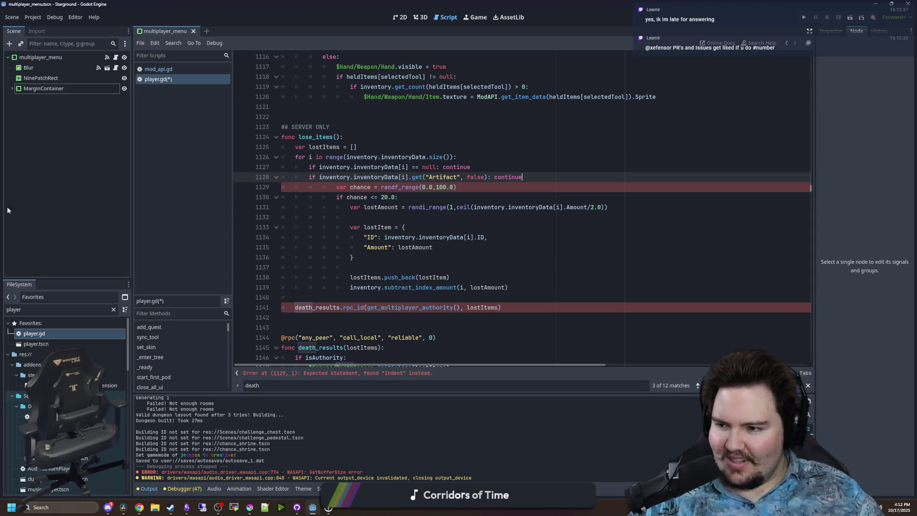
pyautogui.click(423, 207)
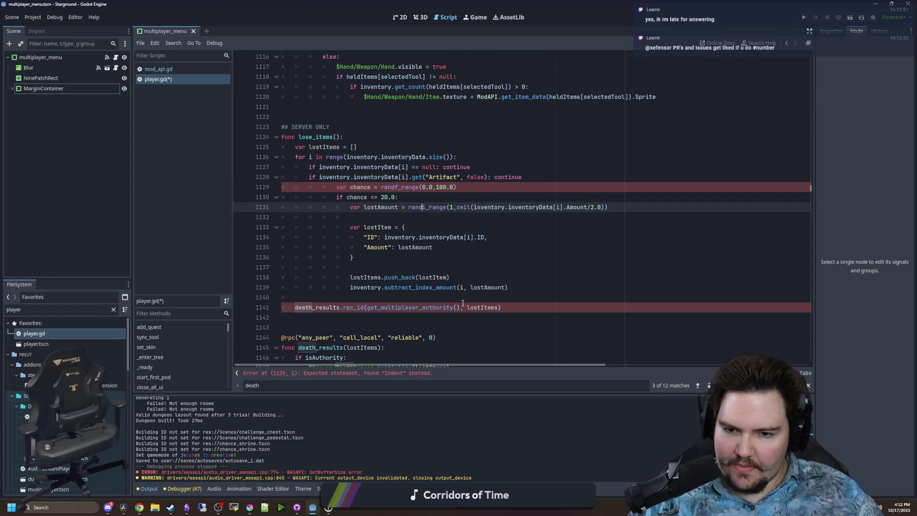
pyautogui.moveTo(511, 287)
pyautogui.mouseDown()
pyautogui.moveTo(267, 195)
pyautogui.moveTo(247, 179)
pyautogui.moveTo(242, 188)
pyautogui.mouseUp()
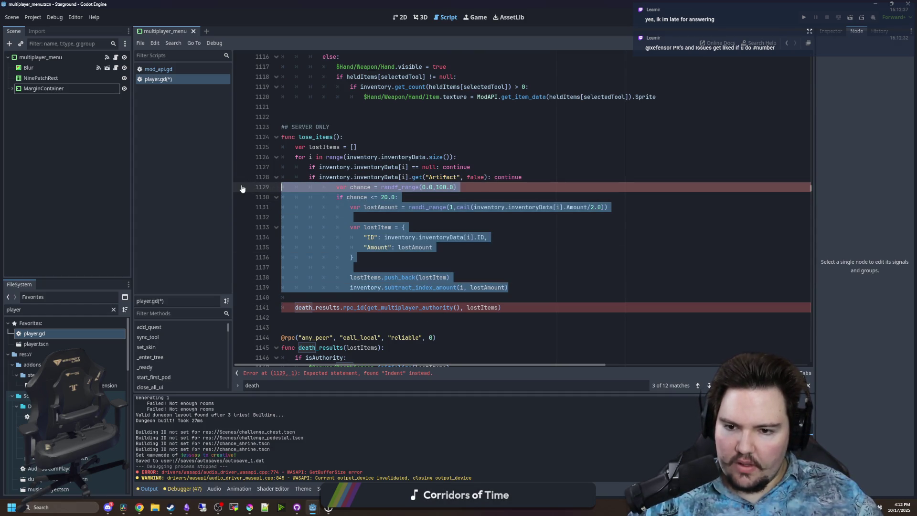
# Move the chance roll and chance check lines up directly under the for loop.
pyautogui.hotkey('shift', 'Tab')
pyautogui.moveTo(323, 186); pyautogui.dragTo(432, 195)
pyautogui.press('BackSpace')
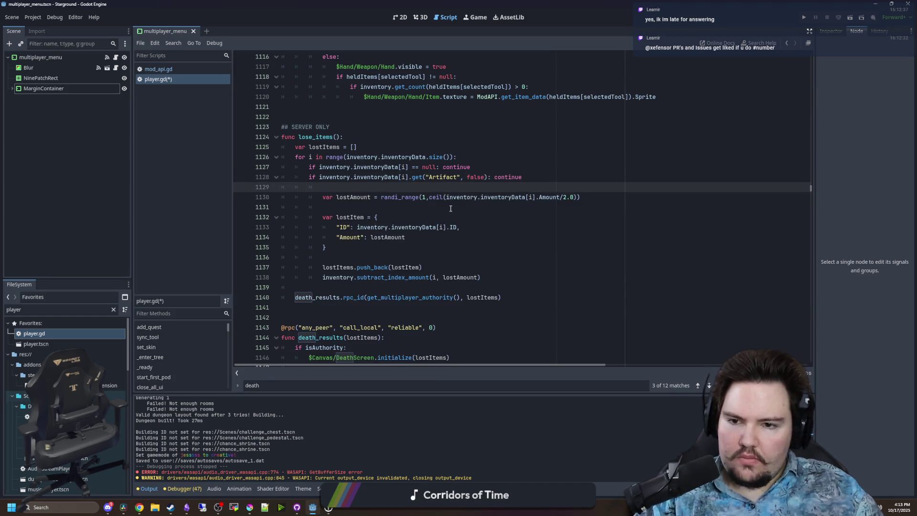
pyautogui.hotkey('ctrl', 'z')
pyautogui.click(545, 172)
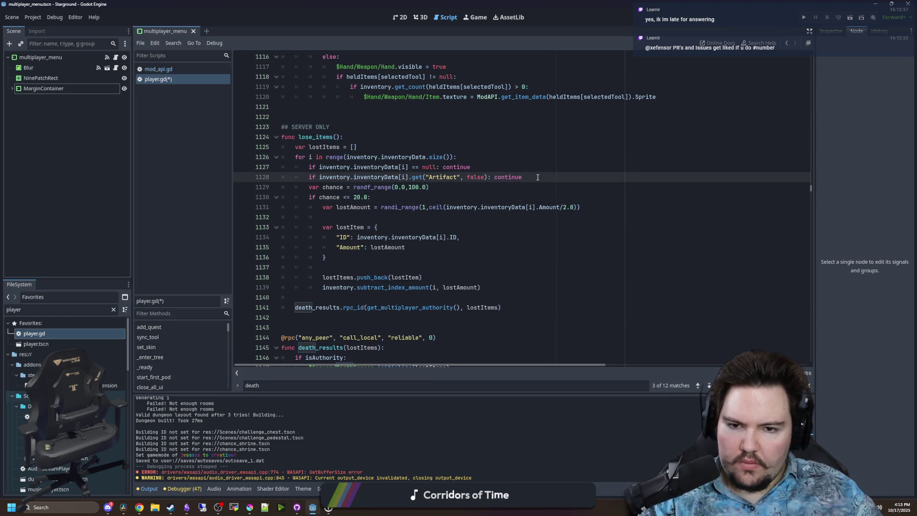
pyautogui.press('Return')
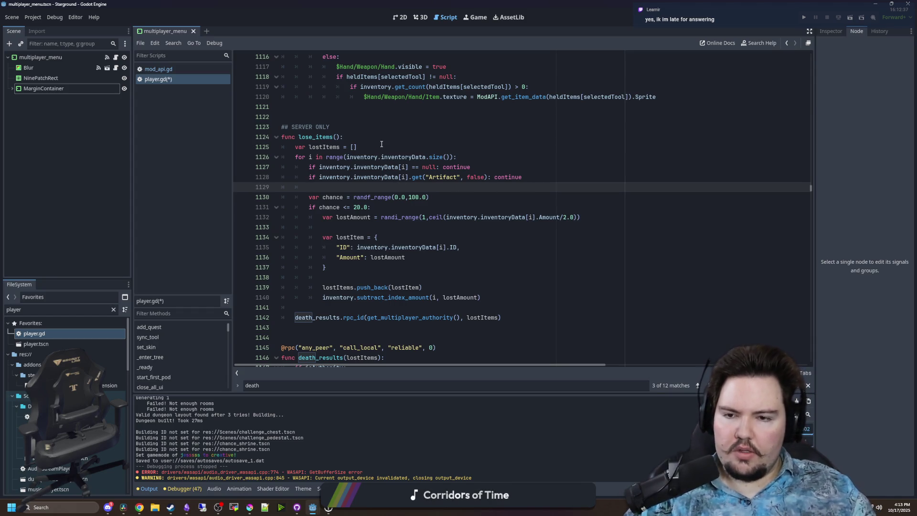
pyautogui.click(382, 144)
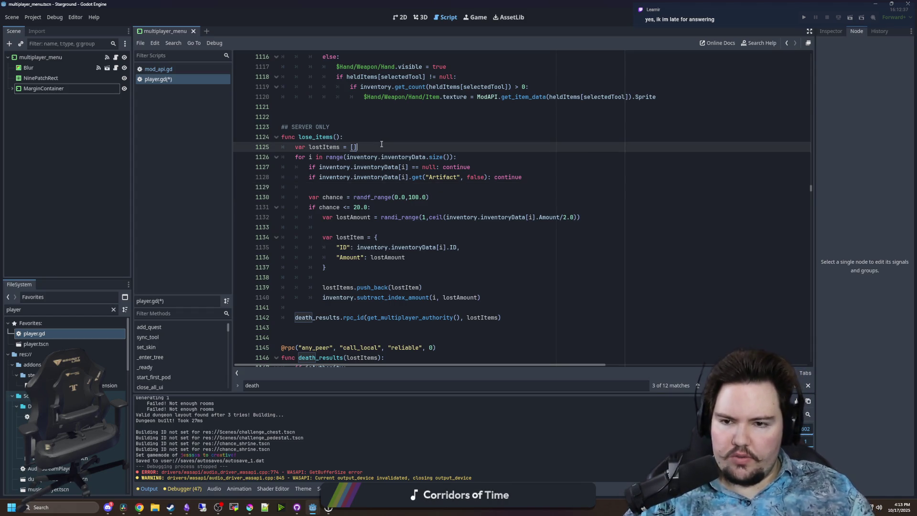
pyautogui.click(384, 208)
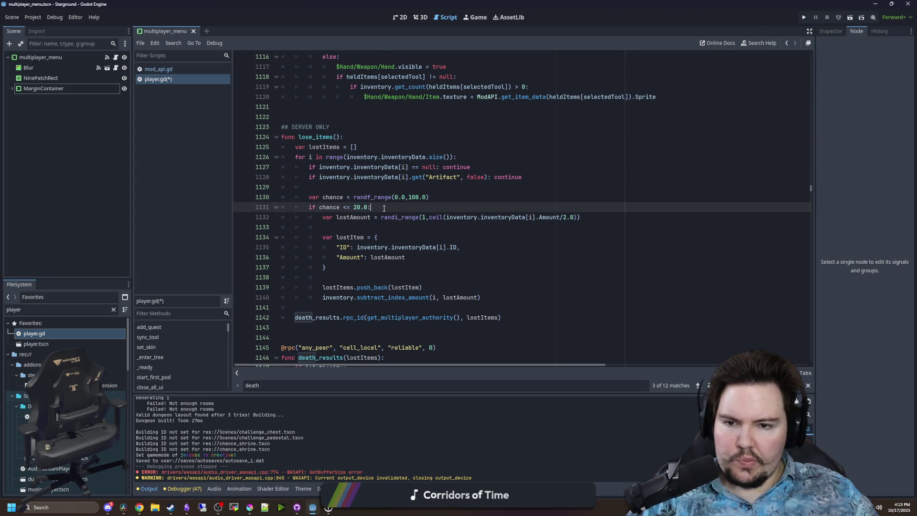
pyautogui.moveTo(370, 208); pyautogui.dragTo(250, 197)
pyautogui.hotkey('ctrl', 'x')
pyautogui.click(480, 157)
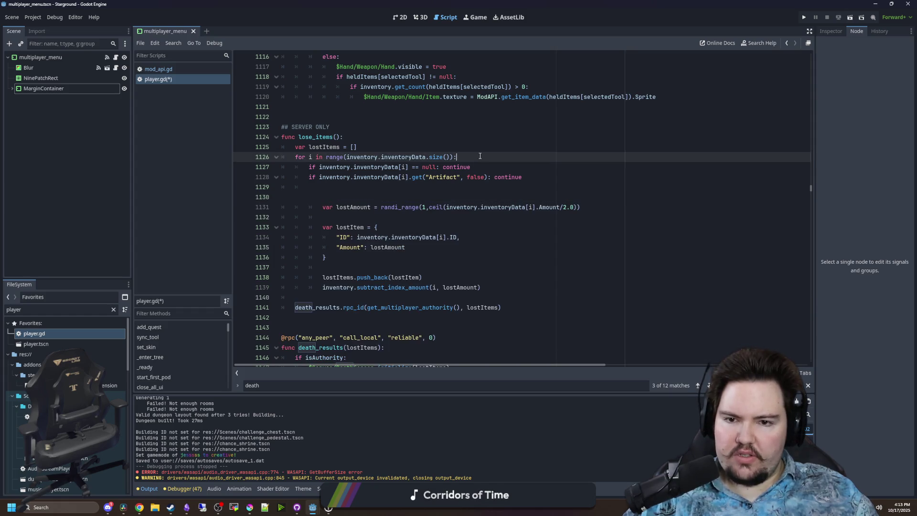
pyautogui.press('Return')
pyautogui.hotkey('ctrl', 'v')
pyautogui.press('Return')
# Fix the chance line's indent and make the check `if chance > 20.0: continue`.
pyautogui.press('Up')
pyautogui.press('Up')
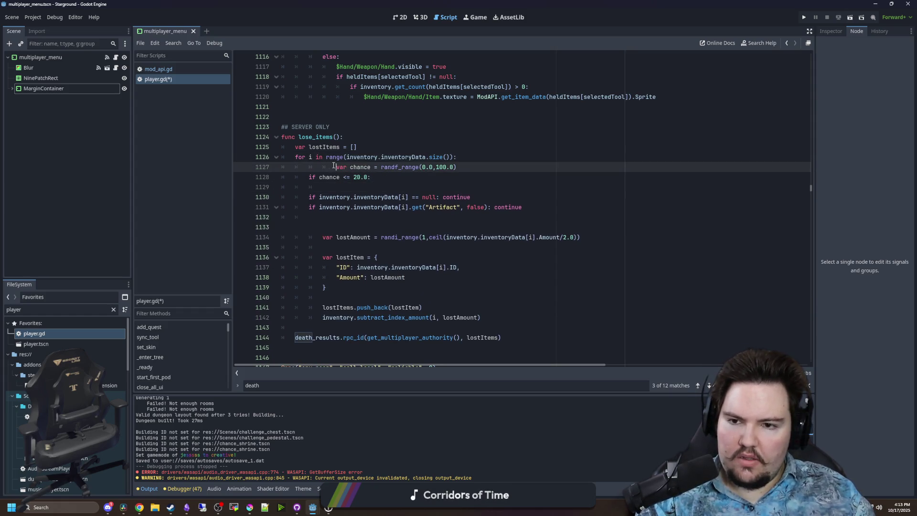
pyautogui.press('BackSpace')
pyautogui.press('BackSpace')
pyautogui.click(401, 179)
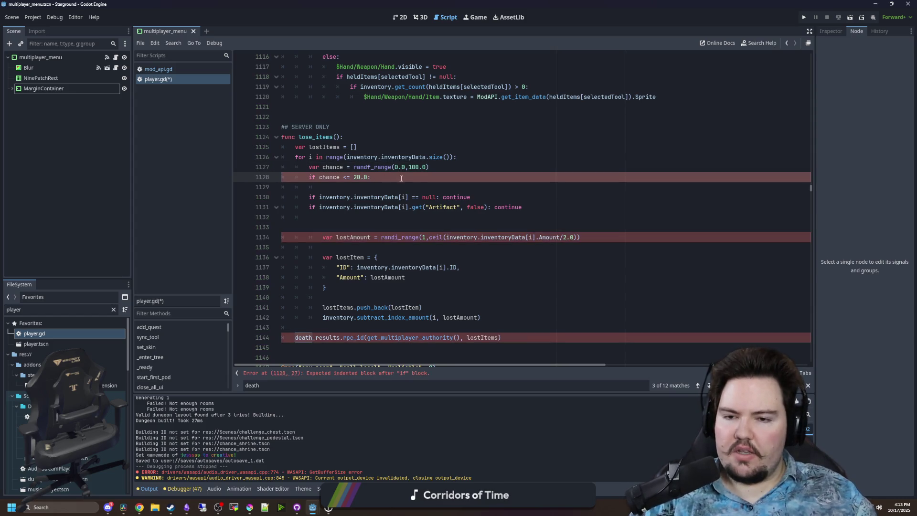
pyautogui.click(351, 177)
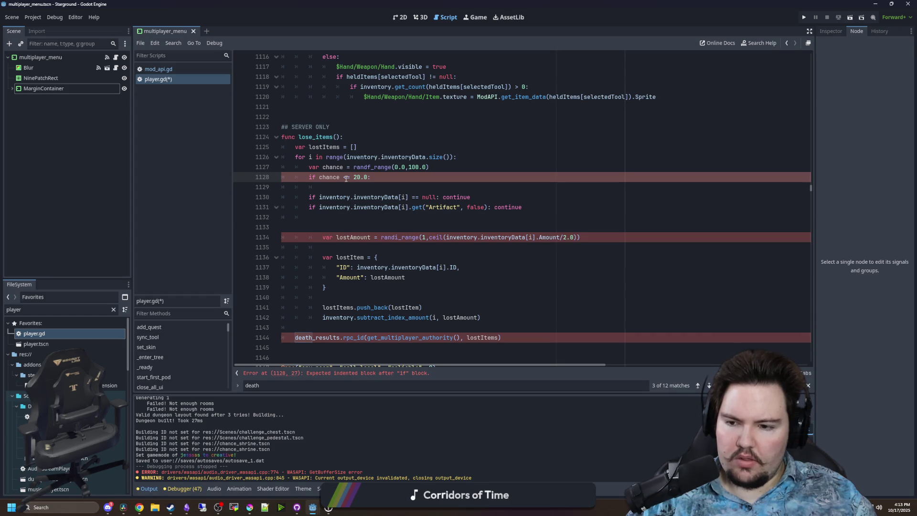
pyautogui.press('BackSpace')
pyautogui.press('BackSpace')
pyautogui.write('>=')
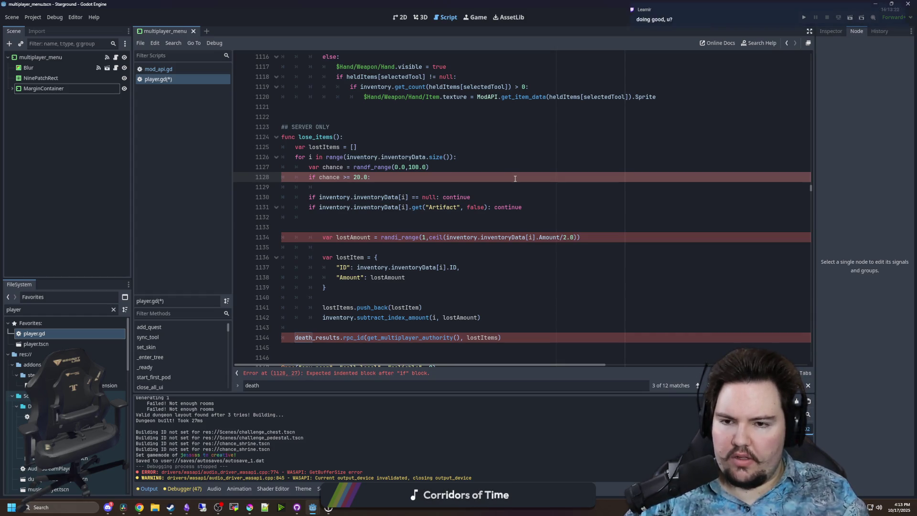
pyautogui.press('BackSpace')
pyautogui.write('c')
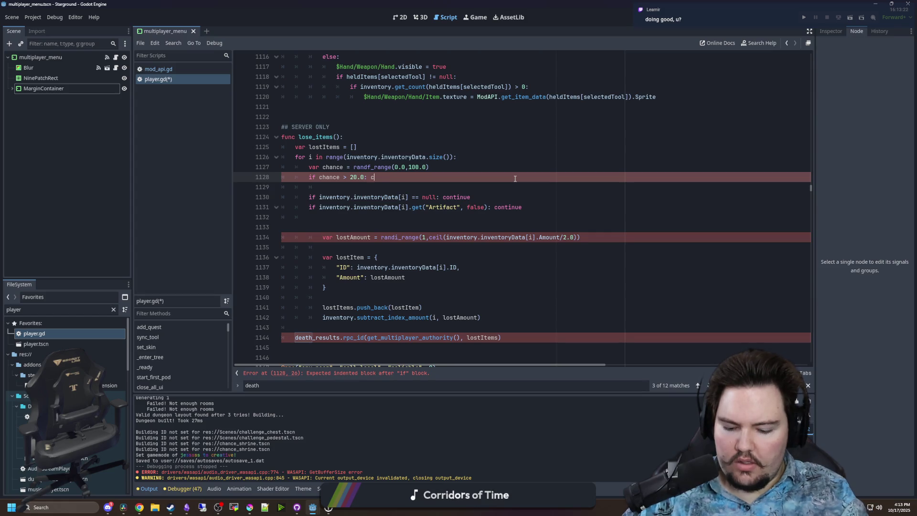
pyautogui.write('ontinue')
pyautogui.press('Return')
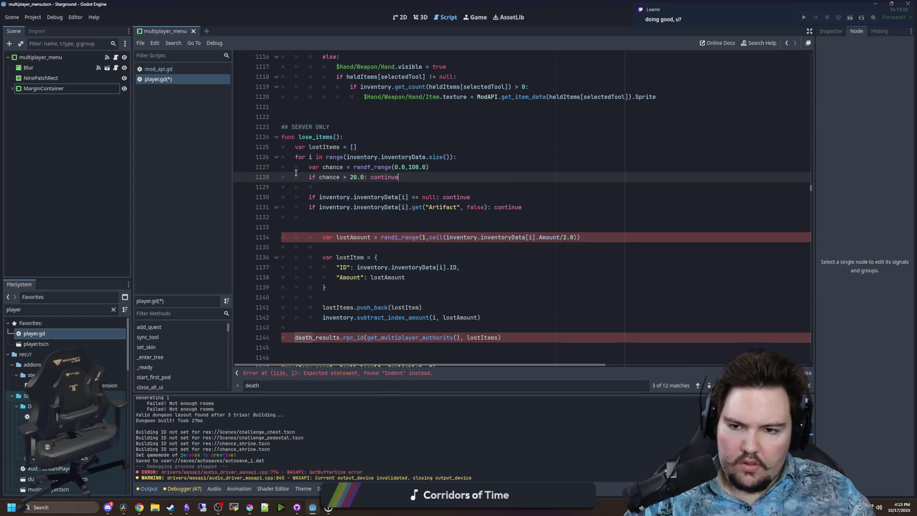
pyautogui.press('Delete')
pyautogui.click(339, 215)
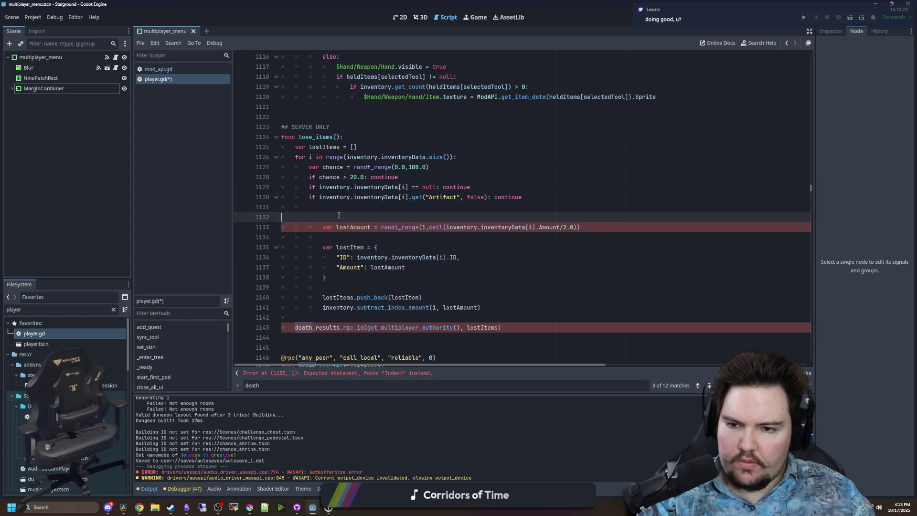
# Unindent the loop body, delete the leftover blank line, and change the threshold 20.0 to 30.0.
pyautogui.moveTo(500, 313)
pyautogui.mouseDown()
pyautogui.moveTo(258, 246)
pyautogui.moveTo(230, 229)
pyautogui.mouseUp()
pyautogui.hotkey('shift', 'Tab')
pyautogui.click(338, 216)
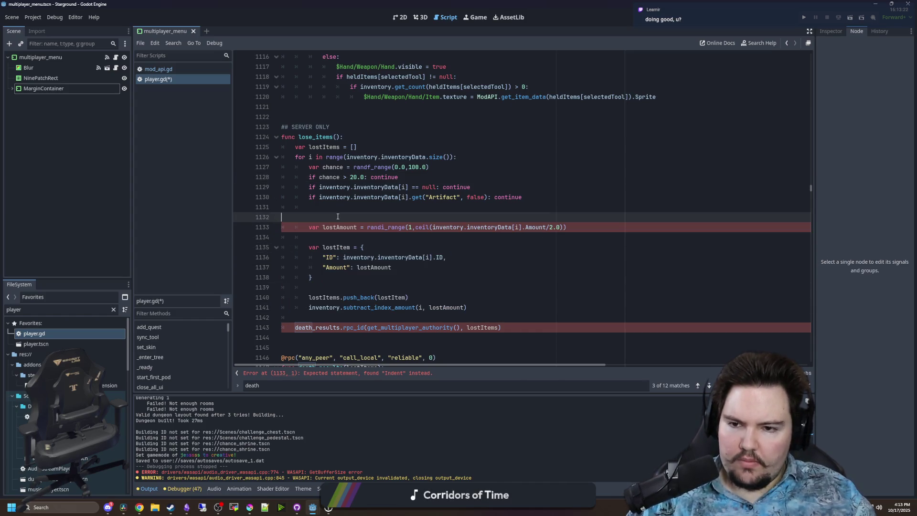
pyautogui.press('BackSpace')
pyautogui.click(377, 230)
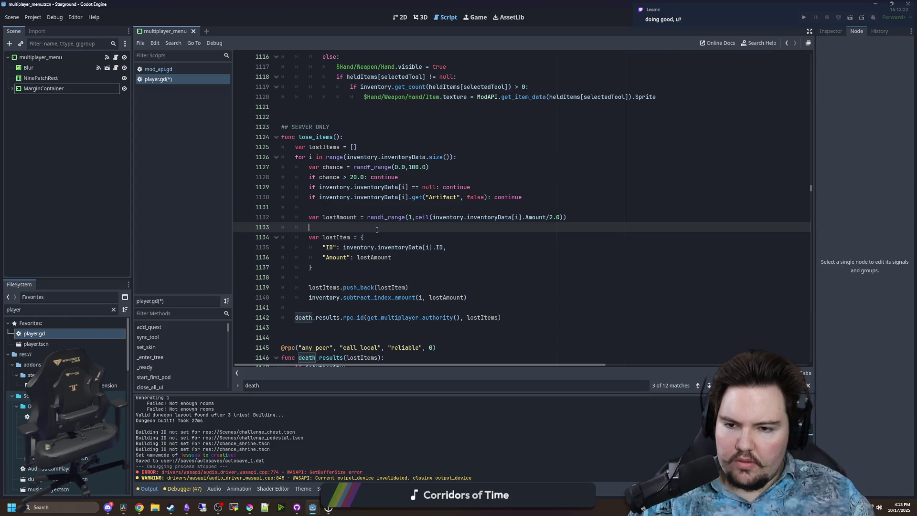
pyautogui.click(361, 211)
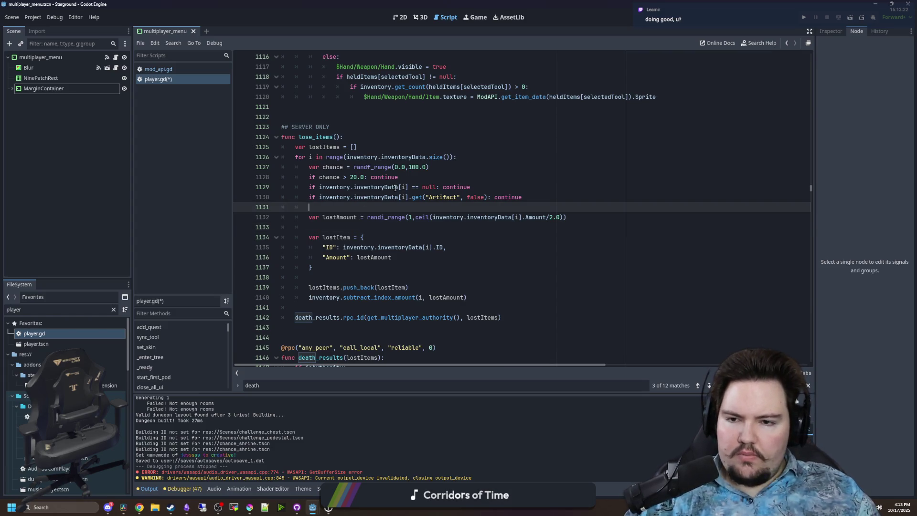
pyautogui.moveTo(340, 177); pyautogui.dragTo(367, 177)
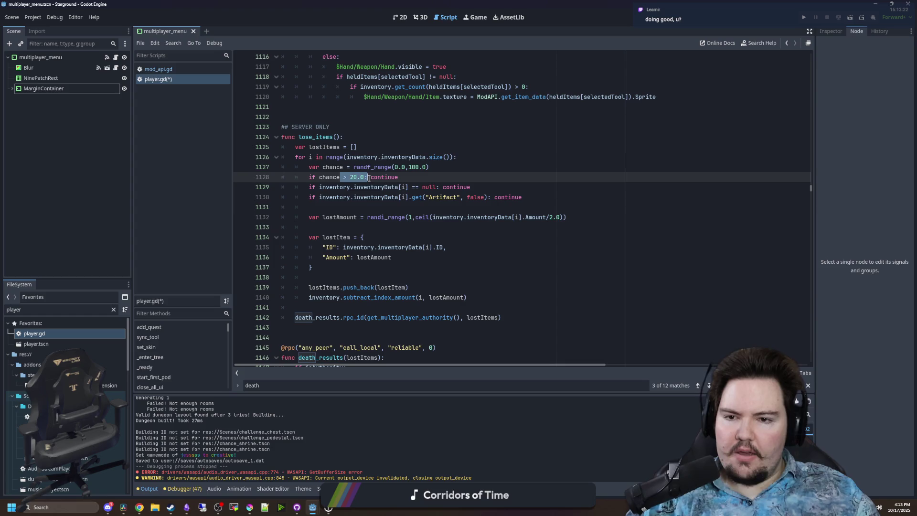
pyautogui.click(366, 177)
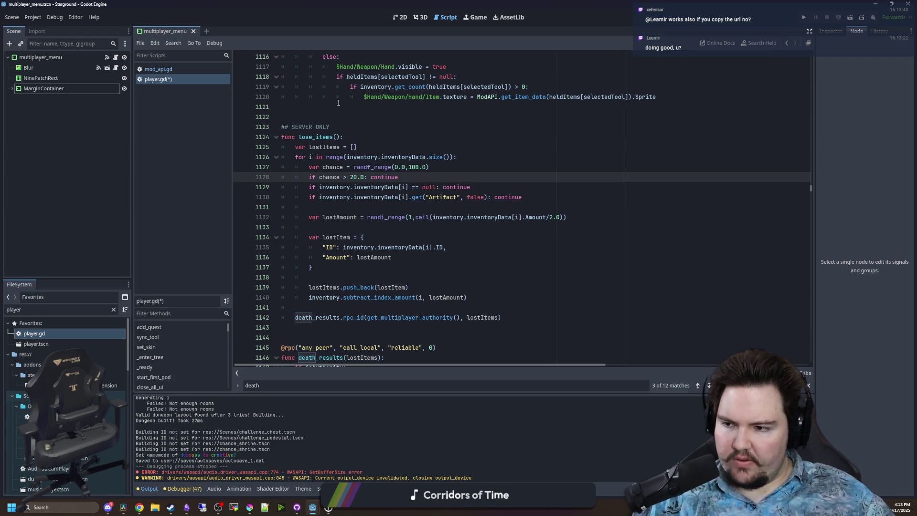
pyautogui.write('3')
# Review the null check and Artifact skip lines in lose_items.
pyautogui.click(427, 142)
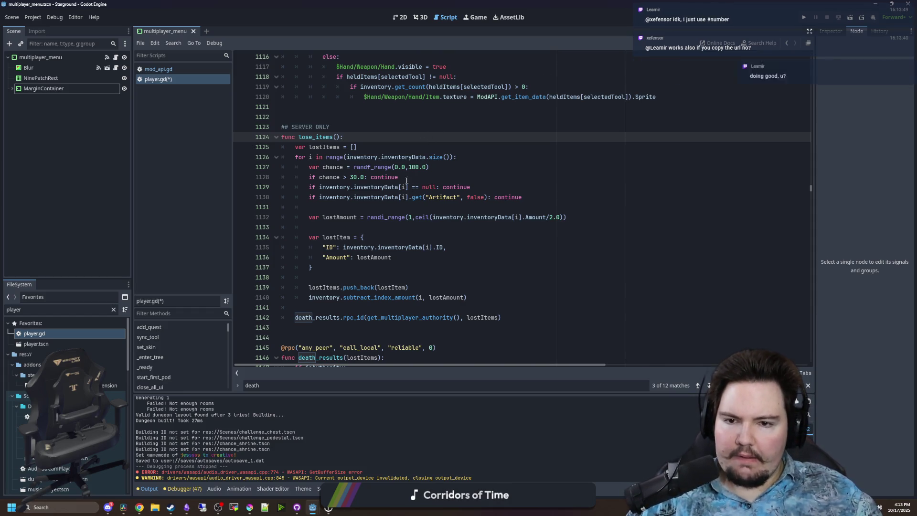
pyautogui.moveTo(354, 186); pyautogui.dragTo(480, 191)
pyautogui.click(481, 191)
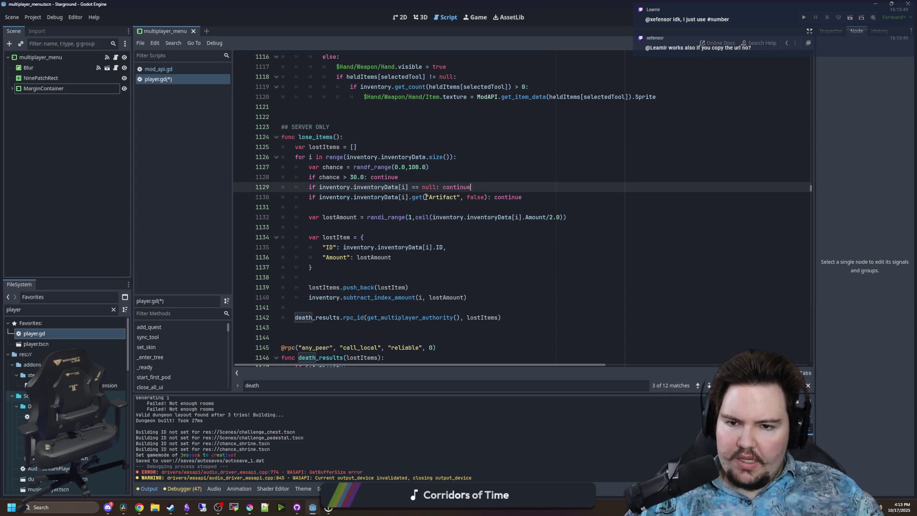
pyautogui.click(381, 203)
pyautogui.moveTo(313, 198); pyautogui.dragTo(536, 195)
pyautogui.click(536, 195)
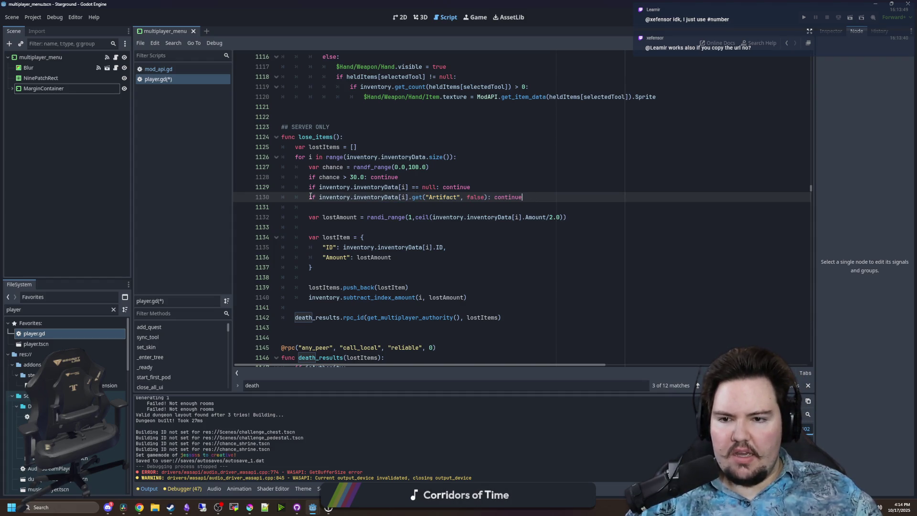
pyautogui.moveTo(309, 197); pyautogui.dragTo(540, 200)
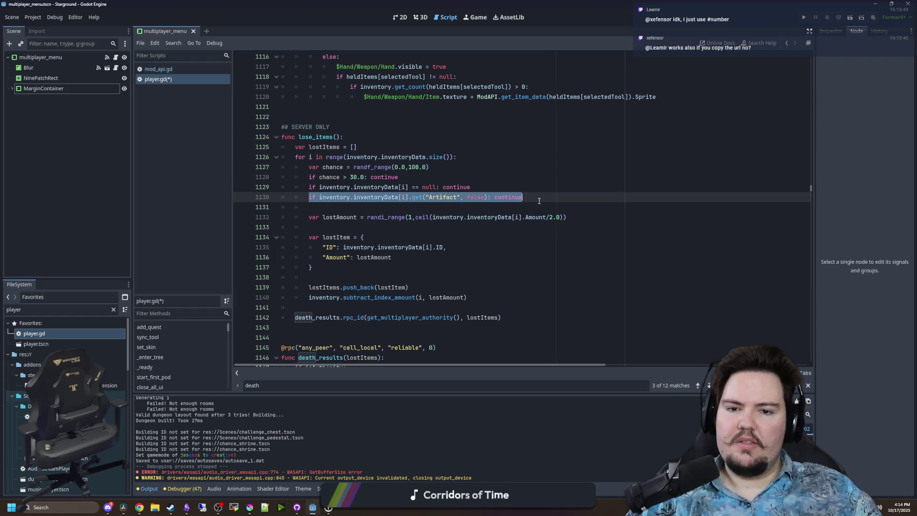
pyautogui.click(539, 201)
# Review the lostAmount line and lostItem dictionary, then save player.gd.
pyautogui.click(320, 211)
pyautogui.click(323, 227)
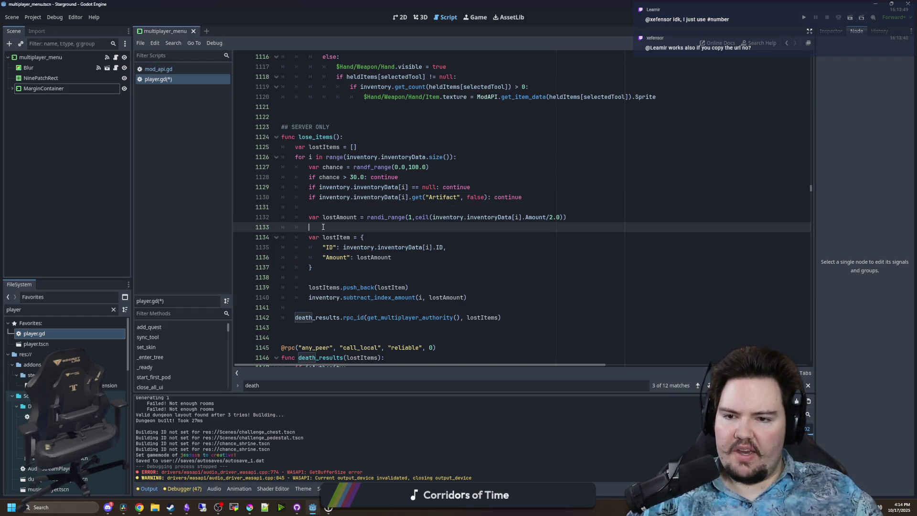
pyautogui.moveTo(310, 217); pyautogui.dragTo(614, 216)
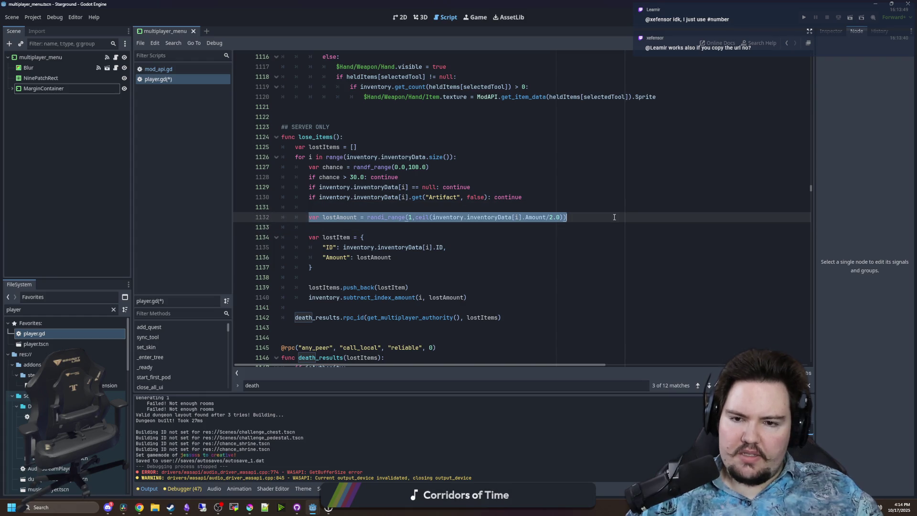
pyautogui.click(614, 216)
pyautogui.moveTo(412, 238)
pyautogui.mouseDown()
pyautogui.moveTo(313, 267)
pyautogui.moveTo(466, 299)
pyautogui.mouseUp()
pyautogui.click(313, 268)
pyautogui.doubleClick(335, 287)
pyautogui.click(430, 307)
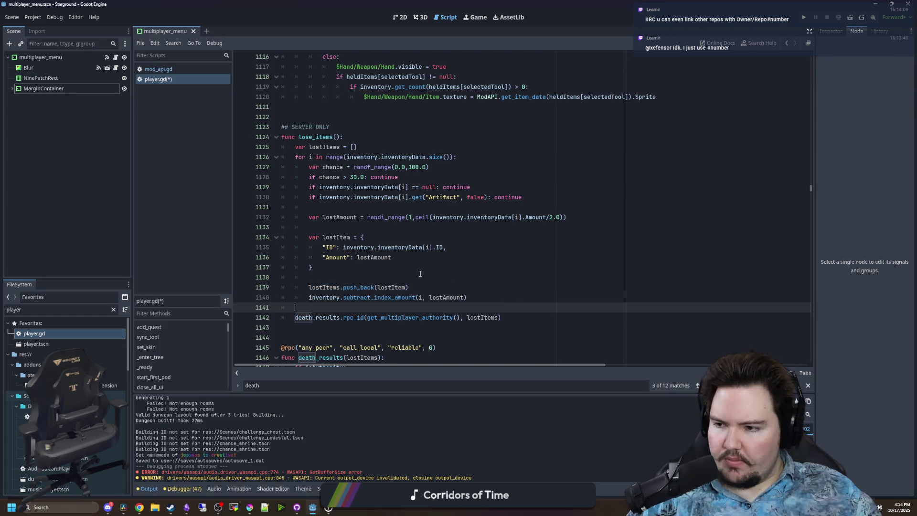
pyautogui.click(419, 270)
pyautogui.hotkey('ctrl', 's')
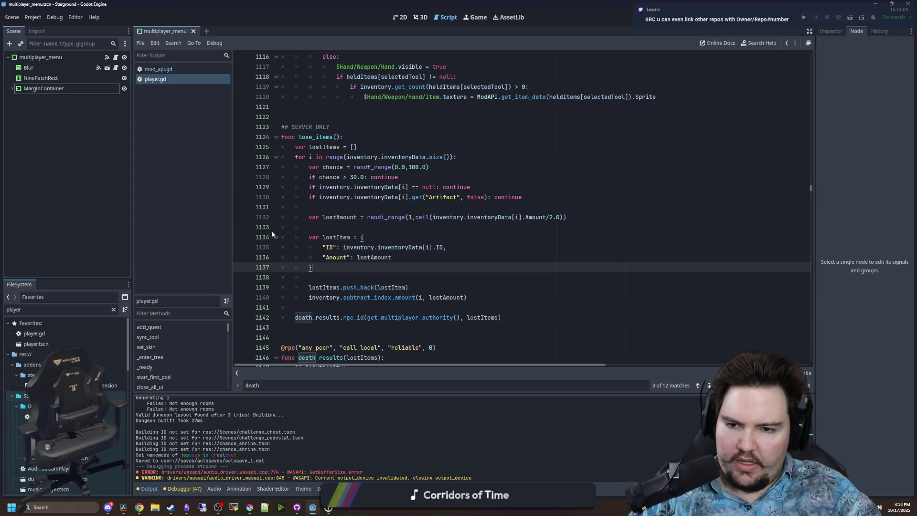
pyautogui.click(321, 107)
pyautogui.hotkey('ctrl', 's')
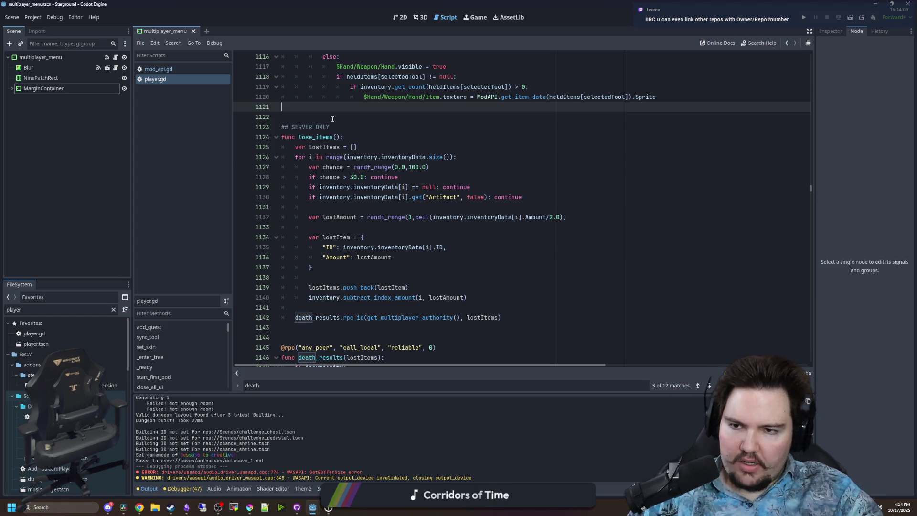
pyautogui.click(342, 275)
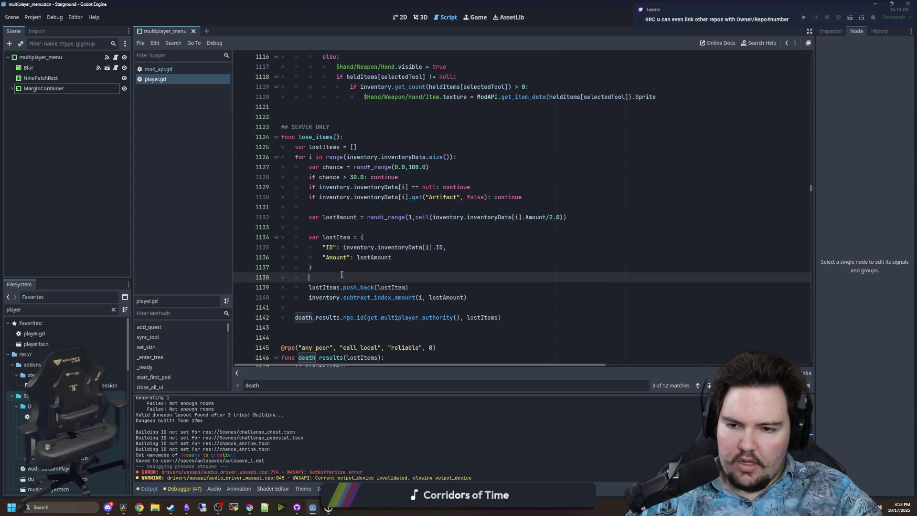
pyautogui.click(379, 226)
pyautogui.hotkey('ctrl', 's')
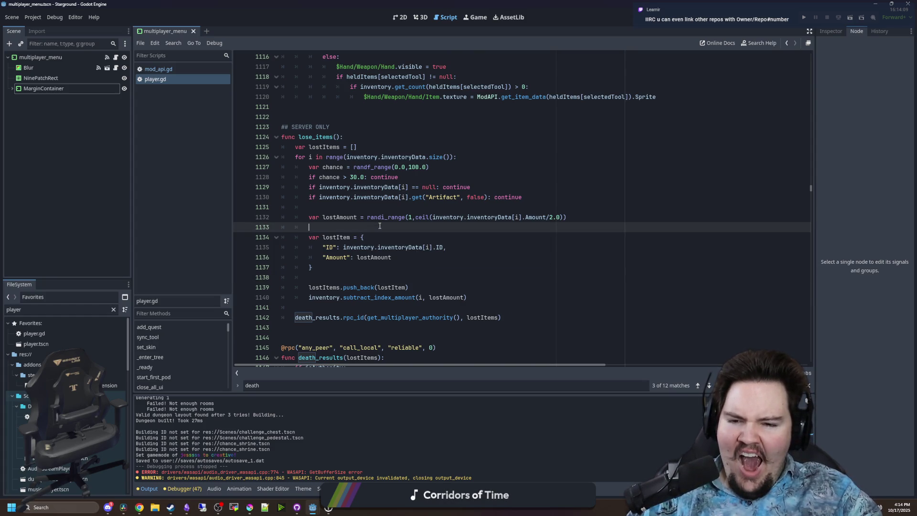
pyautogui.moveTo(396, 248)
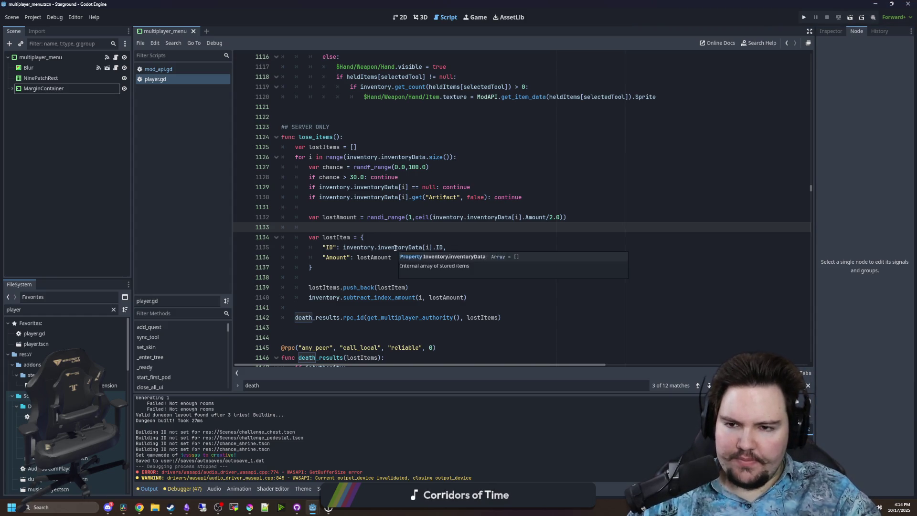
pyautogui.scroll(-2, 395, 248)
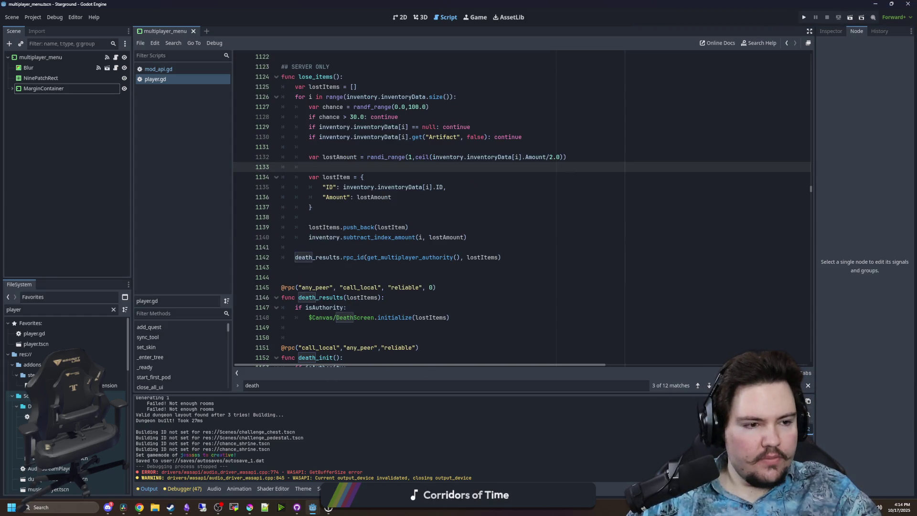
pyautogui.hotkey('alt', 'Tab')
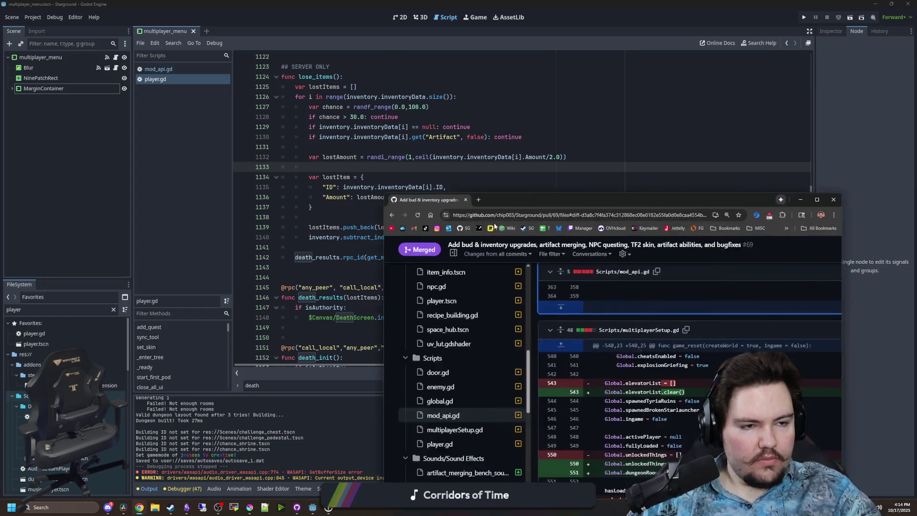
pyautogui.scroll(-3, 111, 116)
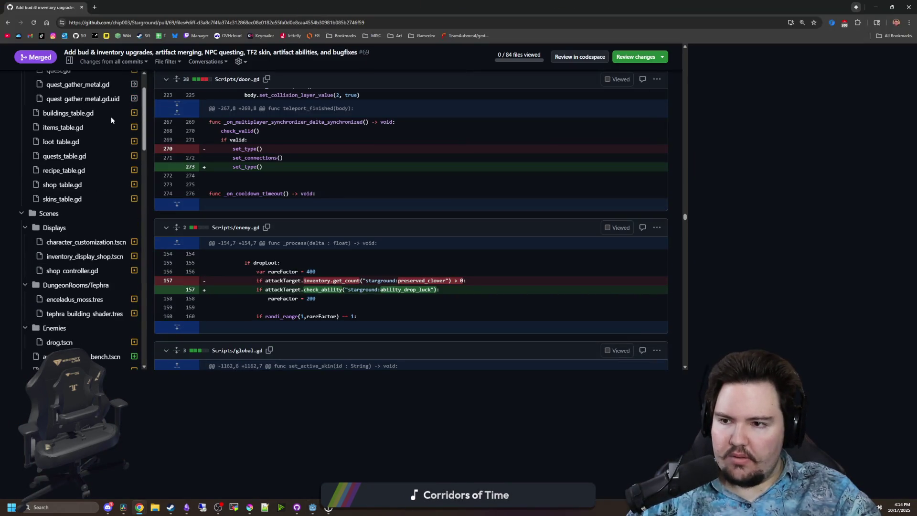
pyautogui.hotkey('alt', 'Tab')
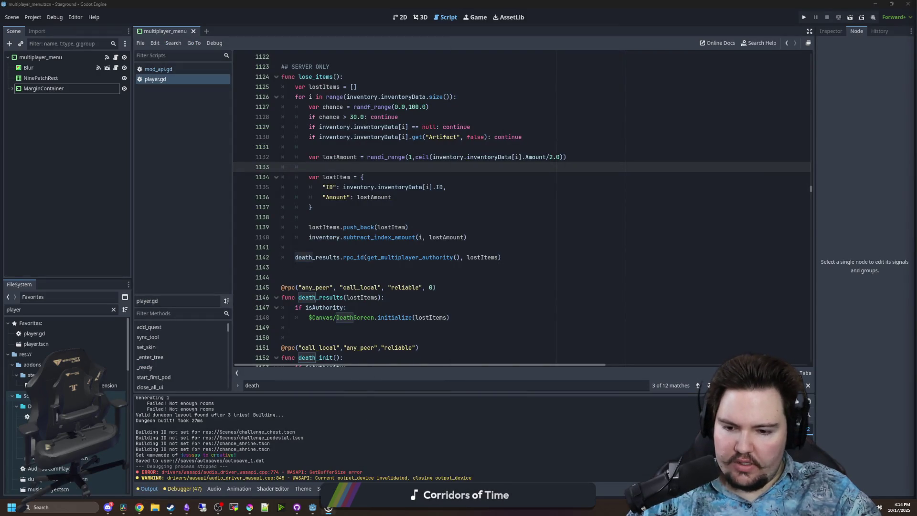
pyautogui.click(297, 508)
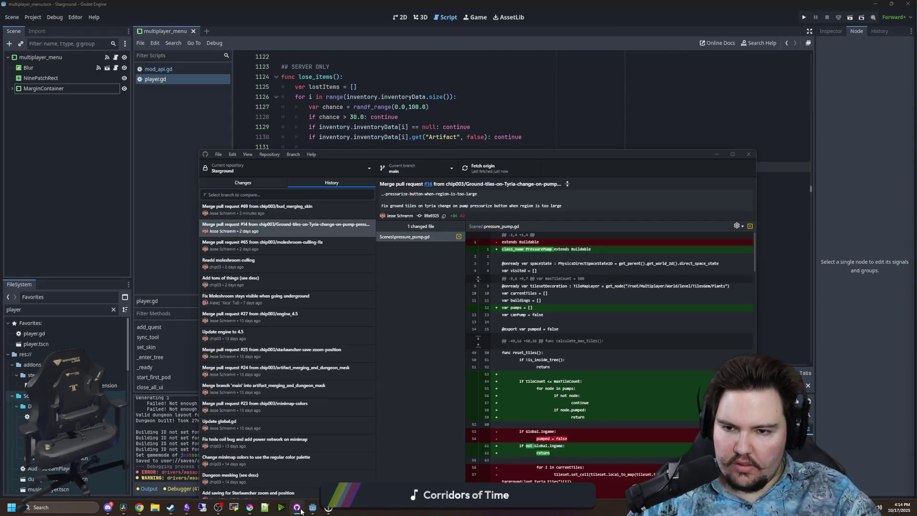
# Write the commit summary 'Make artifacts no longer drop' with description 'Fixes #63'.
pyautogui.click(254, 182)
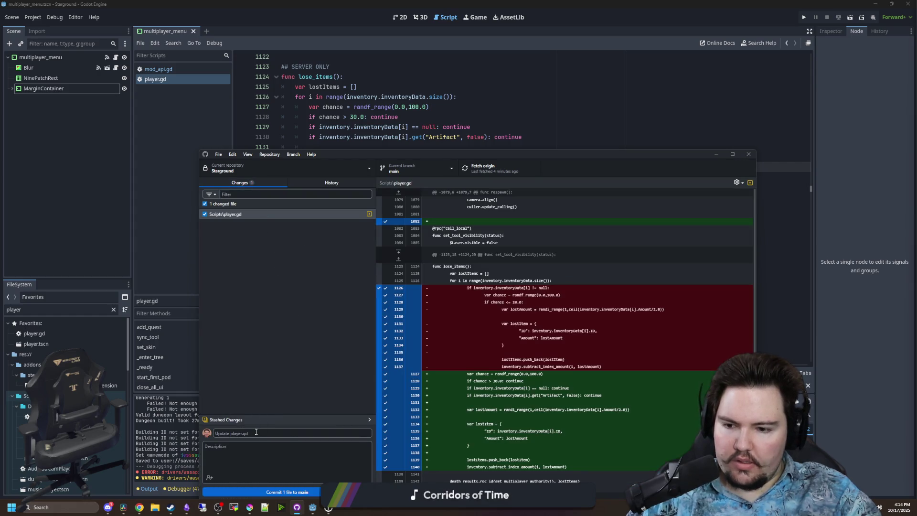
pyautogui.click(250, 432)
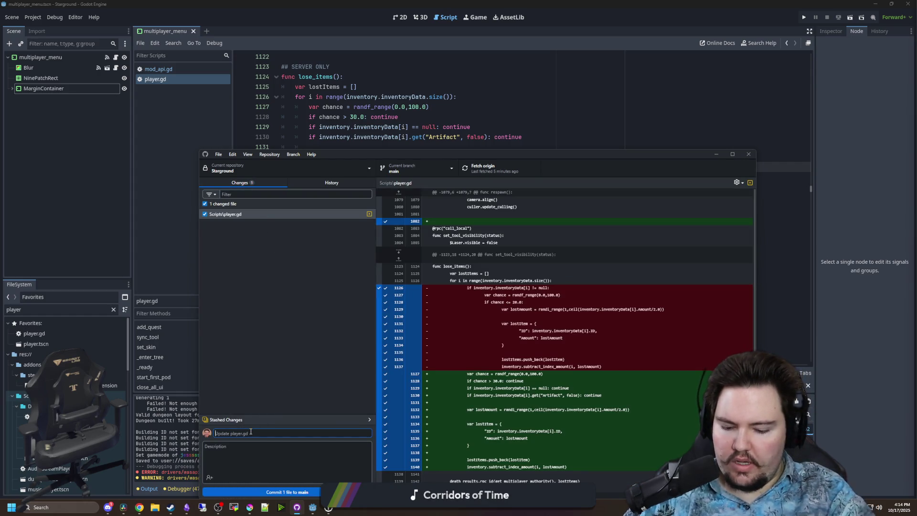
pyautogui.write('Make')
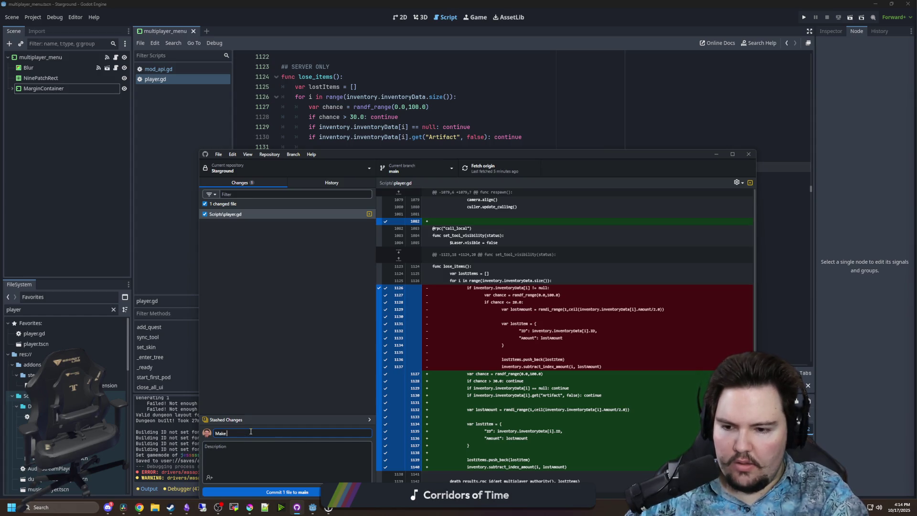
pyautogui.write(' arti')
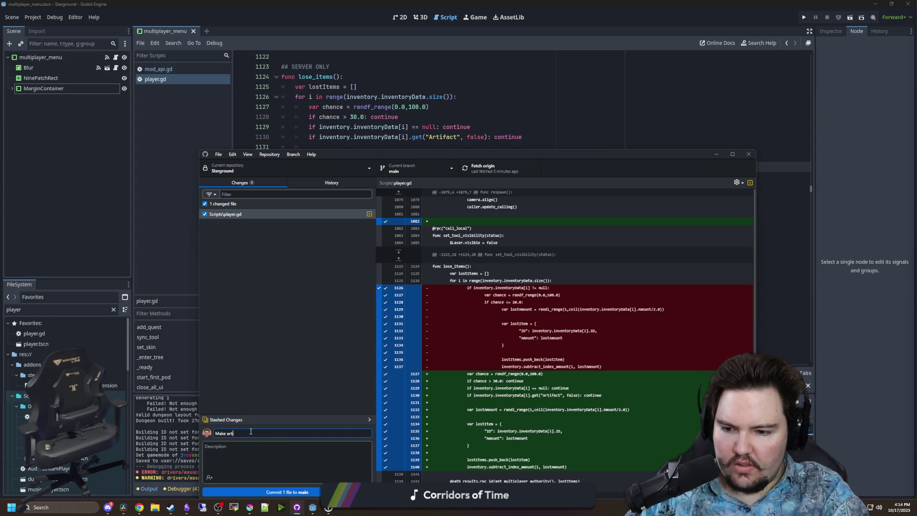
pyautogui.write('facts no longer drop')
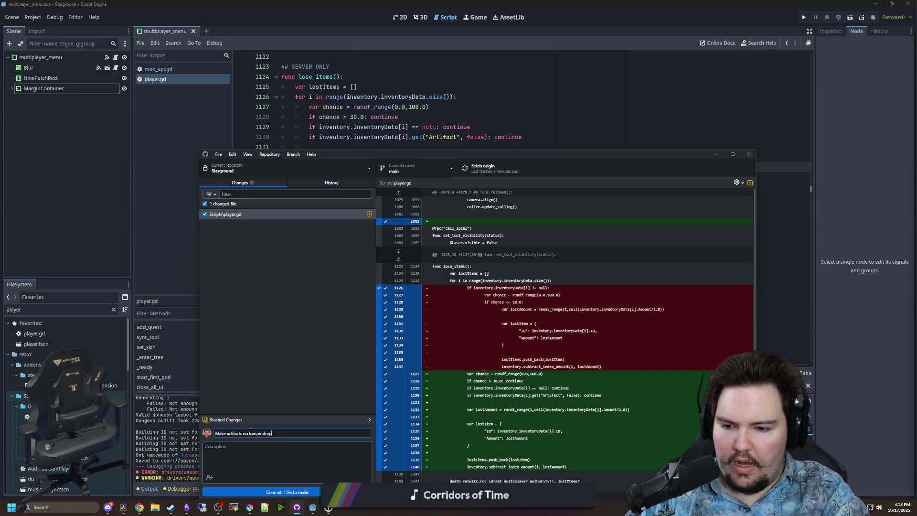
pyautogui.click(254, 459)
pyautogui.write('Fixes')
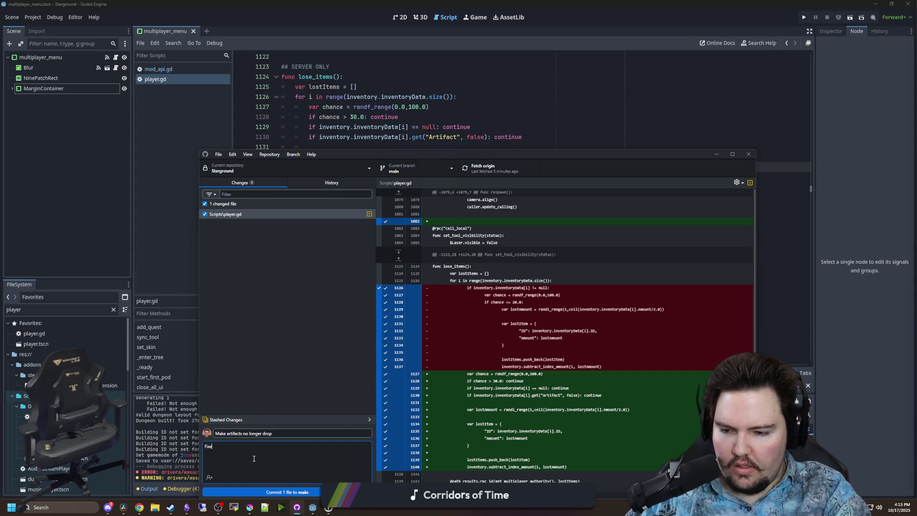
pyautogui.write(' #')
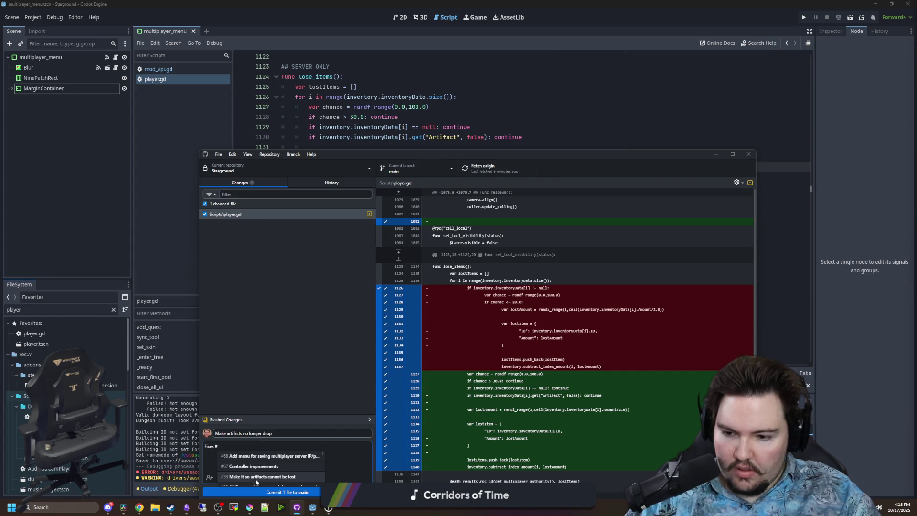
pyautogui.click(255, 477)
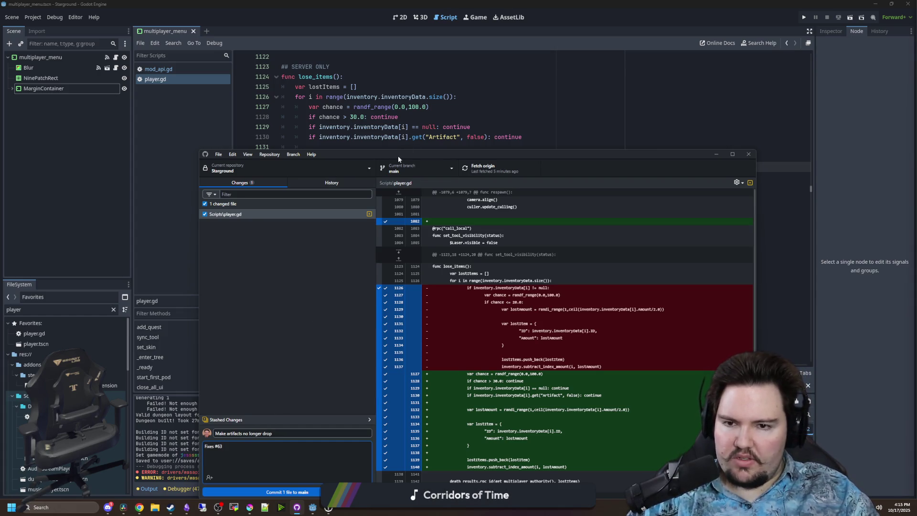
# Create branch fix_artifact_drop, bringing the uncommitted changes over to it.
pyautogui.moveTo(399, 158); pyautogui.dragTo(382, 74)
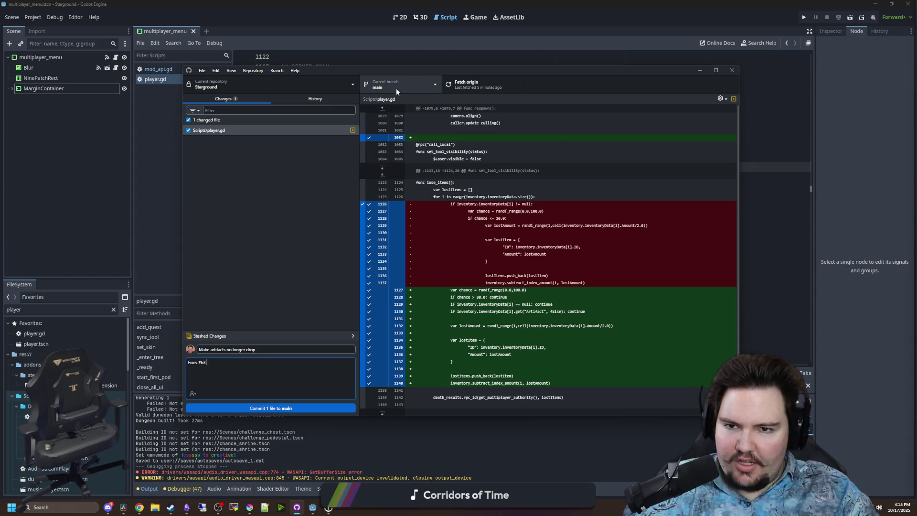
pyautogui.click(397, 88)
pyautogui.click(467, 118)
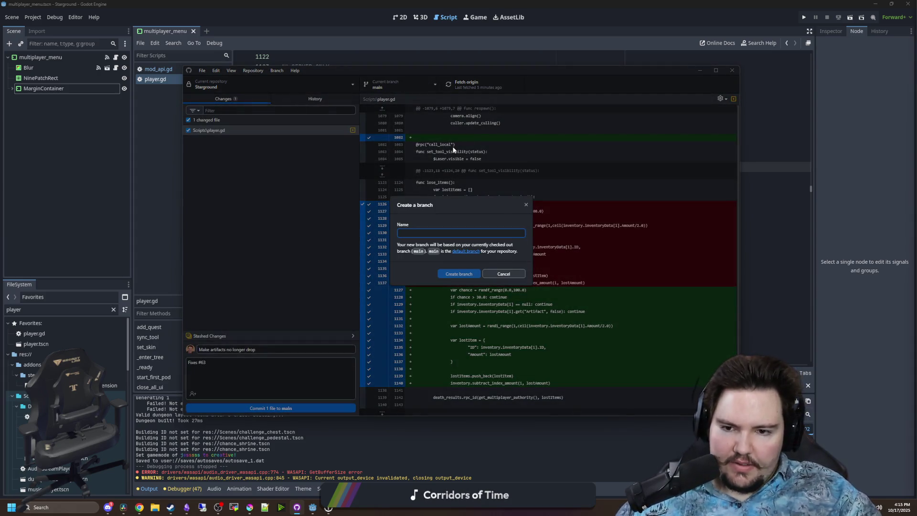
pyautogui.write('fix_artifact_')
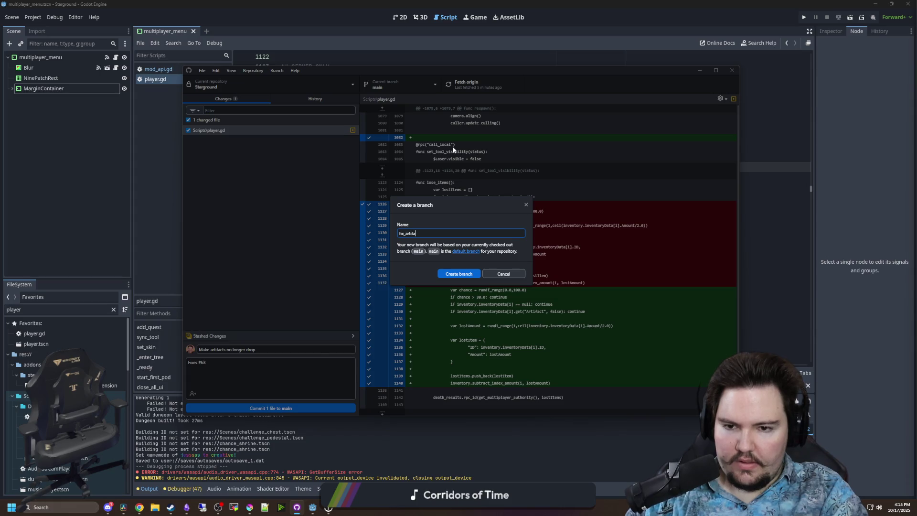
pyautogui.write('drop')
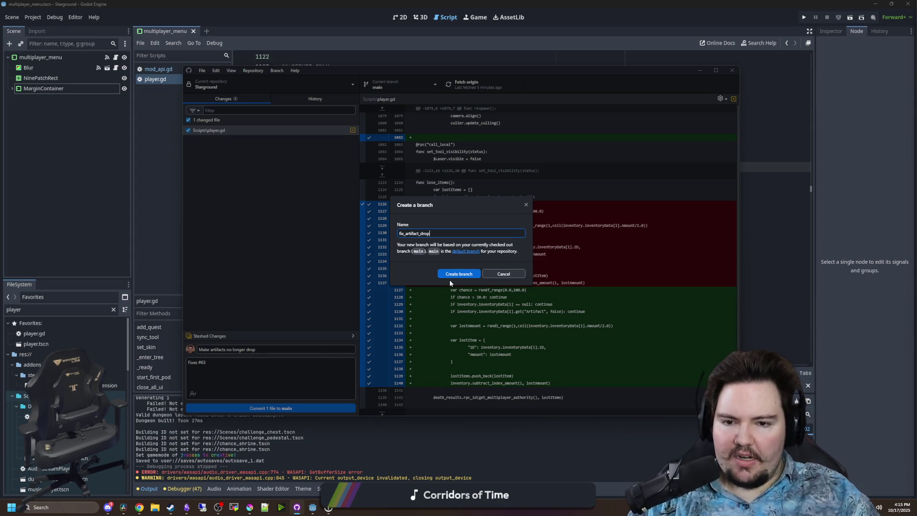
pyautogui.click(460, 275)
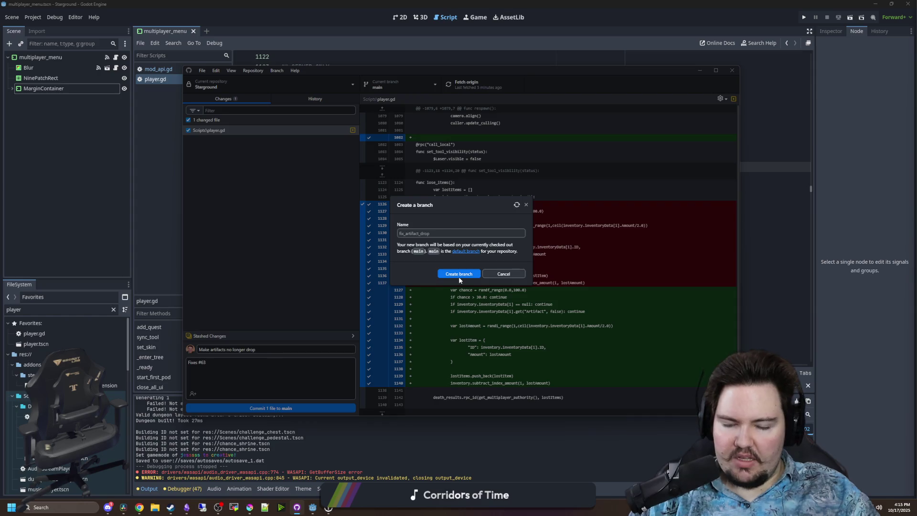
pyautogui.click(430, 251)
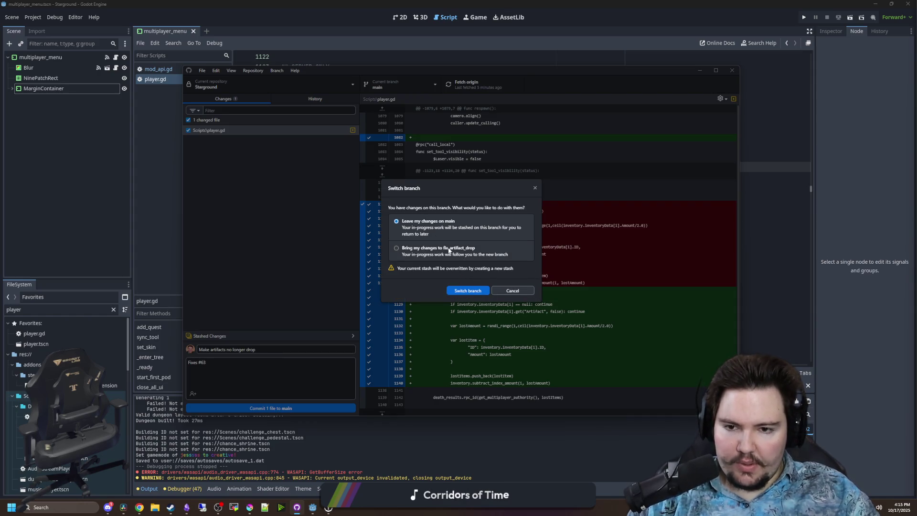
pyautogui.click(458, 286)
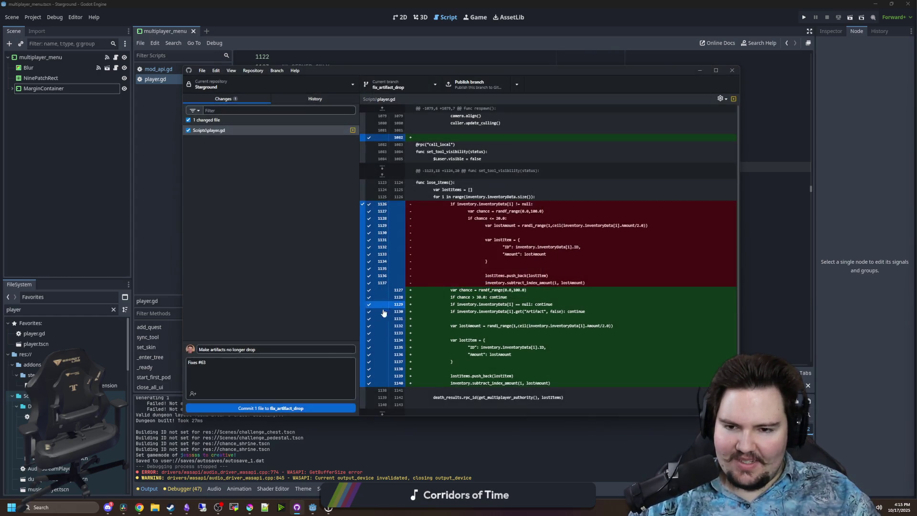
# Commit the fix to fix_artifact_drop and publish the branch to GitHub.
pyautogui.click(267, 409)
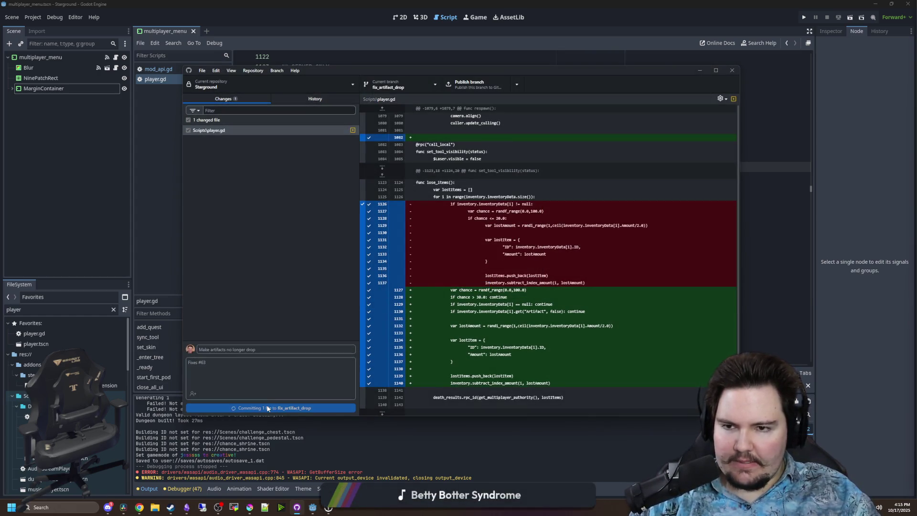
pyautogui.click(465, 83)
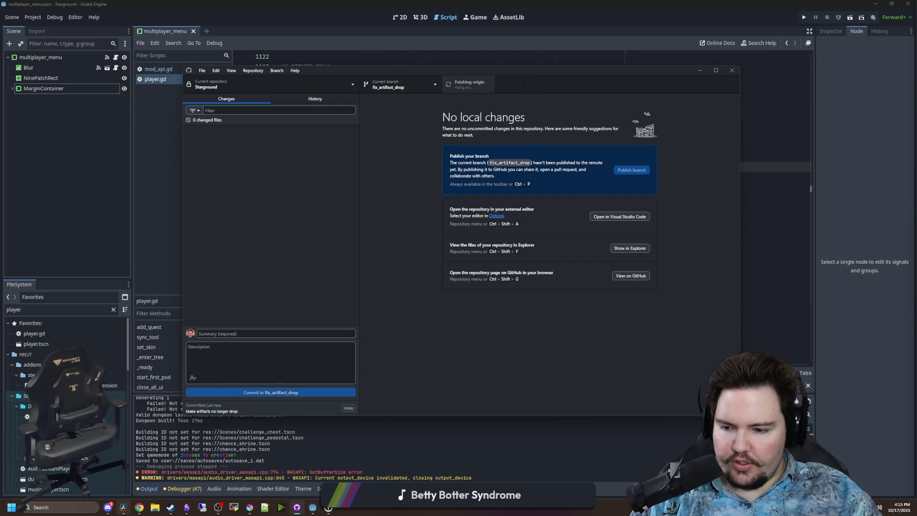
pyautogui.moveTo(139, 508)
pyautogui.click(170, 470)
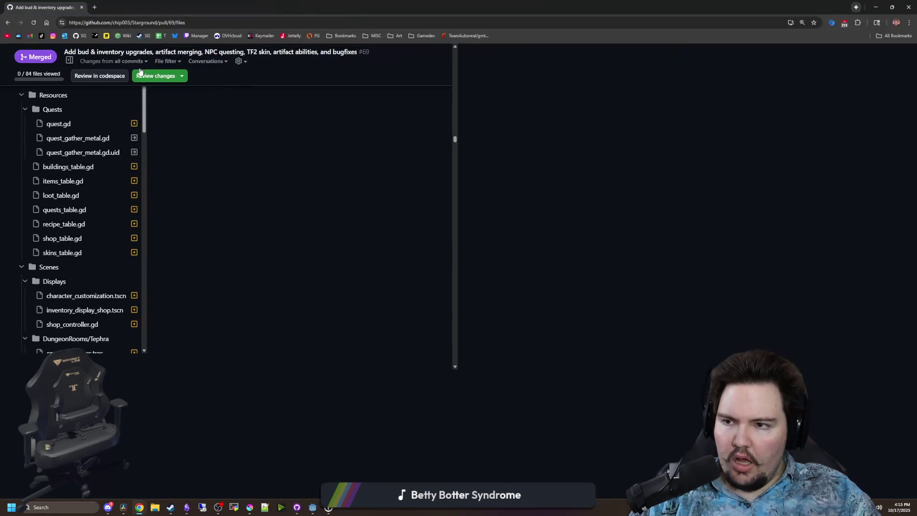
# Start a Compare & pull request for fix_artifact_drop from the Starground repository's pull requests.
pyautogui.click(37, 22)
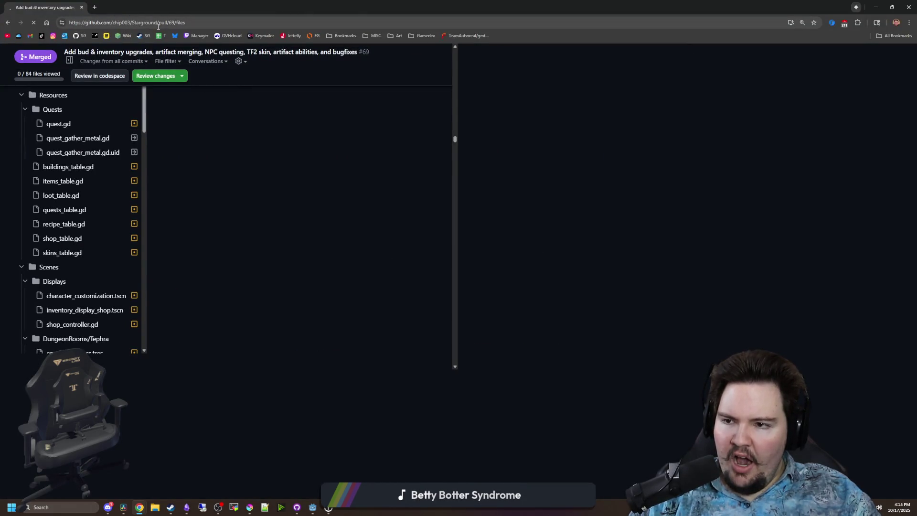
pyautogui.click(77, 36)
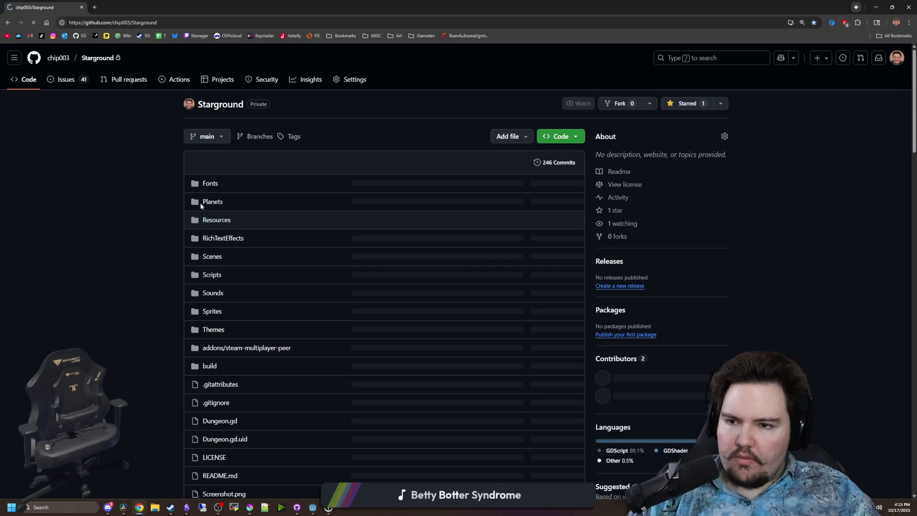
pyautogui.click(124, 80)
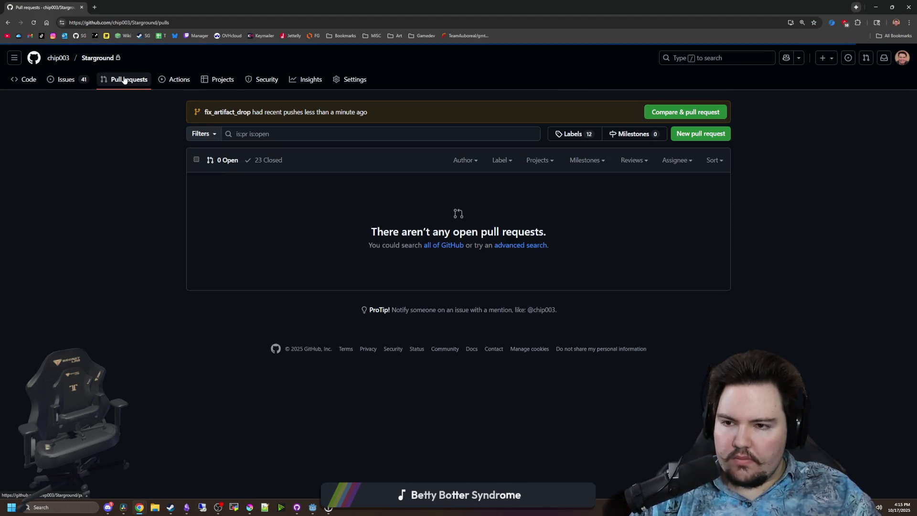
pyautogui.click(664, 114)
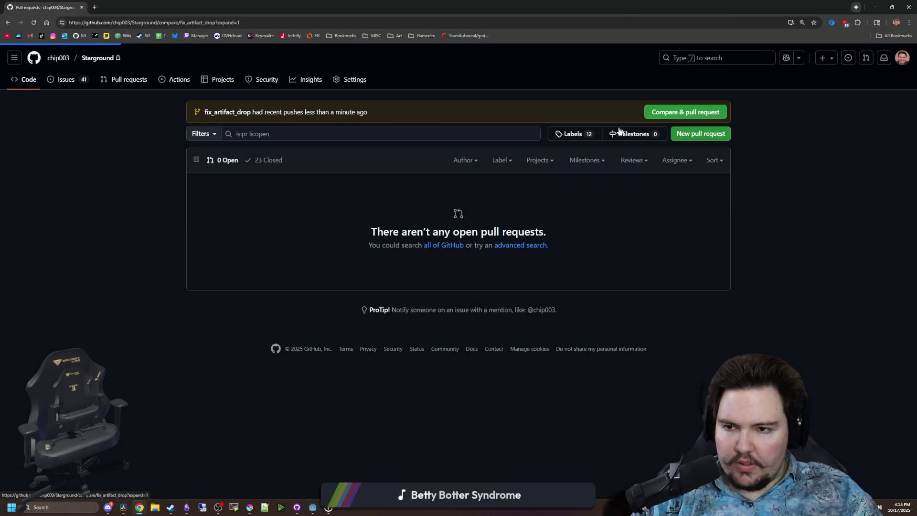
# Review the 'Make artifacts no longer drop' commit diff, then create the pull request.
pyautogui.click(297, 507)
pyautogui.hotkey('alt', 'Tab')
pyautogui.scroll(-15, 215, 320)
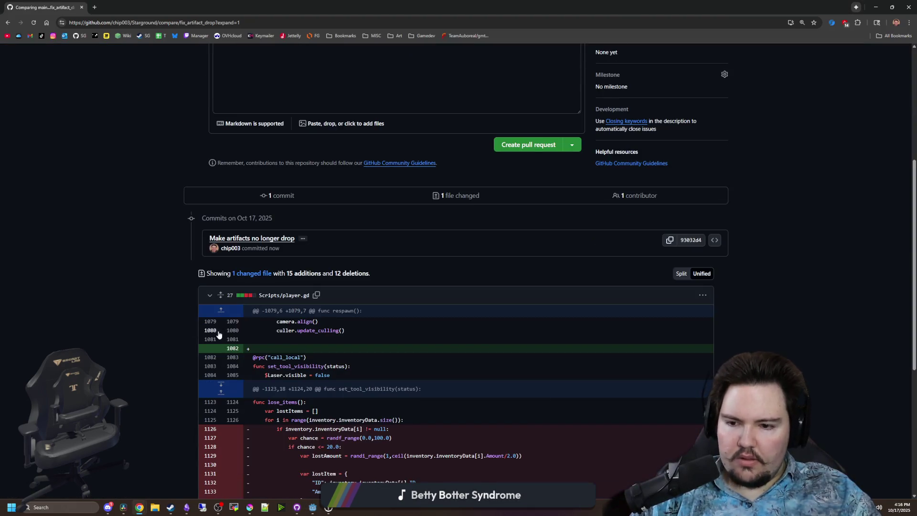
pyautogui.scroll(5, 217, 325)
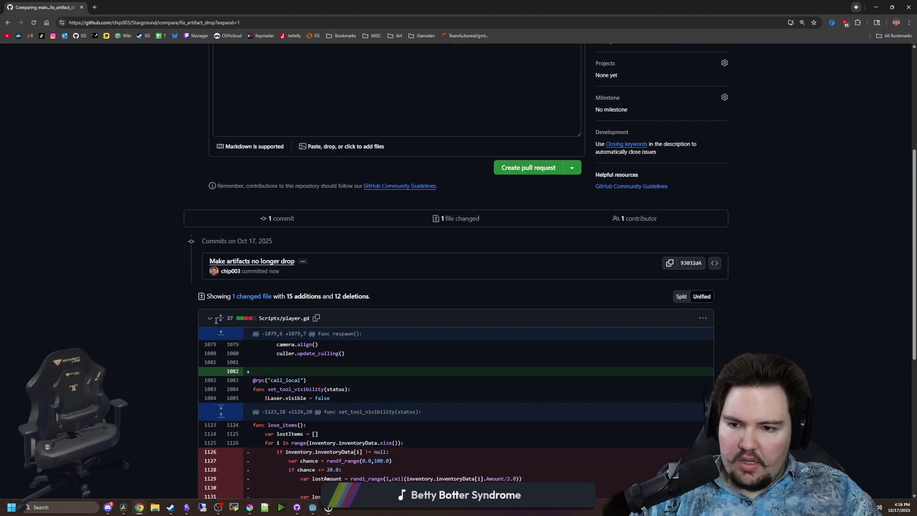
pyautogui.click(279, 262)
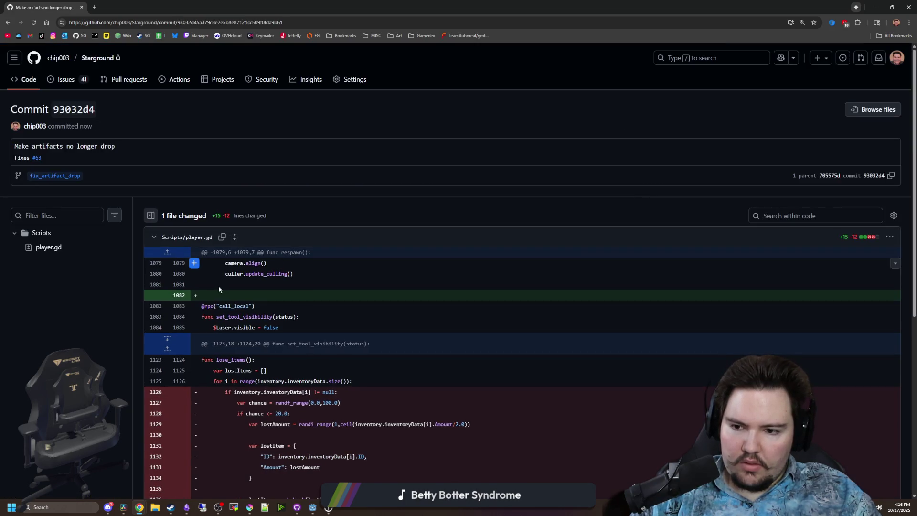
pyautogui.scroll(-5, 77, 294)
pyautogui.hotkey('alt', 'Left')
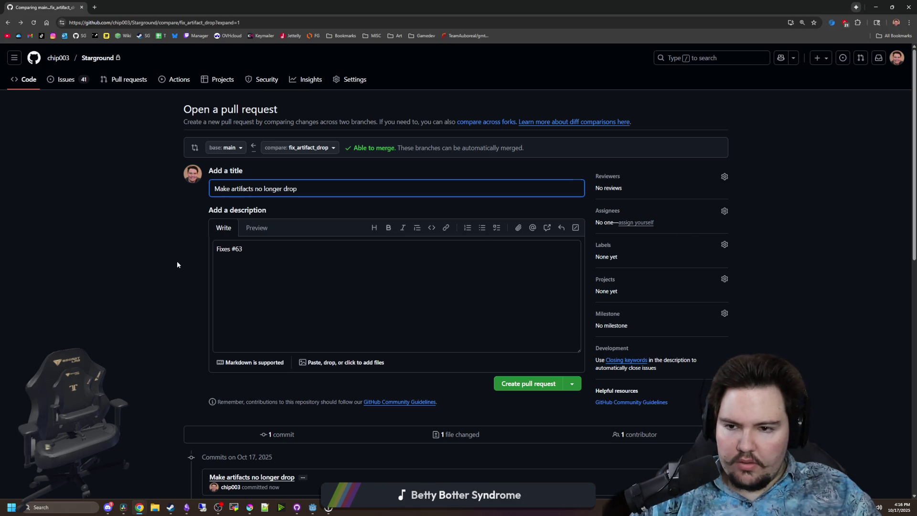
pyautogui.click(535, 386)
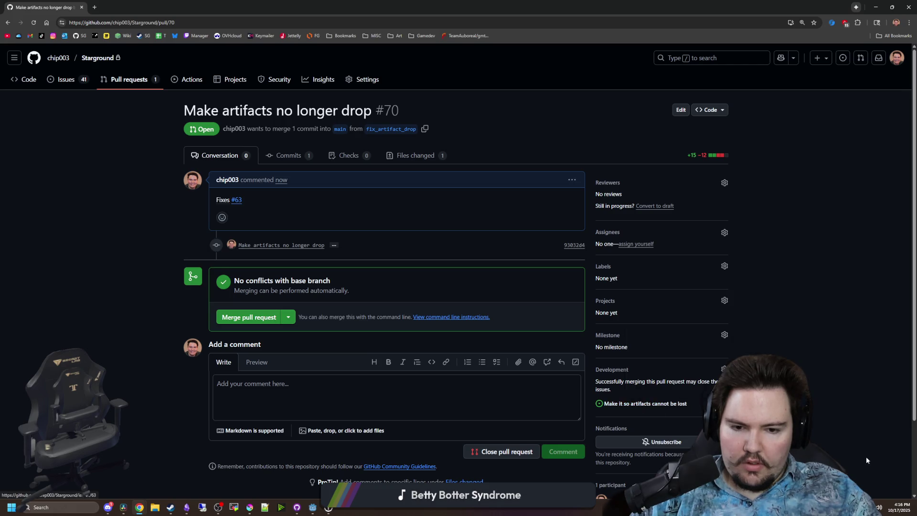
# Link issue #63 to pull request #70 in the Development sidebar.
pyautogui.click(706, 392)
pyautogui.scroll(-1, 707, 392)
pyautogui.click(725, 321)
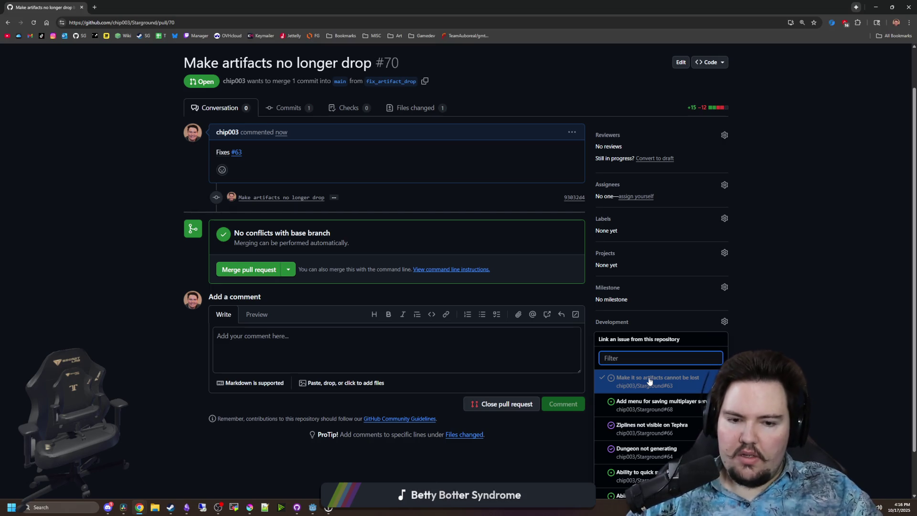
pyautogui.click(823, 369)
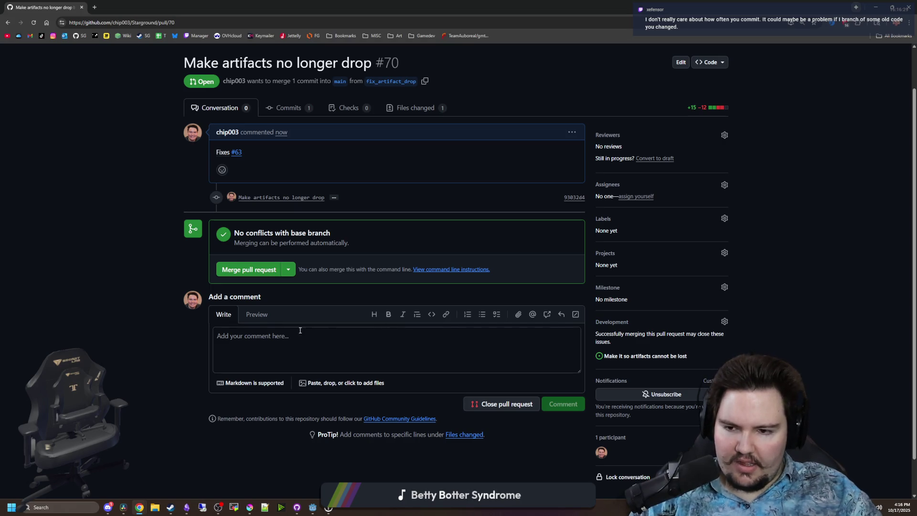
# Merge pull request #70 into main, delete fix_artifact_drop, and view closed issue #63.
pyautogui.click(254, 270)
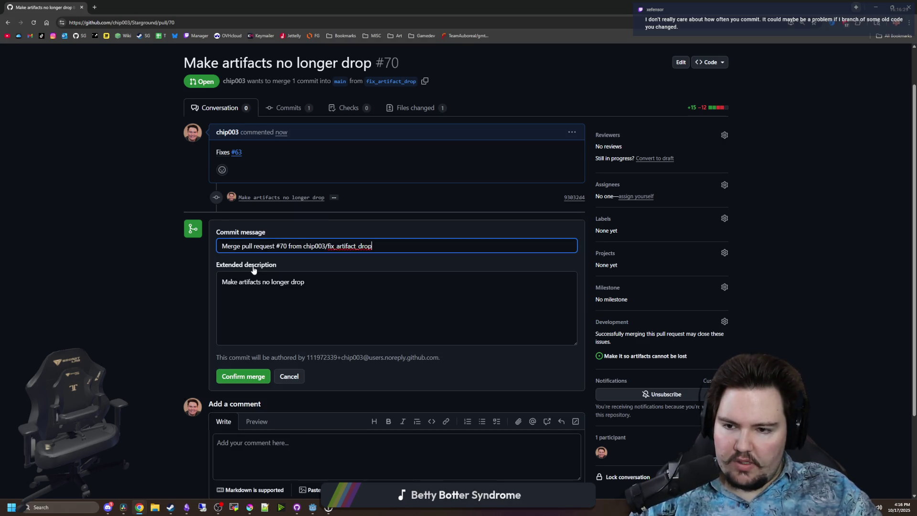
pyautogui.click(248, 377)
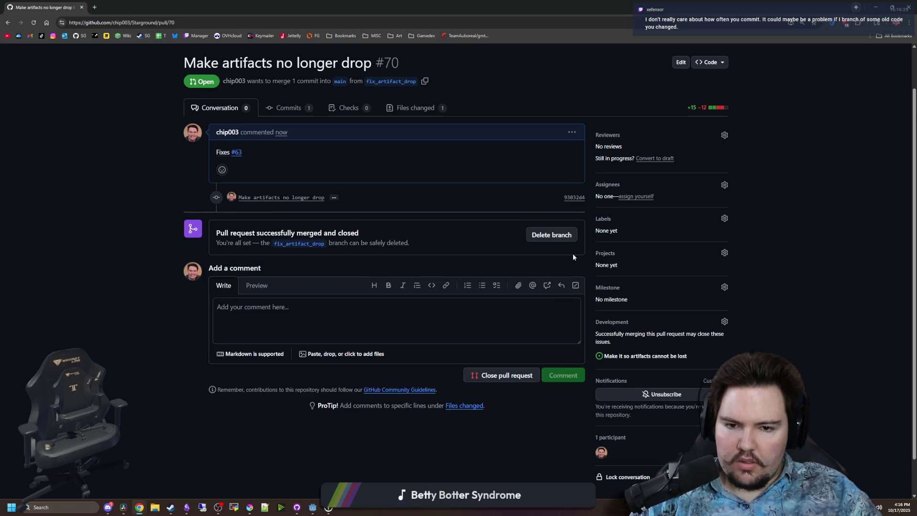
pyautogui.click(549, 237)
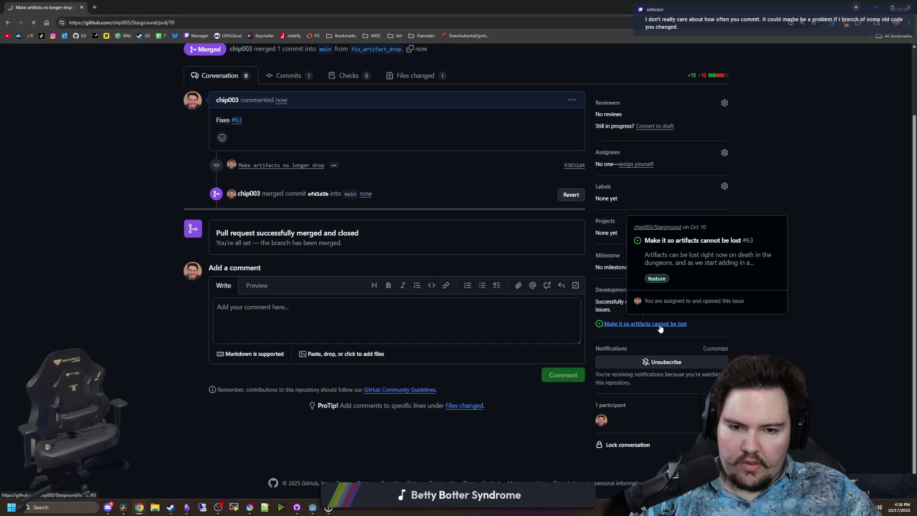
pyautogui.click(661, 325)
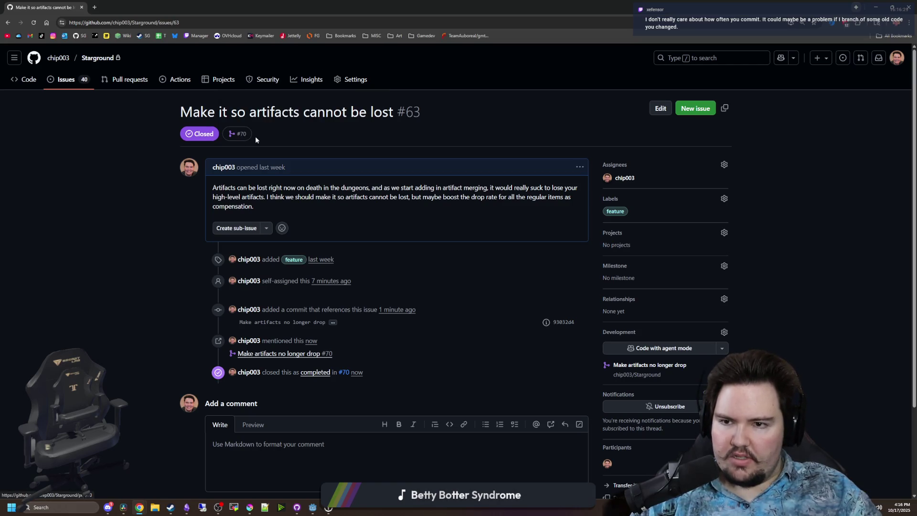
# View Starground's code page showing the #70 merge, then switch to GitHub Desktop.
pyautogui.moveTo(240, 139)
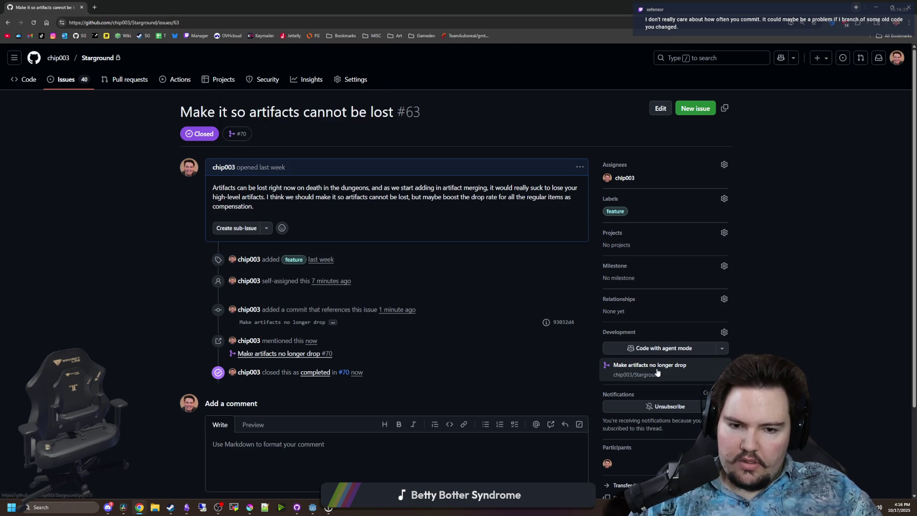
pyautogui.click(38, 80)
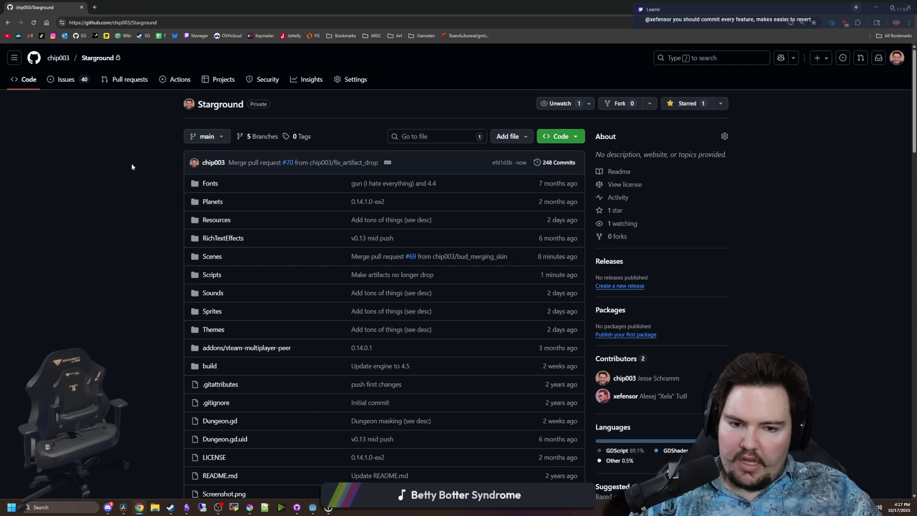
pyautogui.hotkey('alt', 'Tab')
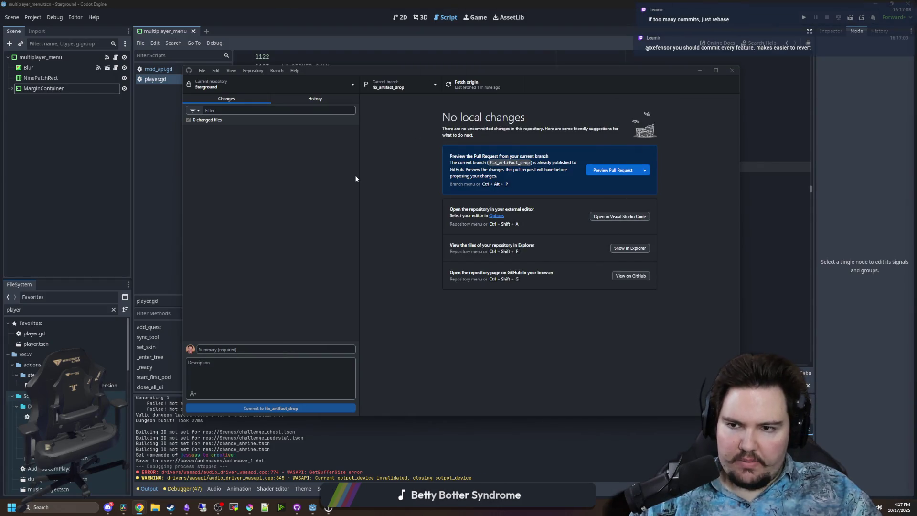
# Check out the main branch in GitHub Desktop and minimize it.
pyautogui.click(376, 87)
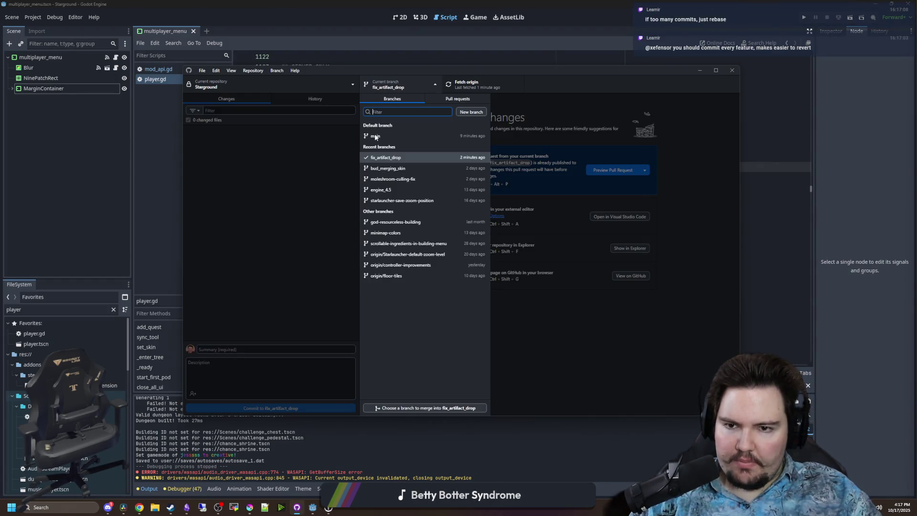
pyautogui.click(375, 136)
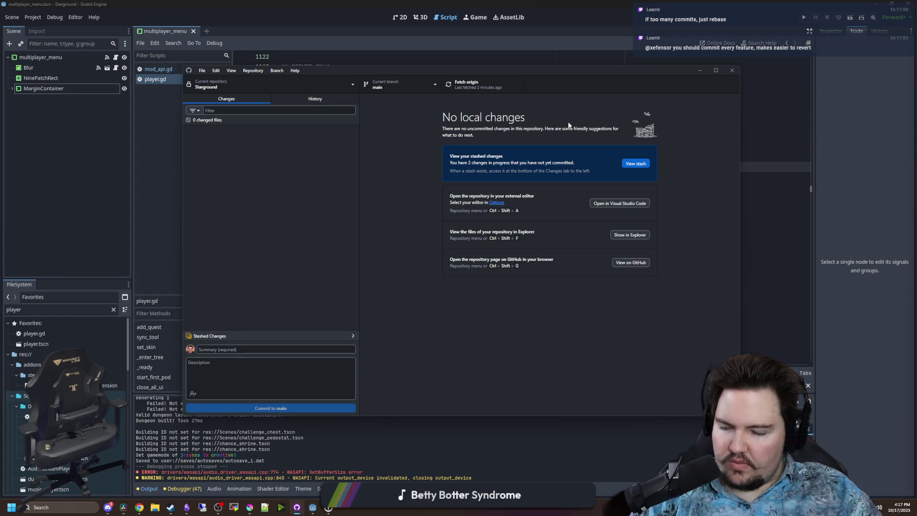
pyautogui.click(700, 70)
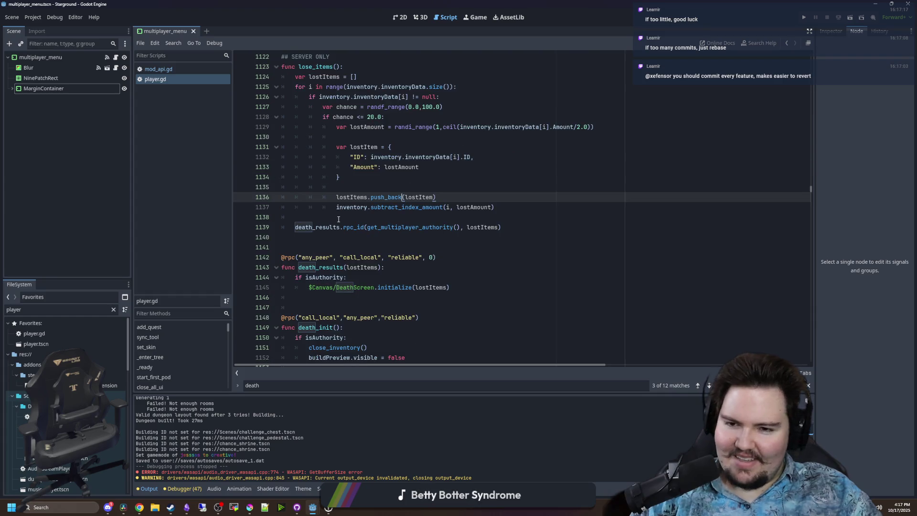
# Confirm the merged lose_items code in player.gd, then open Starground's GitHub issues list.
pyautogui.click(360, 208)
pyautogui.click(139, 507)
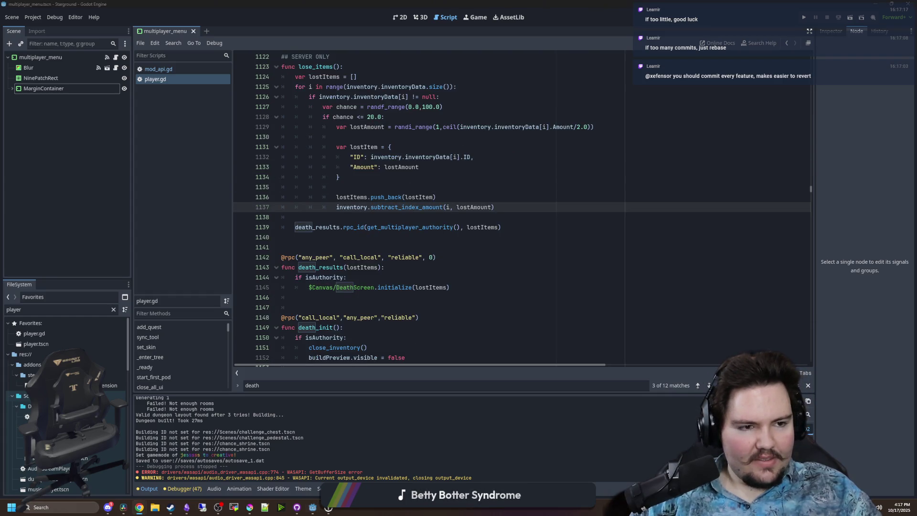
pyautogui.click(61, 81)
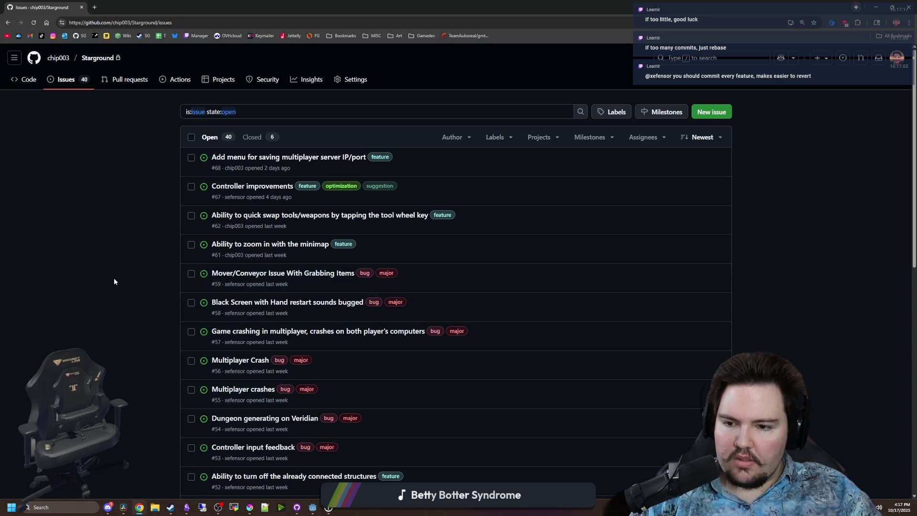
# Browse open issues on page 2 and back on page 1, then return to Godot's player.gd.
pyautogui.scroll(-4, 118, 275)
pyautogui.scroll(-4, 119, 275)
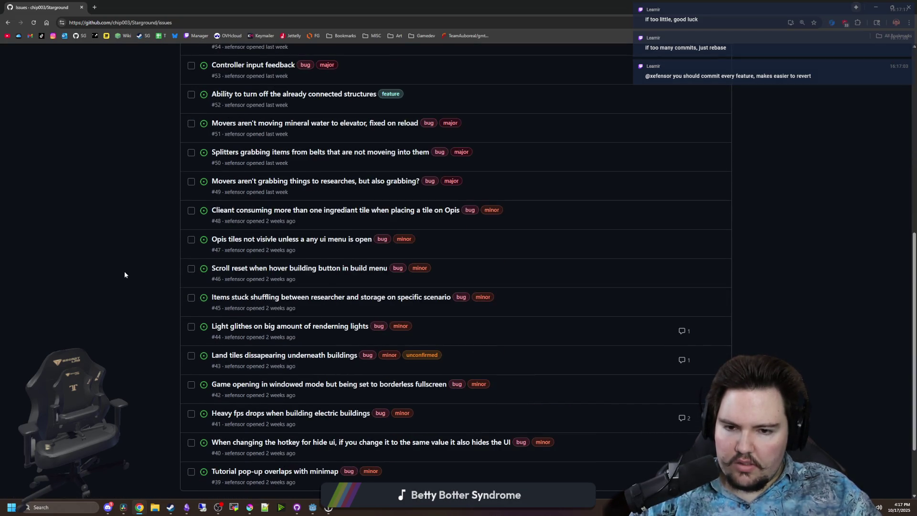
pyautogui.scroll(-3, 124, 271)
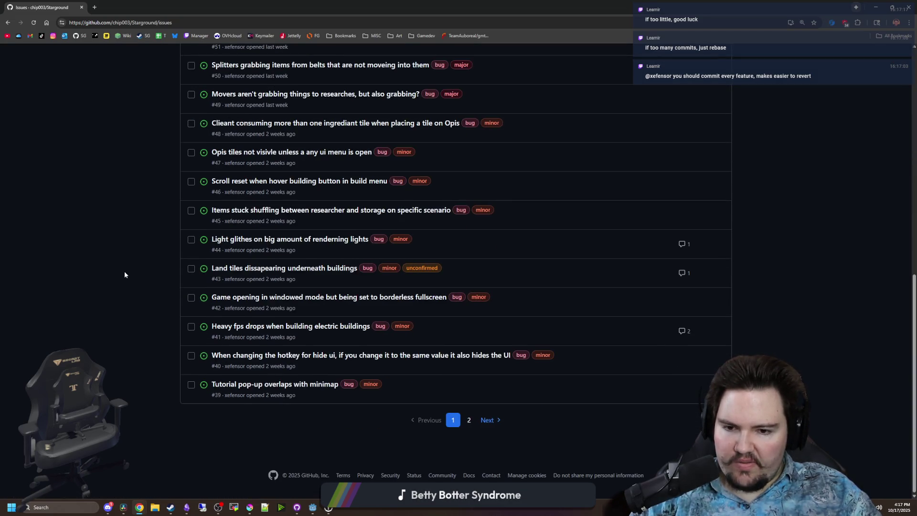
pyautogui.click(469, 420)
pyautogui.scroll(-4, 468, 419)
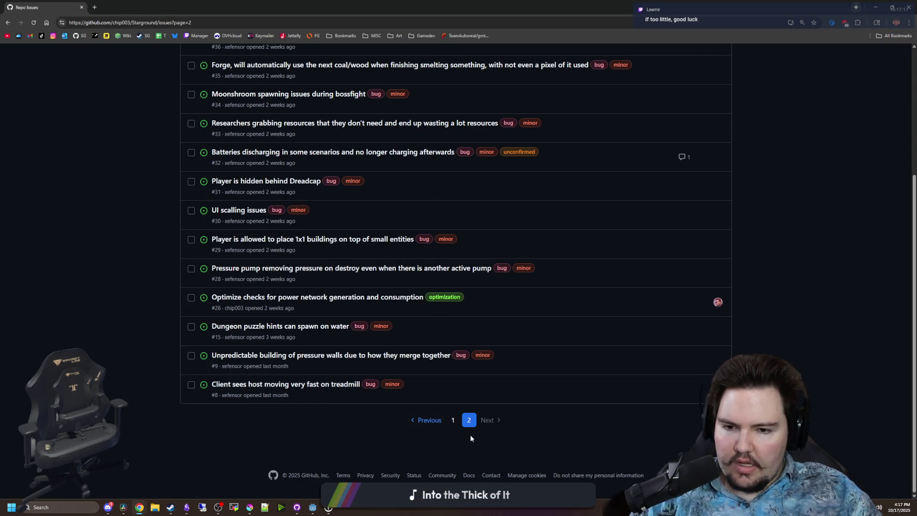
pyautogui.scroll(4, 385, 456)
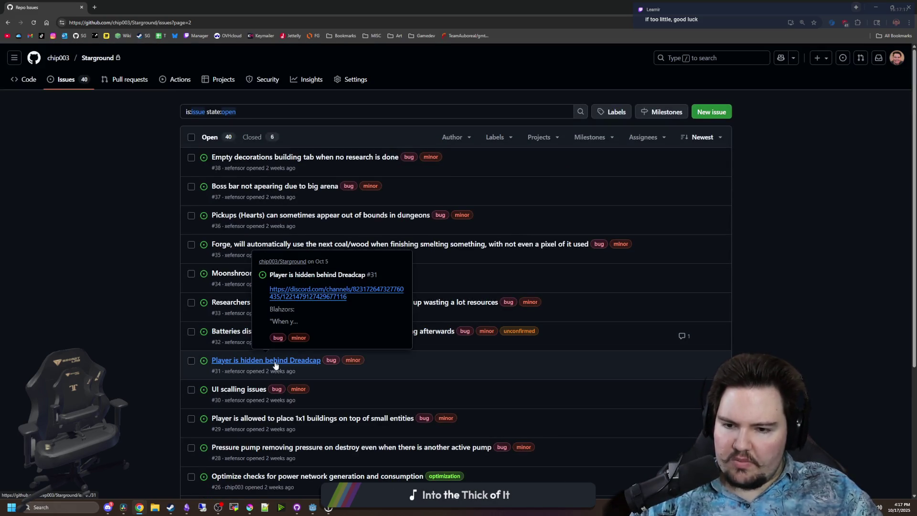
pyautogui.scroll(-4, 145, 365)
pyautogui.click(453, 420)
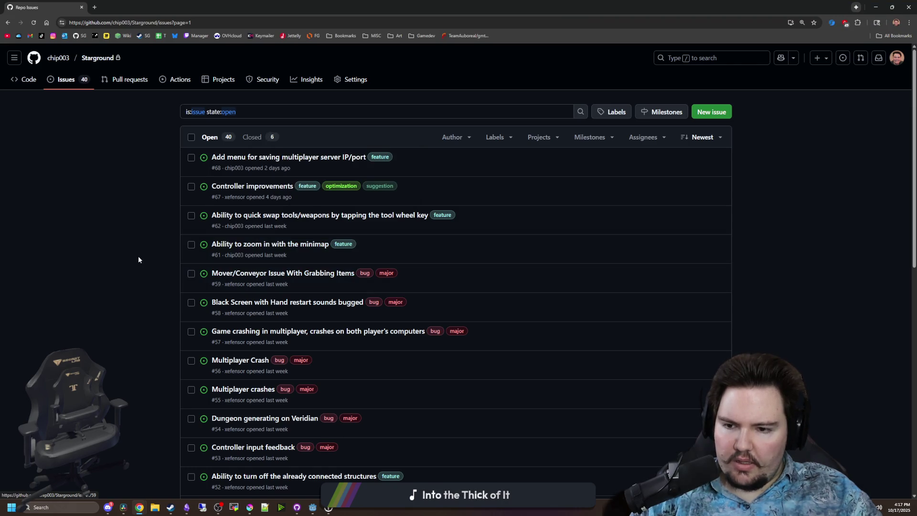
pyautogui.scroll(-4, 139, 256)
pyautogui.hotkey('alt', 'Tab')
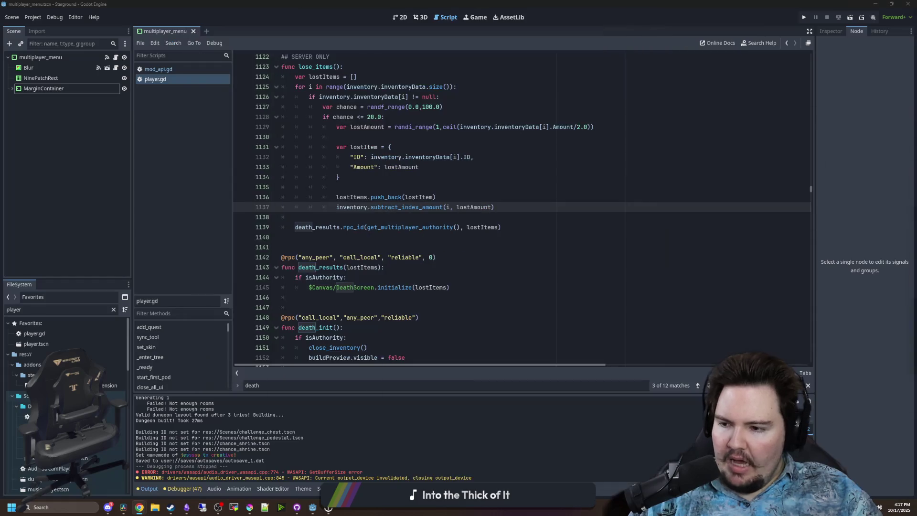
# Save player.gd and run the Starground project to its Big Boy Games splash screen.
pyautogui.click(339, 245)
pyautogui.click(335, 217)
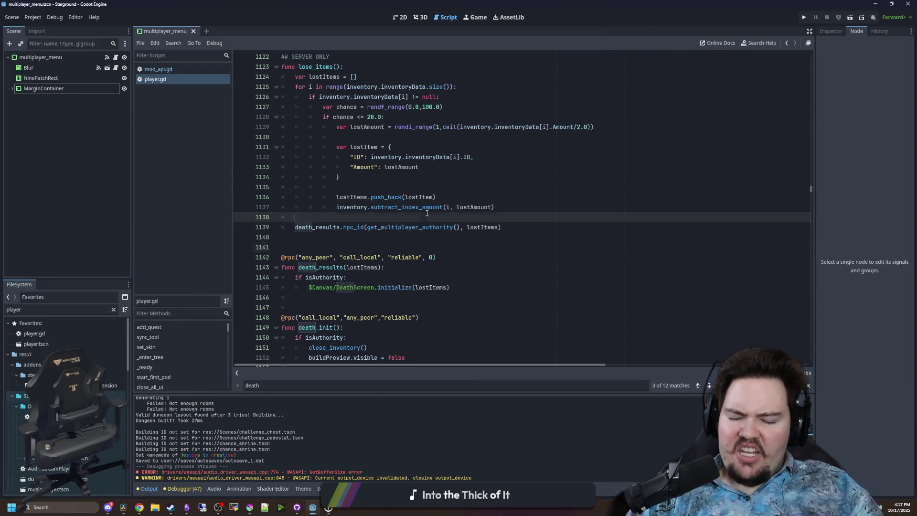
pyautogui.click(806, 13)
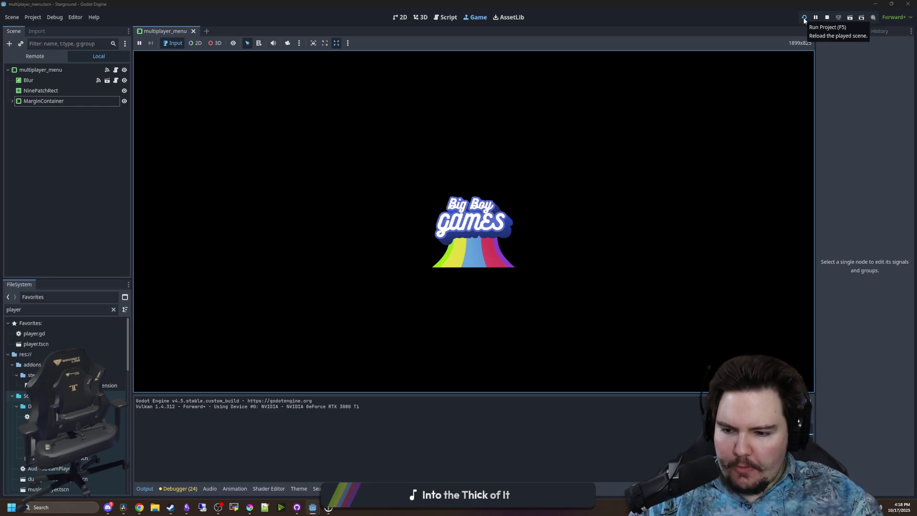
# Restart the running game and open Project Settings while it reaches the title screen.
pyautogui.click(805, 18)
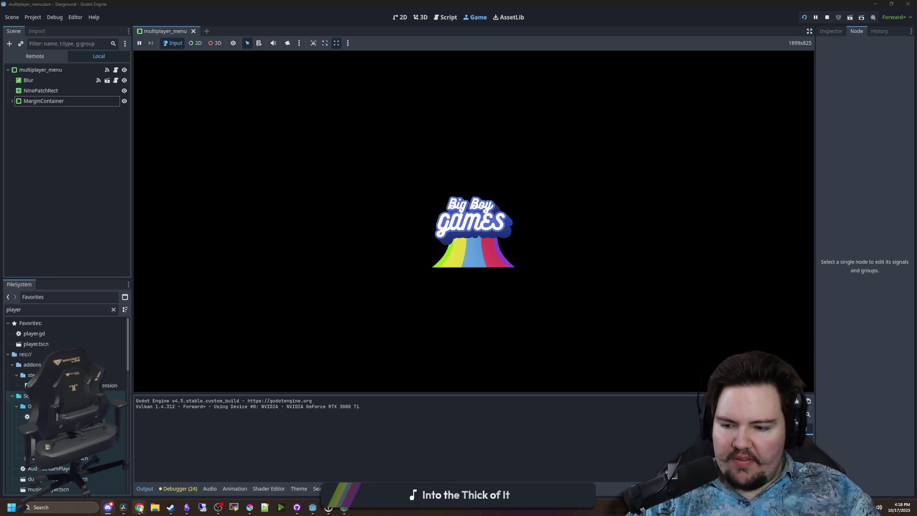
pyautogui.moveTo(139, 509)
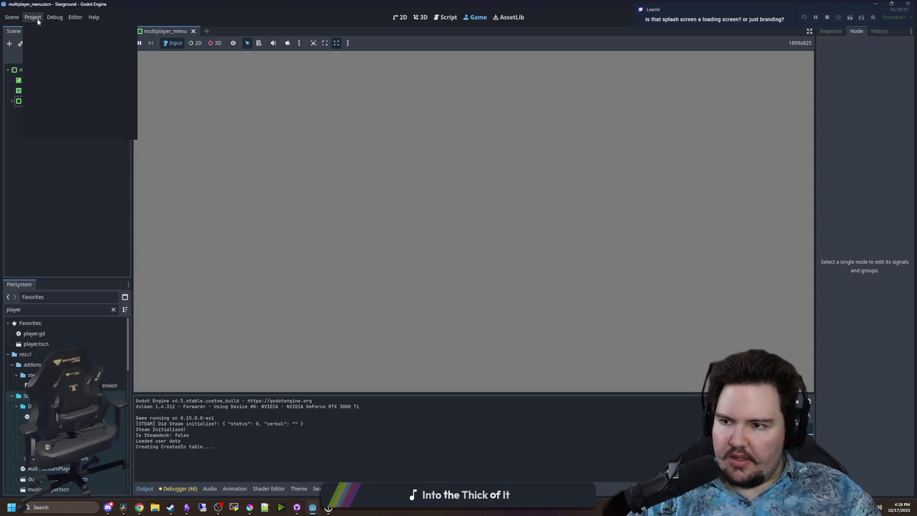
pyautogui.click(37, 19)
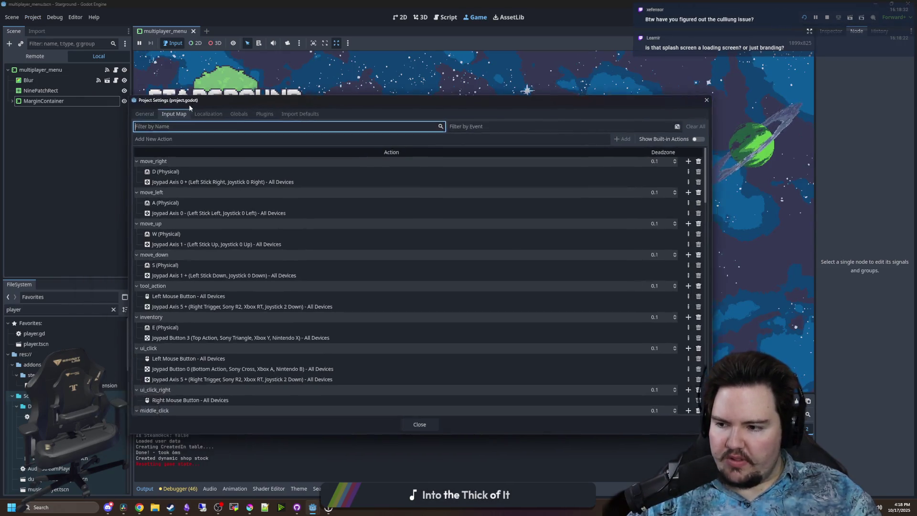
# Review Display > Window and Boot Splash settings (bbg_logo_small.png), then close Project Settings.
pyautogui.moveTo(188, 105); pyautogui.dragTo(297, 119)
pyautogui.click(246, 128)
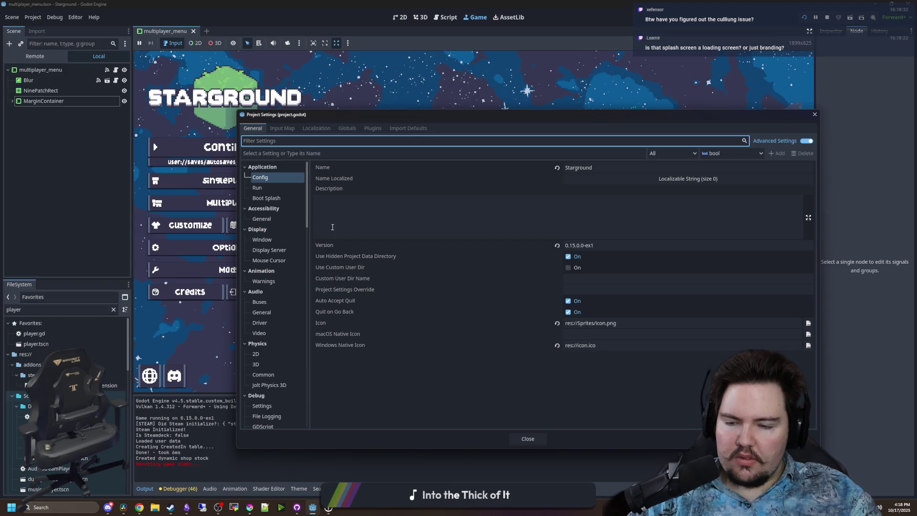
pyautogui.click(269, 240)
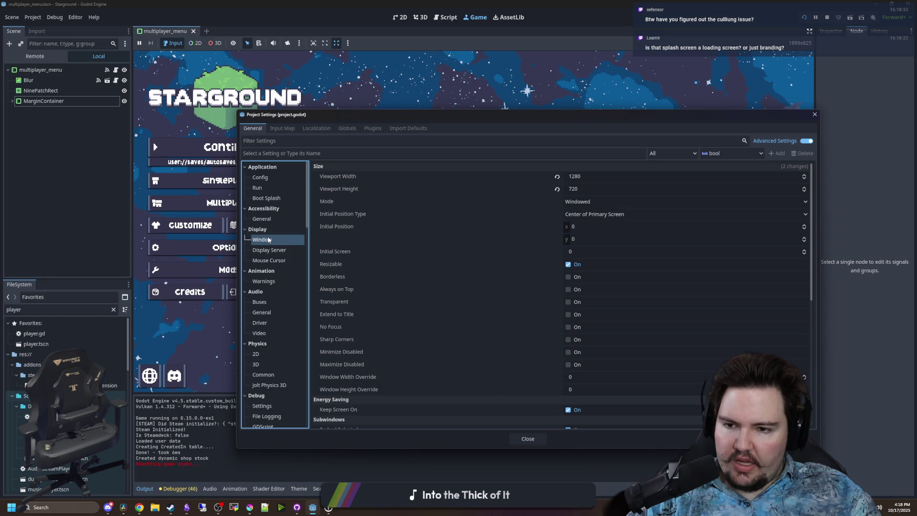
pyautogui.scroll(-5, 423, 259)
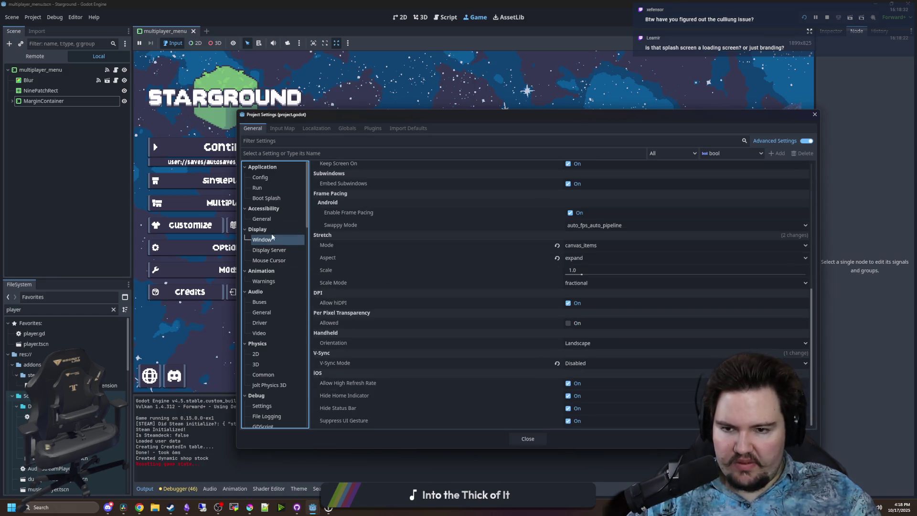
pyautogui.click(251, 199)
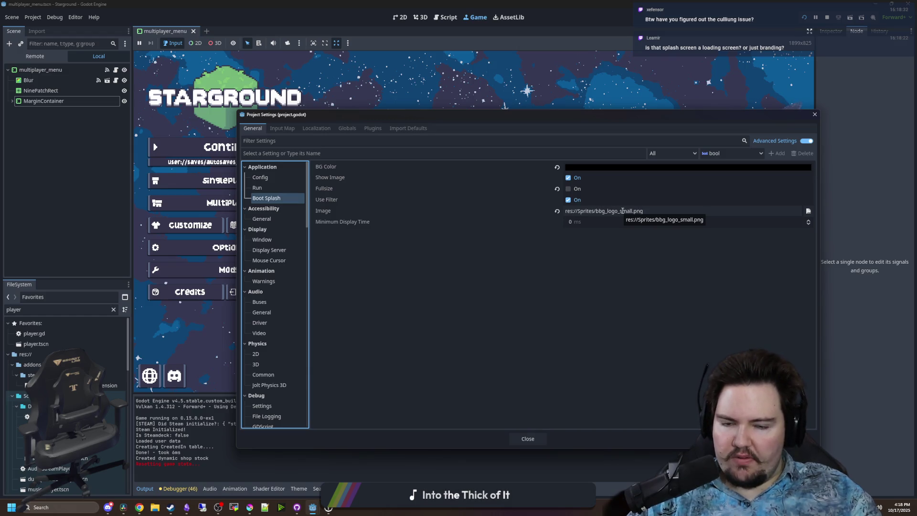
pyautogui.click(599, 284)
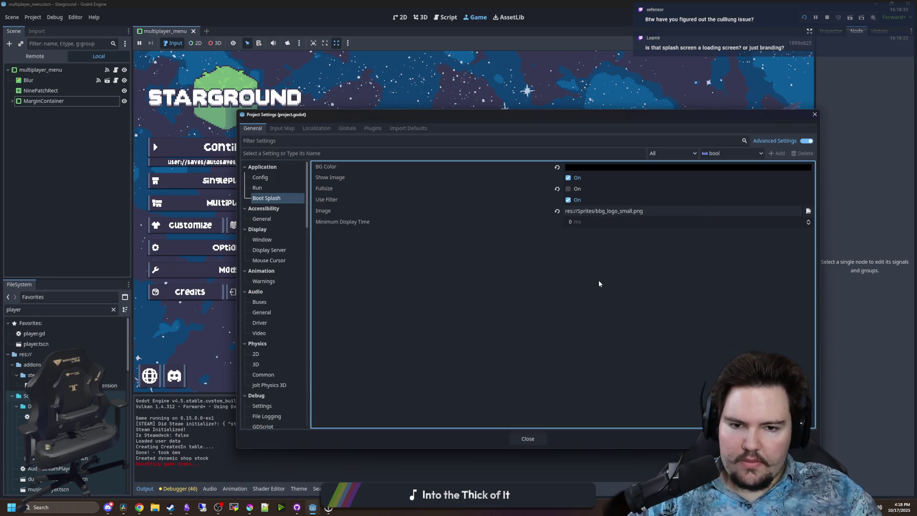
pyautogui.click(528, 438)
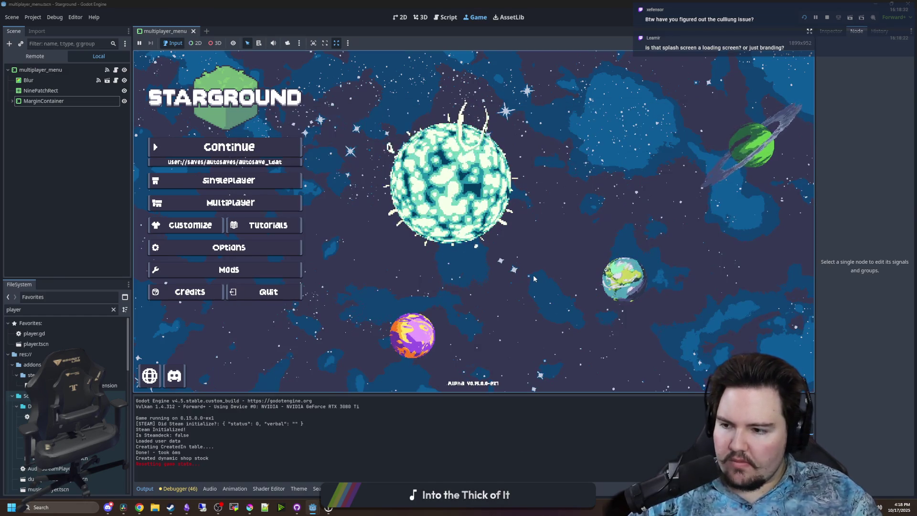
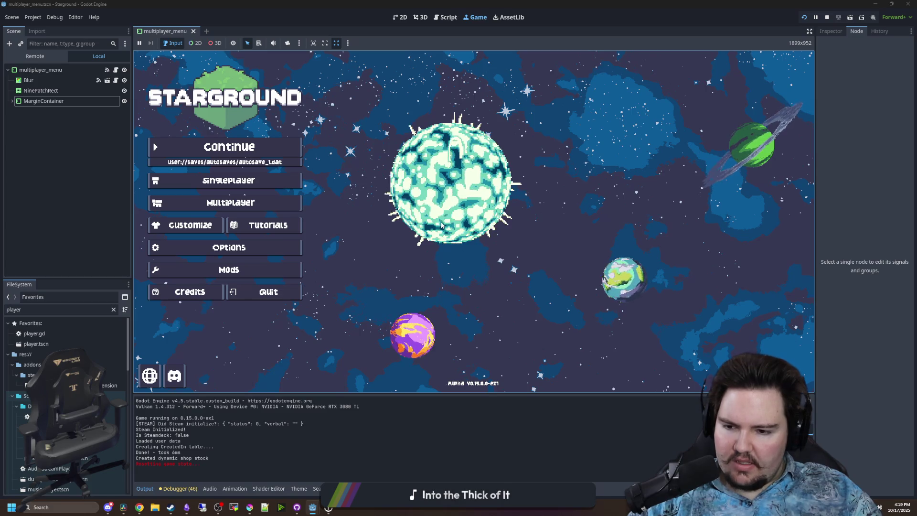
# Continue the latest singleplayer save to reproduce the npc.gd line 43 quest crash.
pyautogui.click(255, 154)
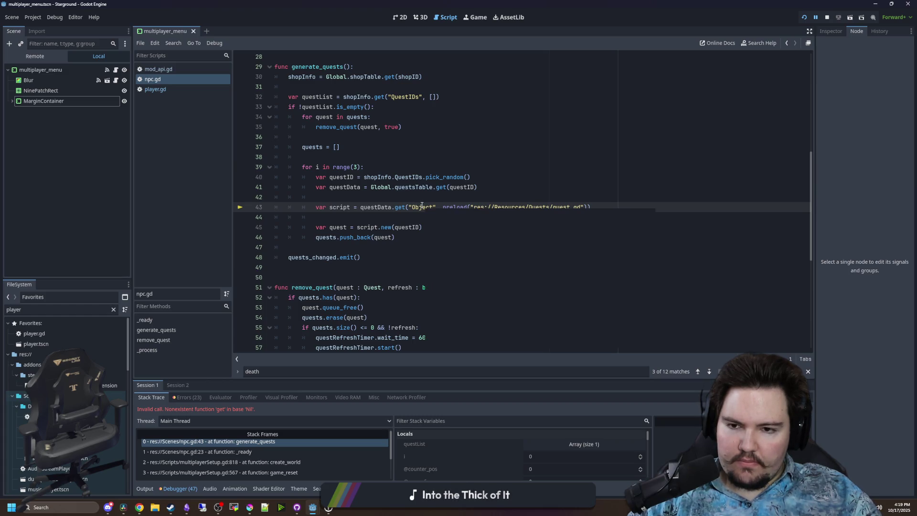
pyautogui.moveTo(422, 205)
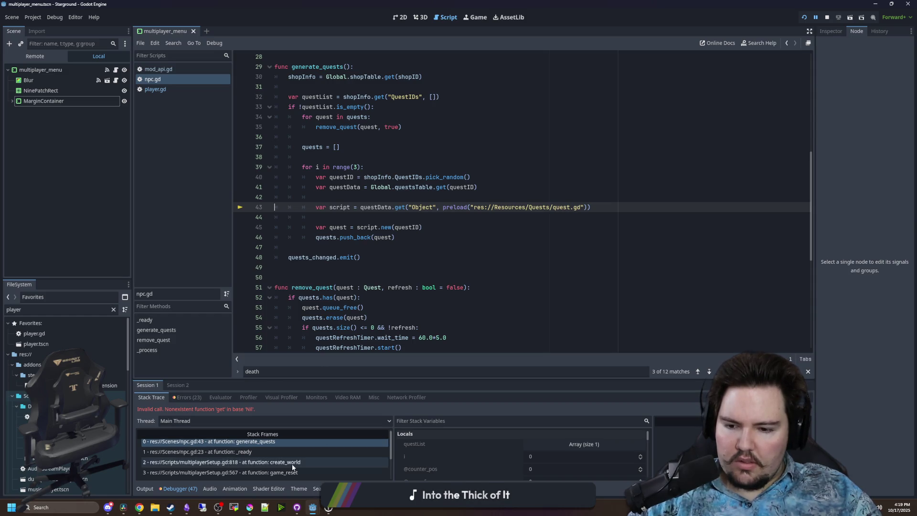
pyautogui.scroll(1, 291, 454)
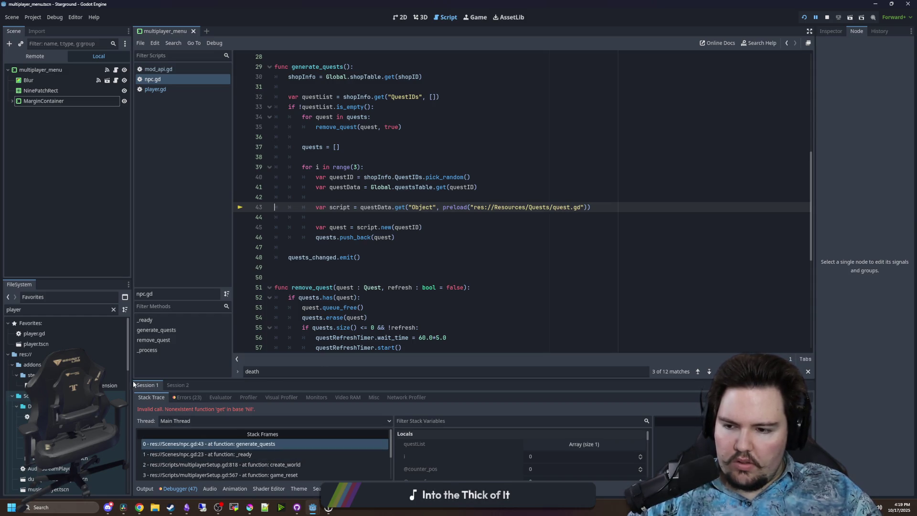
# Filter the FileSystem dock for 'shop' and open shop_table.gd.
pyautogui.click(107, 309)
pyautogui.press('BackSpace')
pyautogui.press('BackSpace')
pyautogui.press('BackSpace')
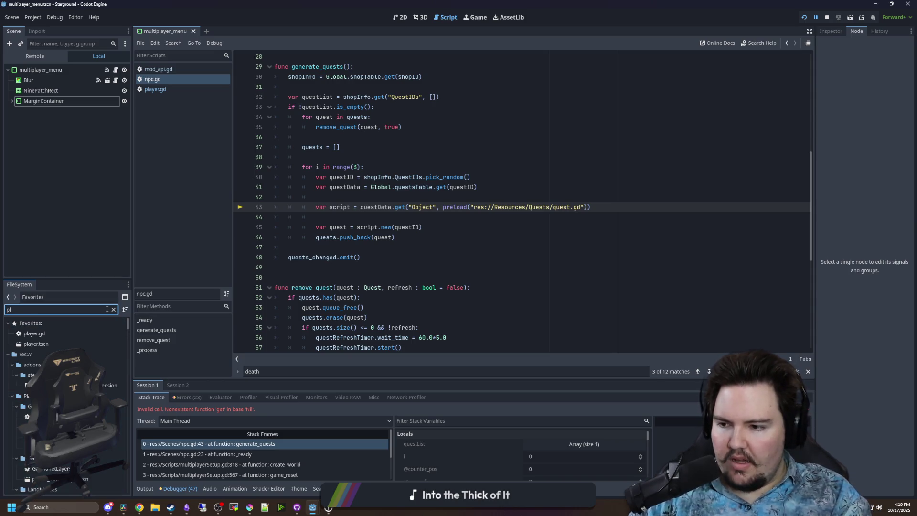
pyautogui.write('npc')
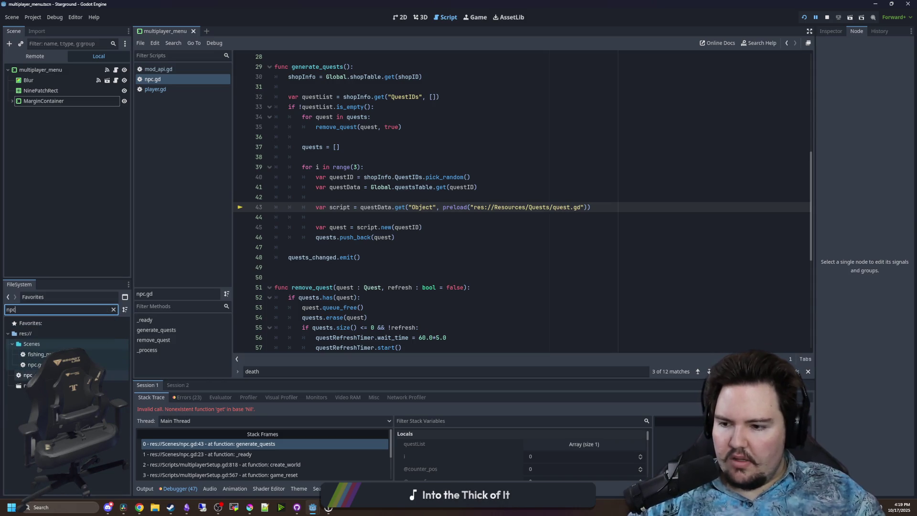
pyautogui.click(114, 309)
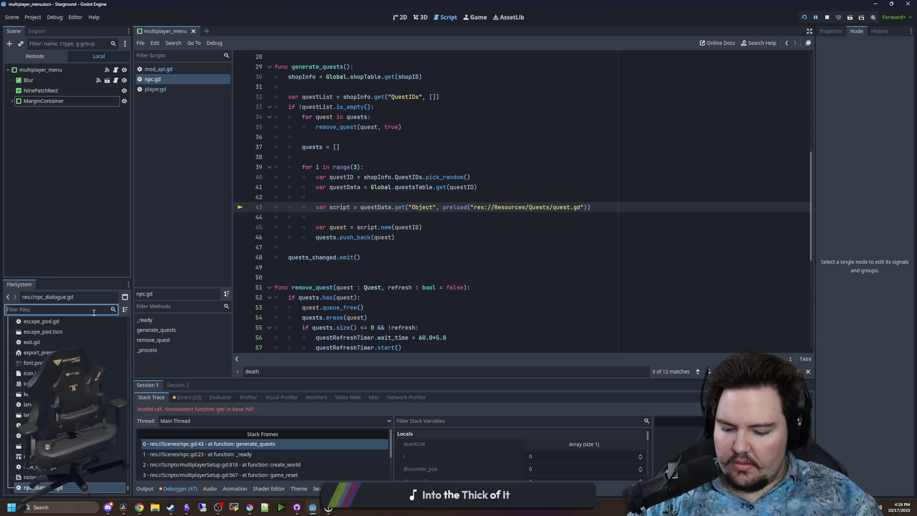
pyautogui.write('shop')
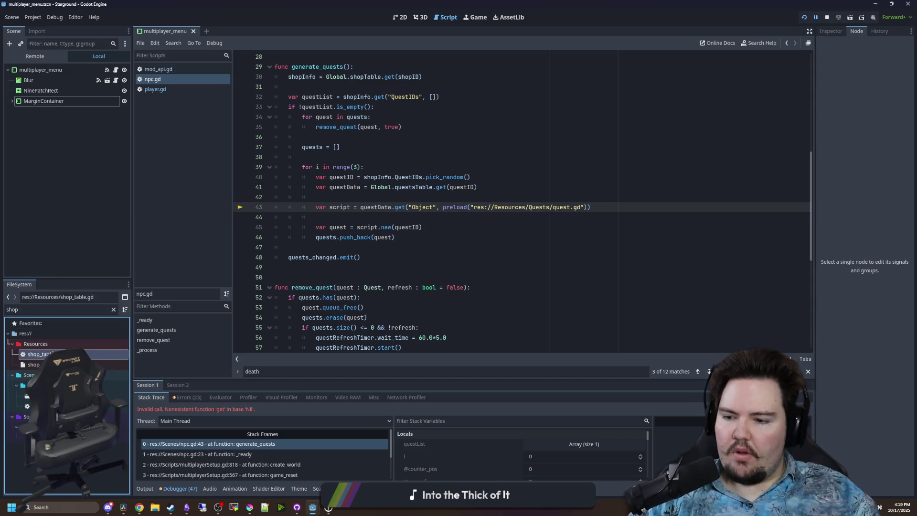
pyautogui.press('Return')
# On line 45, change the snail shop quest ID from quest_gather_items to quest_gather_metal.
pyautogui.scroll(-2, 359, 245)
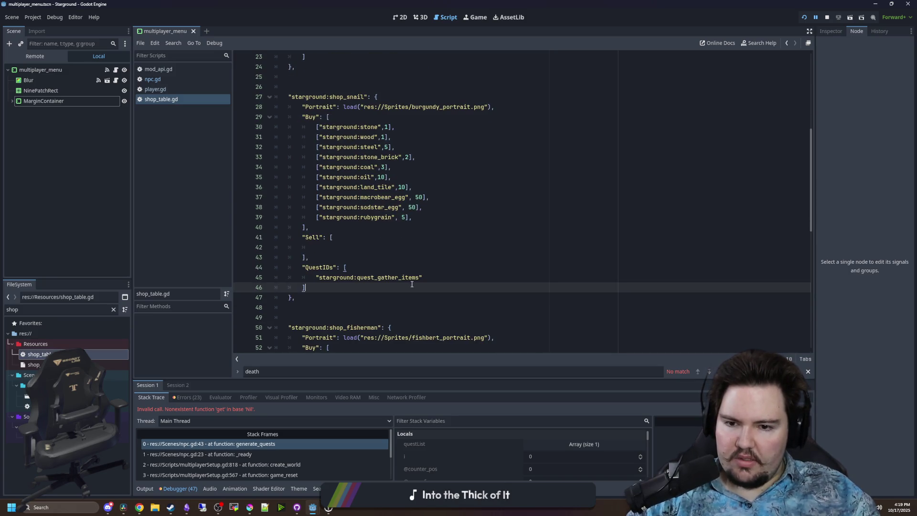
pyautogui.moveTo(420, 277); pyautogui.dragTo(403, 278)
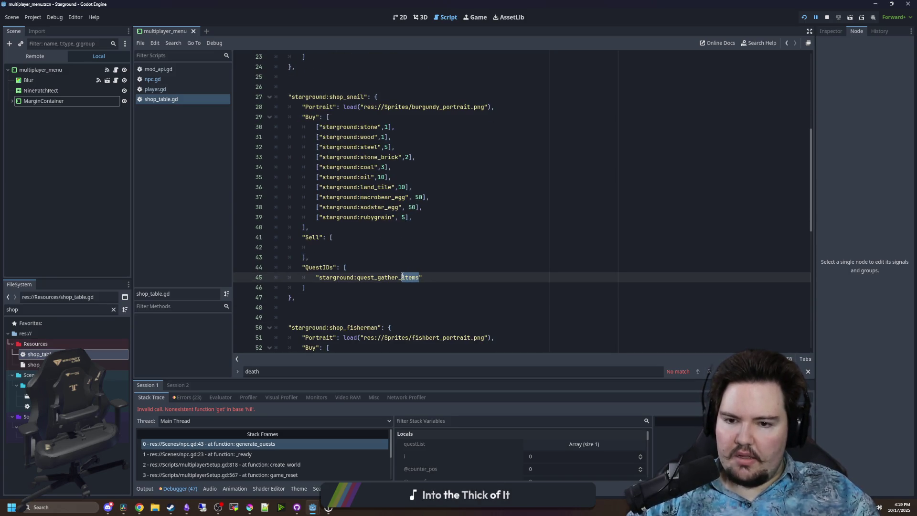
pyautogui.write('metal')
pyautogui.click(434, 240)
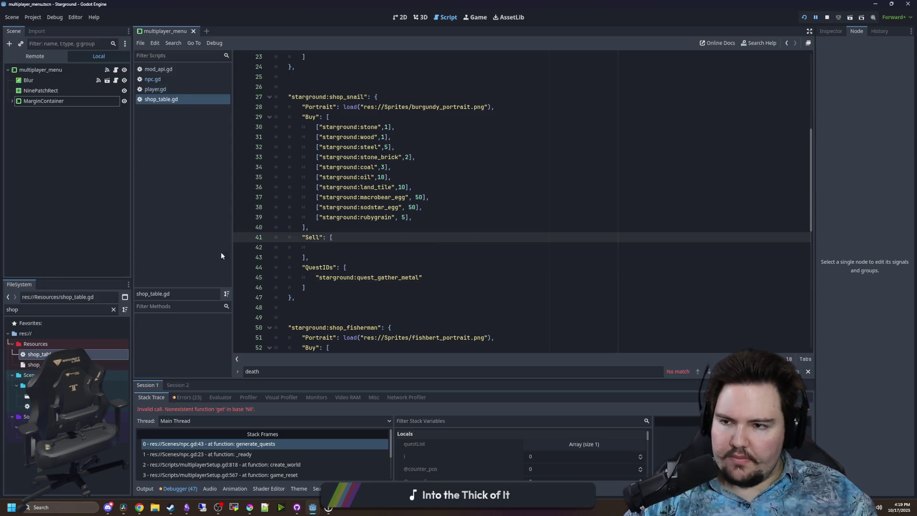
# Open quests_table.gd through a 'quests' file search and save all modified scripts.
pyautogui.click(114, 311)
pyautogui.write('quests')
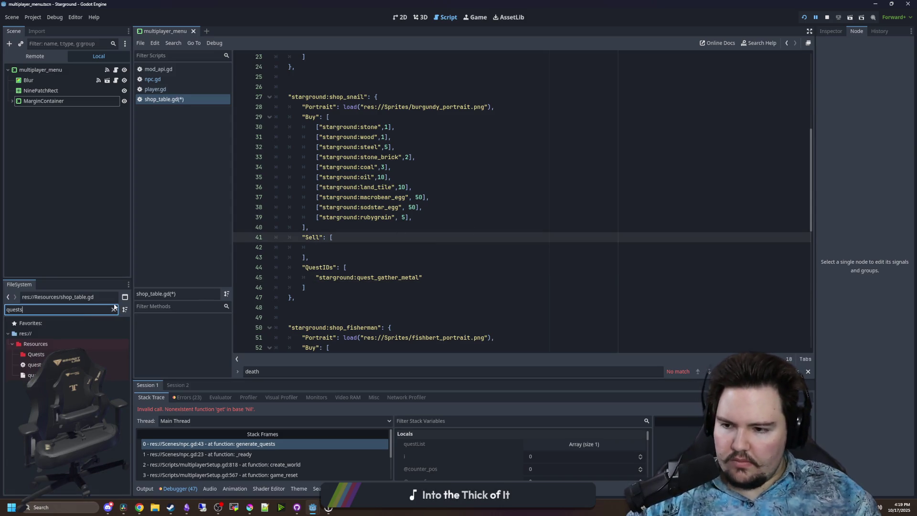
pyautogui.doubleClick(34, 364)
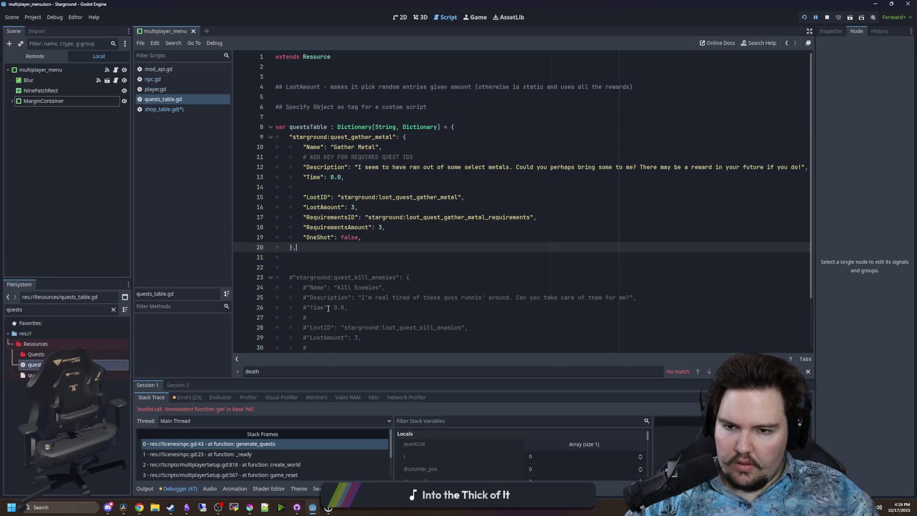
pyautogui.click(421, 253)
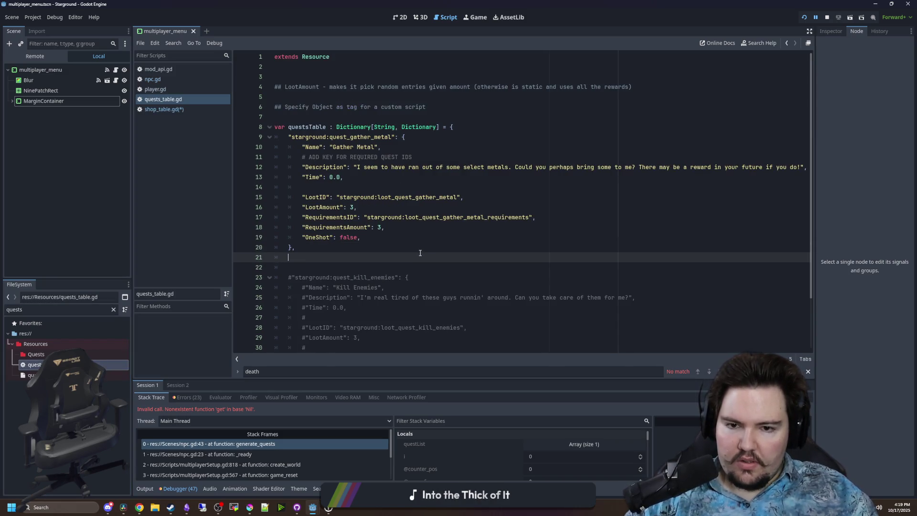
pyautogui.hotkey('ctrl', 's')
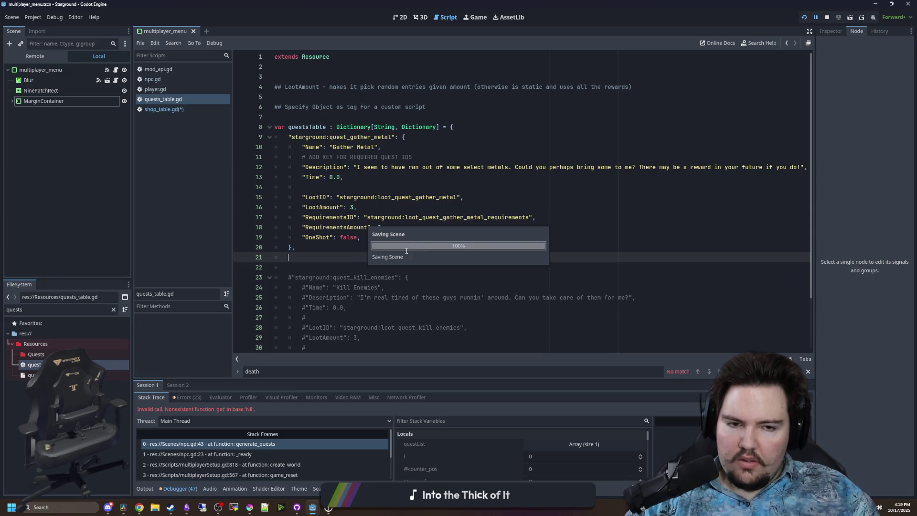
pyautogui.click(348, 177)
pyautogui.hotkey('ctrl', 's')
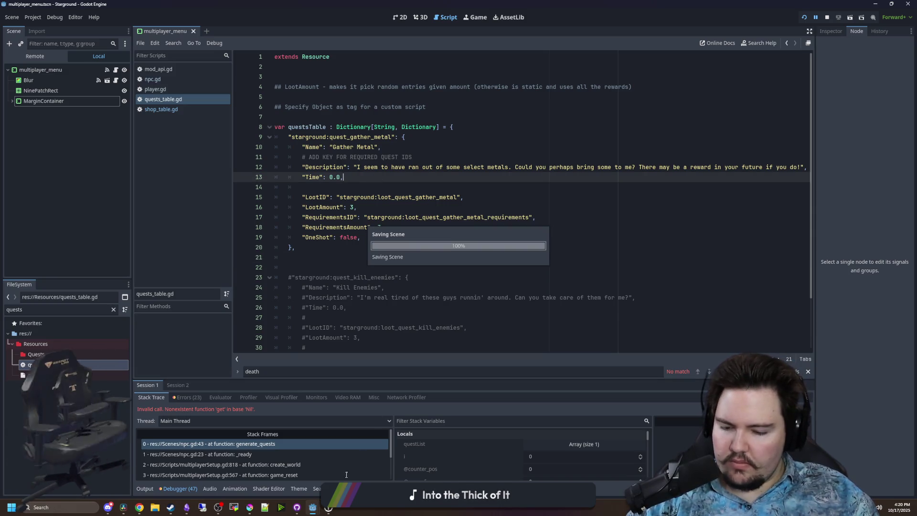
pyautogui.moveTo(297, 508)
pyautogui.click(311, 462)
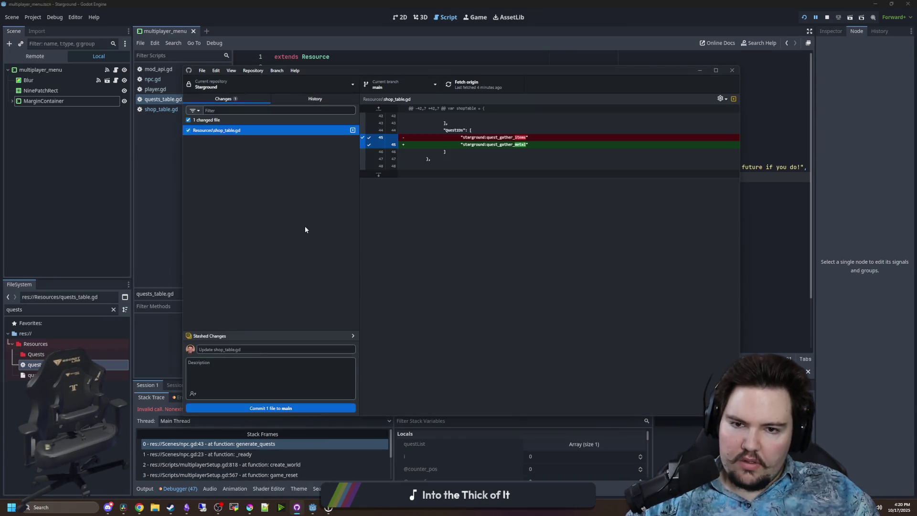
# Commit the shop_table.gd fix as 'Fix crash related to incorrect quest ID', then push and fetch newer commits.
pyautogui.click(516, 145)
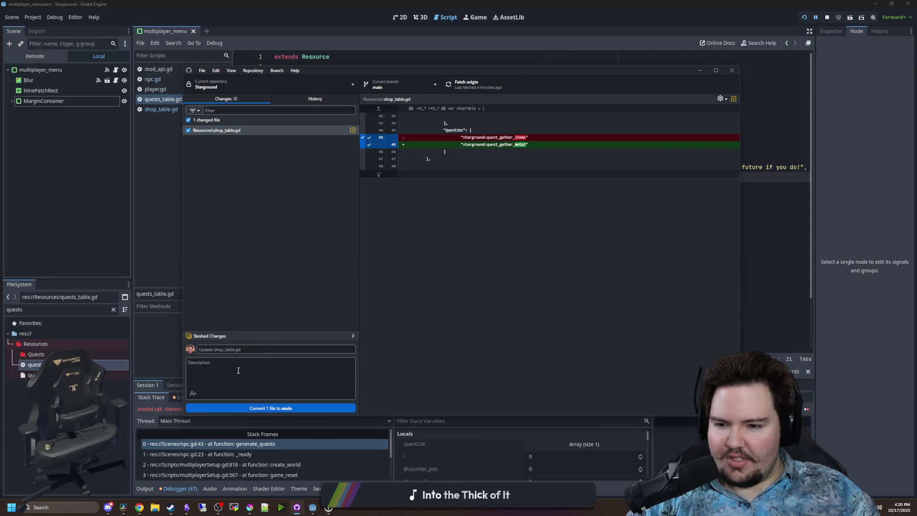
pyautogui.click(259, 280)
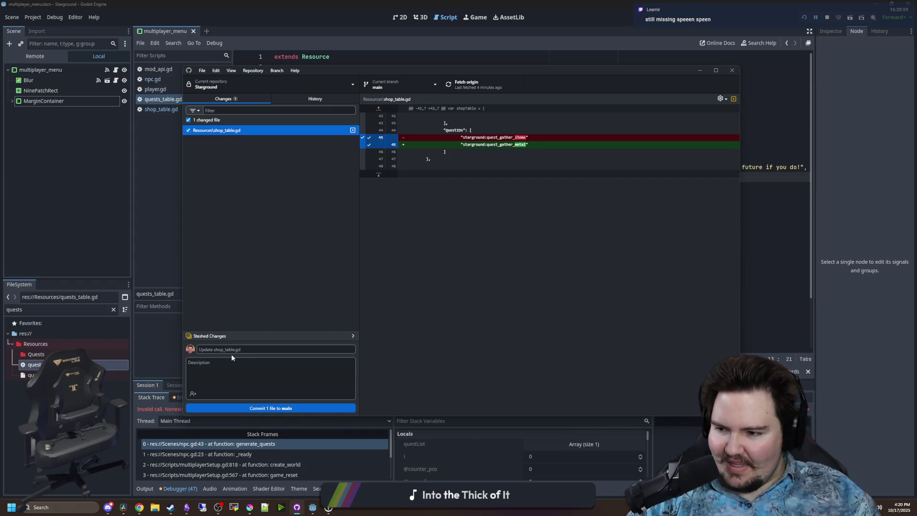
pyautogui.click(259, 348)
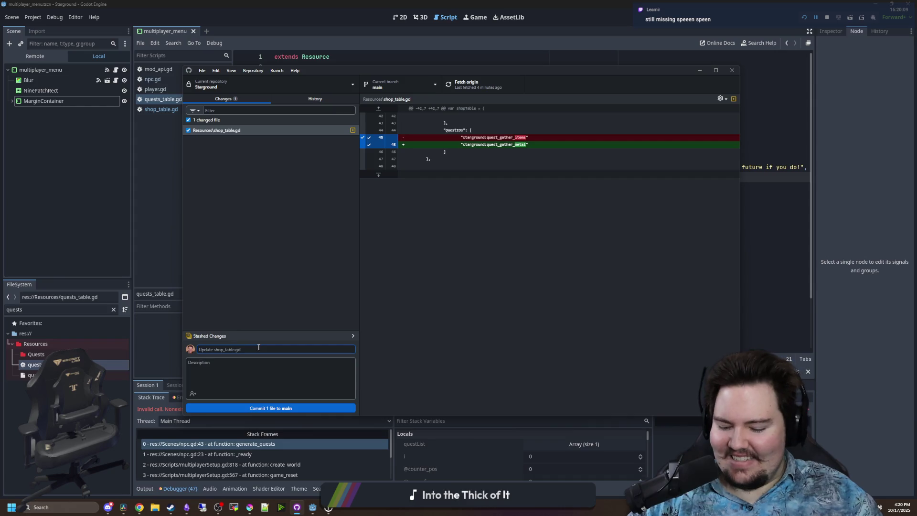
pyautogui.write('Fix')
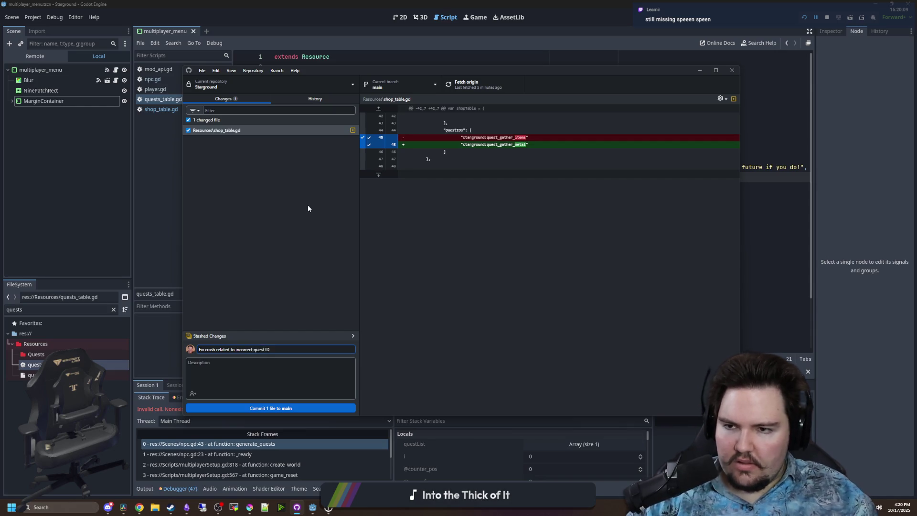
pyautogui.click(280, 407)
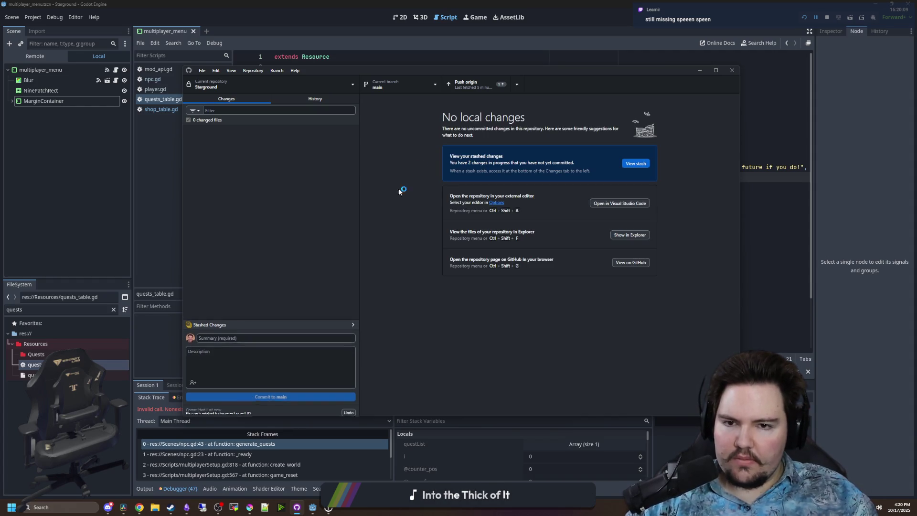
pyautogui.click(480, 87)
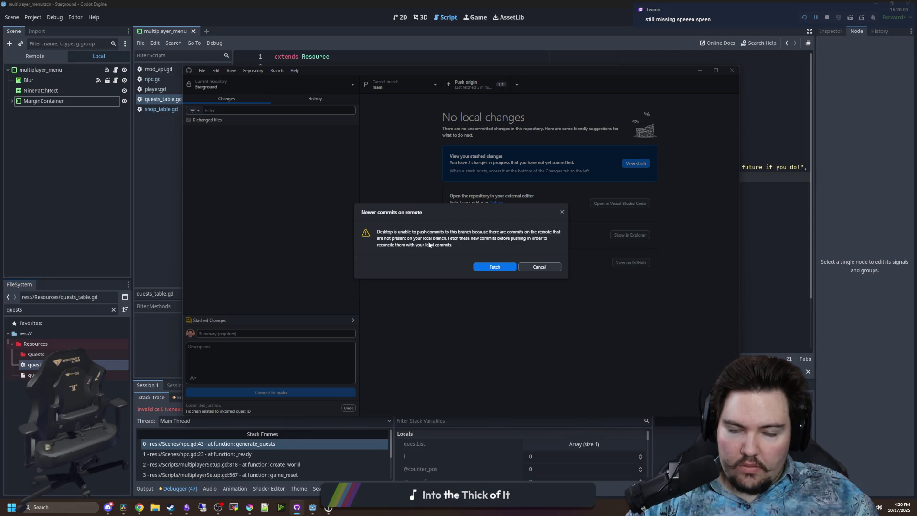
pyautogui.click(495, 269)
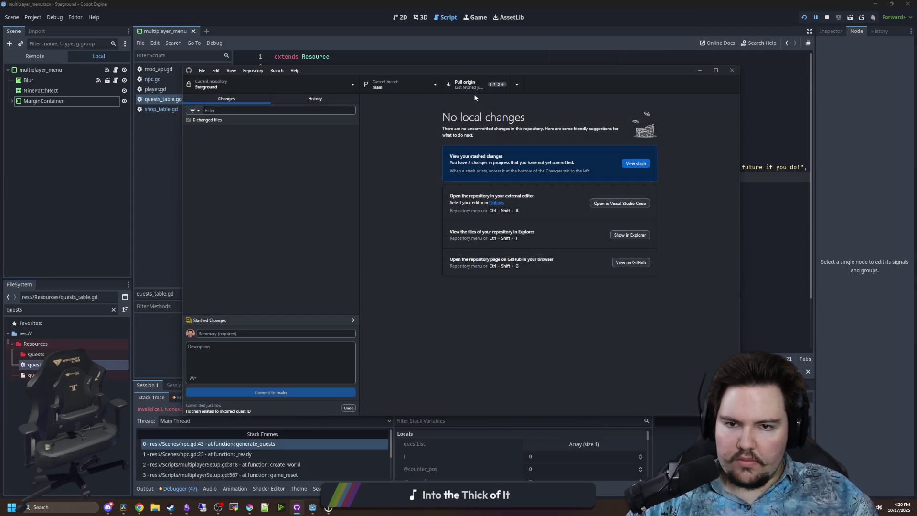
# Pull the remote commits into local main, checking the repository web page along the way.
pyautogui.click(478, 87)
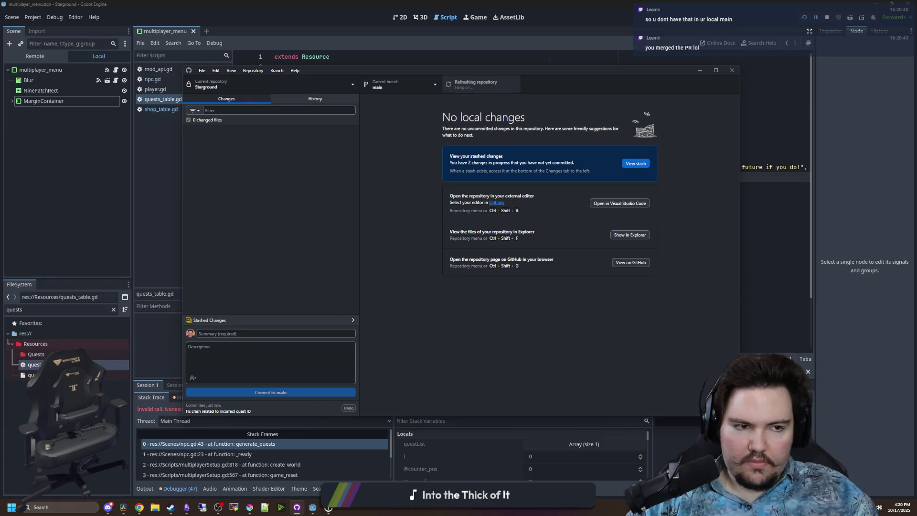
pyautogui.hotkey('alt', 'Tab')
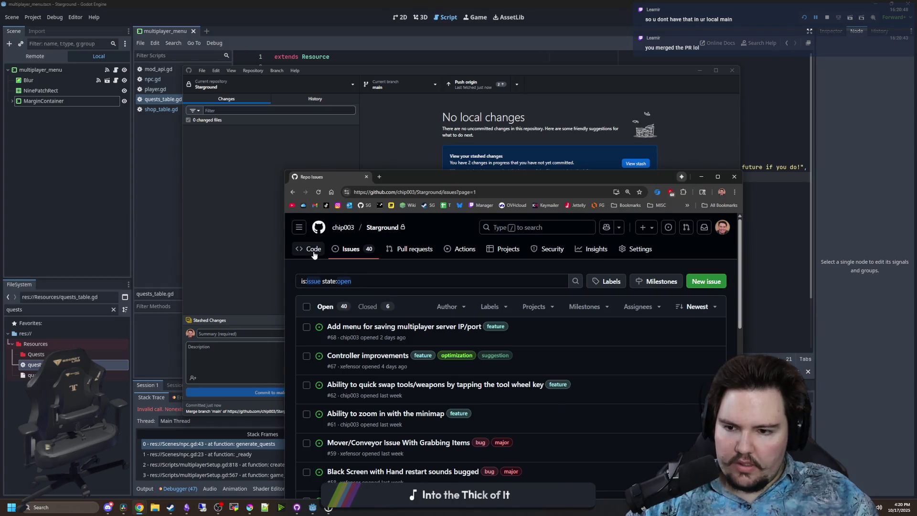
pyautogui.click(313, 248)
pyautogui.click(454, 105)
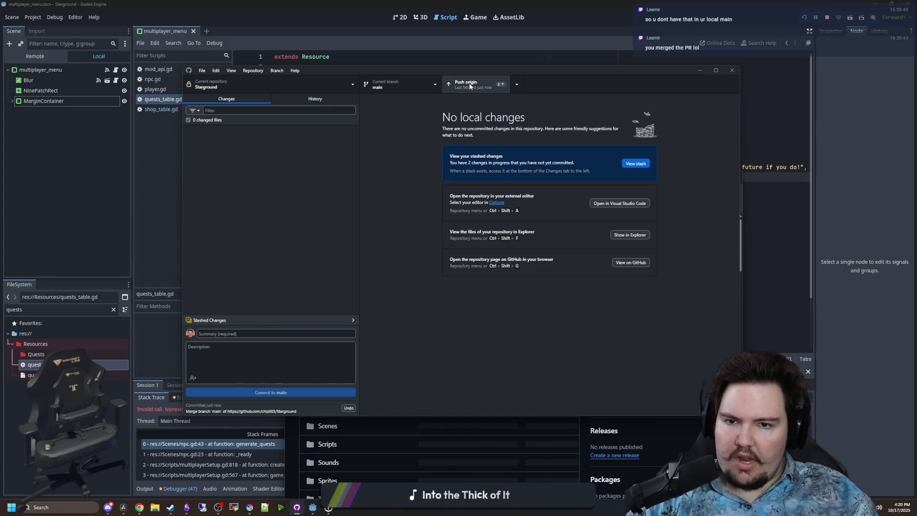
pyautogui.click(617, 465)
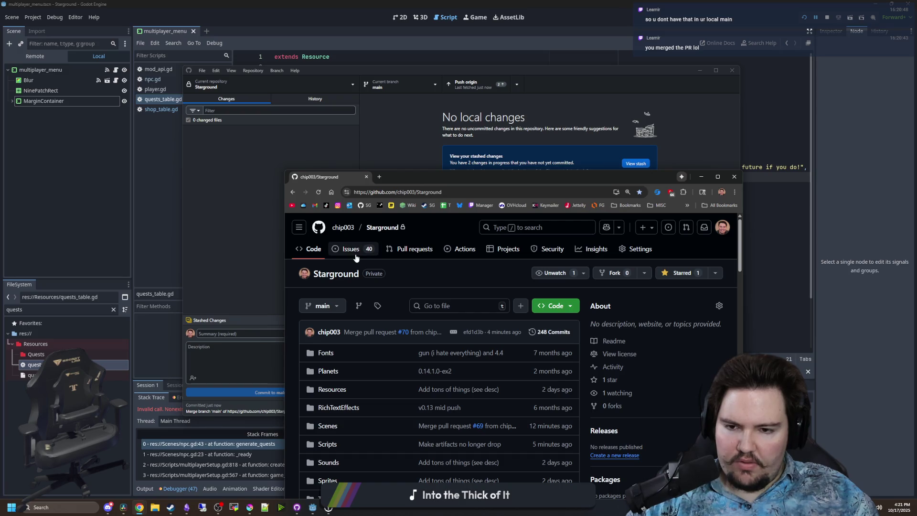
pyautogui.click(518, 84)
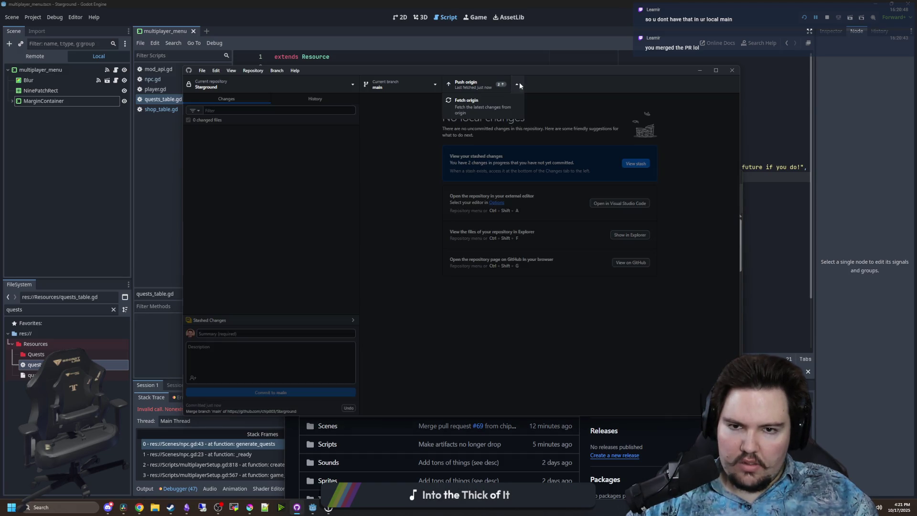
pyautogui.click(520, 84)
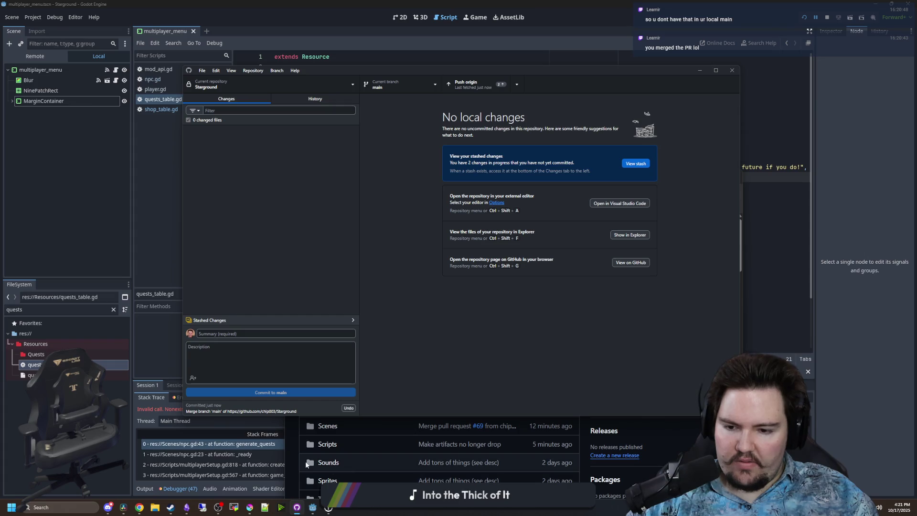
pyautogui.click(389, 432)
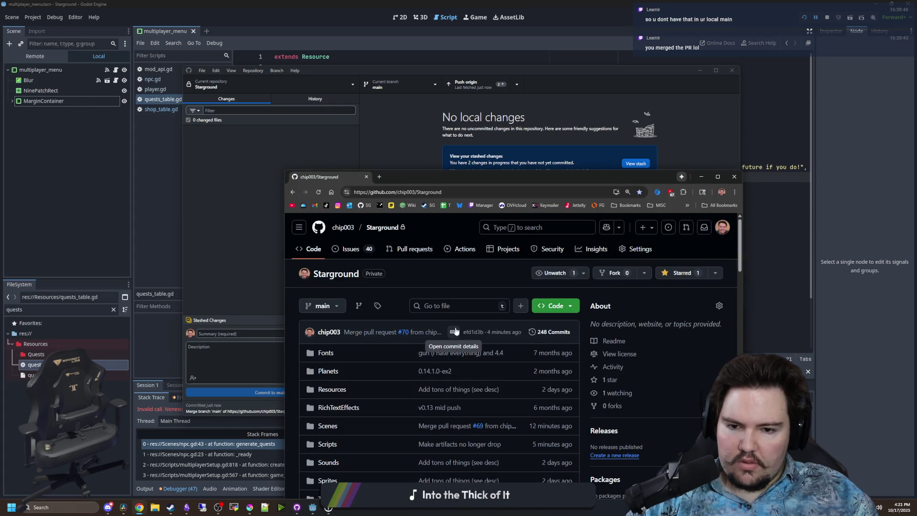
pyautogui.click(348, 125)
# Review the Fix crash and merge commits in History, including the shop_table.gd and player.gd diffs.
pyautogui.click(332, 97)
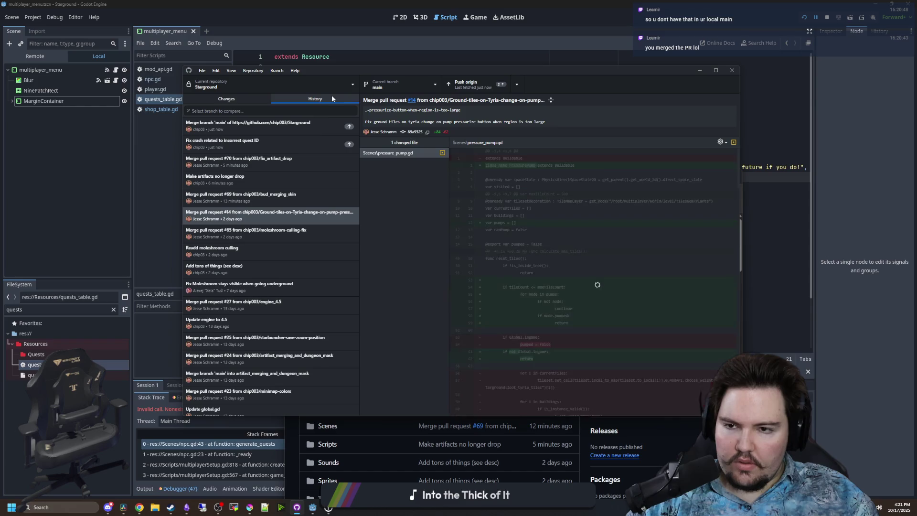
pyautogui.click(269, 142)
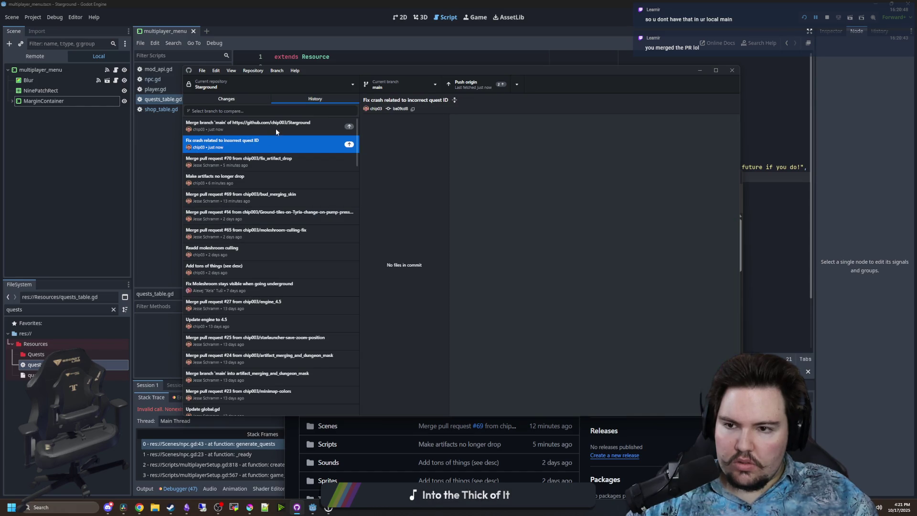
pyautogui.click(277, 125)
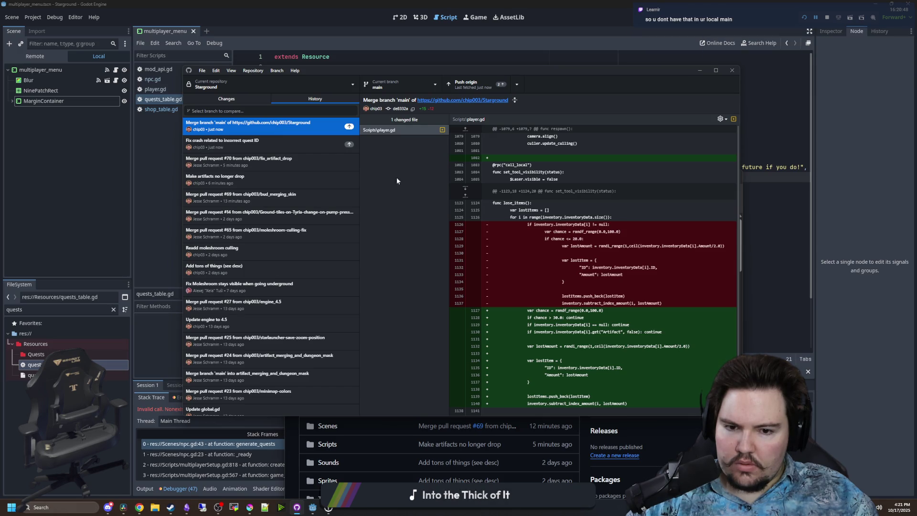
pyautogui.click(249, 147)
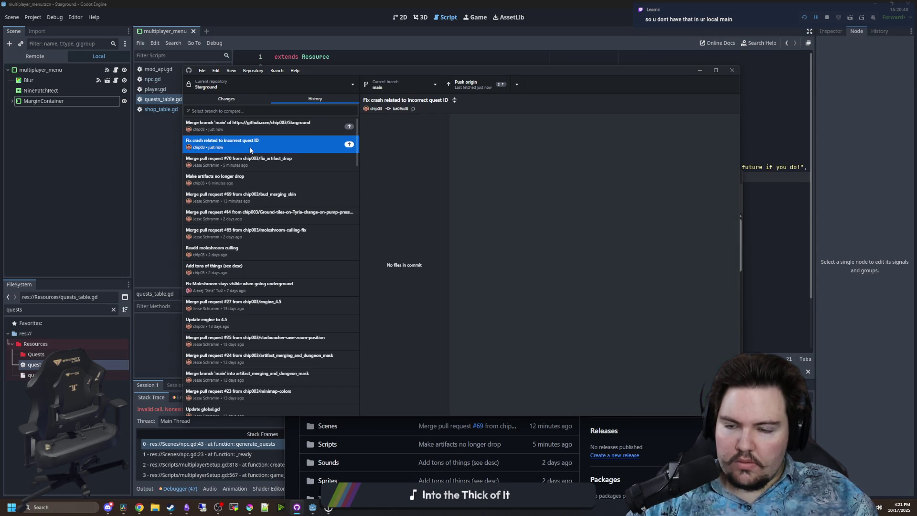
pyautogui.click(276, 133)
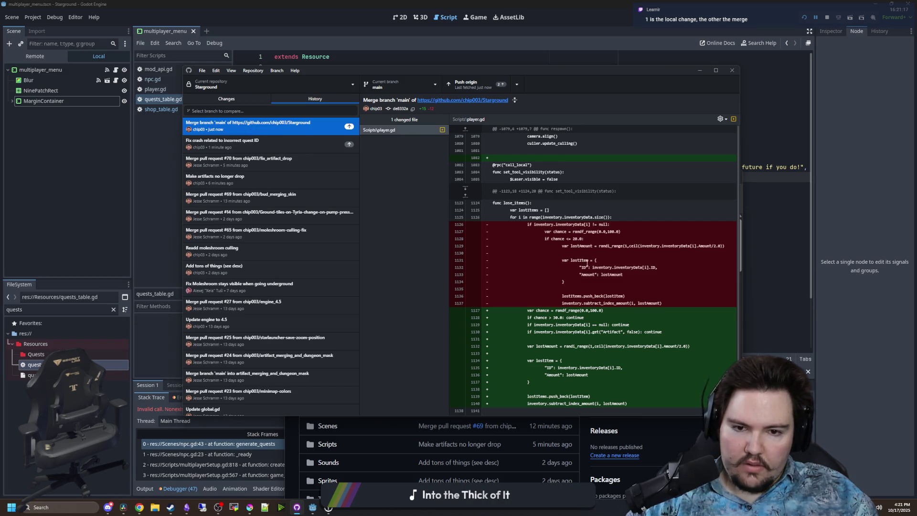
pyautogui.scroll(-1, 587, 262)
pyautogui.scroll(1, 587, 262)
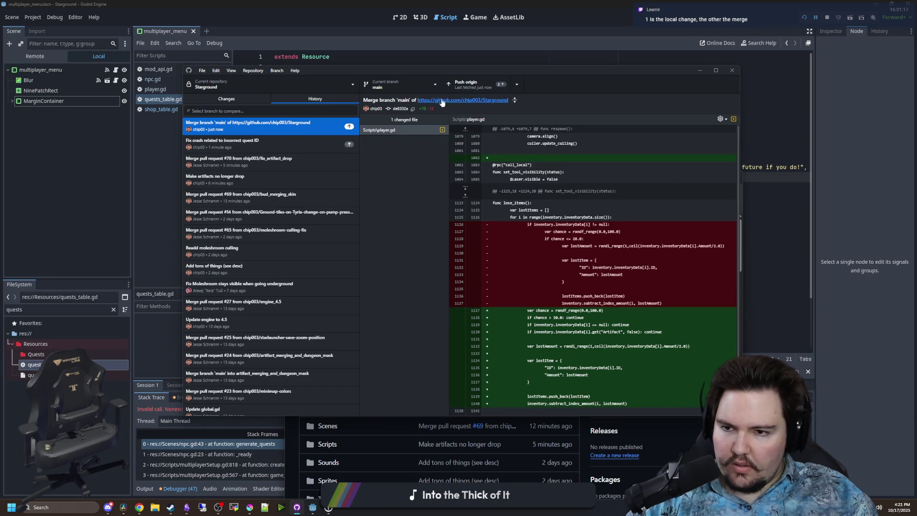
pyautogui.click(287, 143)
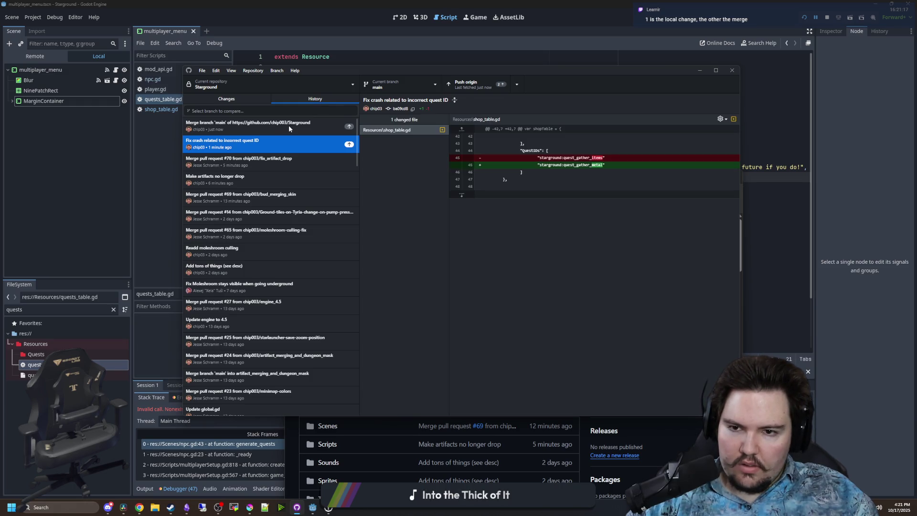
pyautogui.click(288, 126)
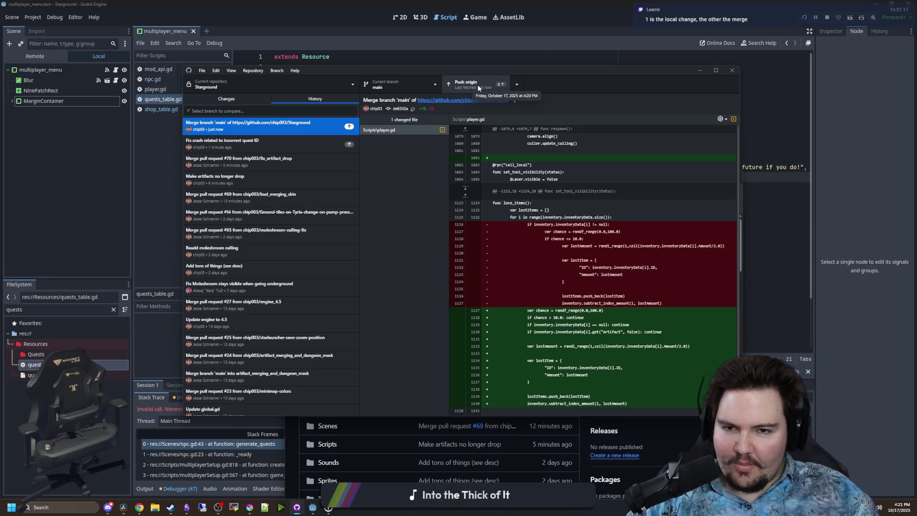
# Push the local commits to origin and minimize GitHub Desktop.
pyautogui.click(478, 84)
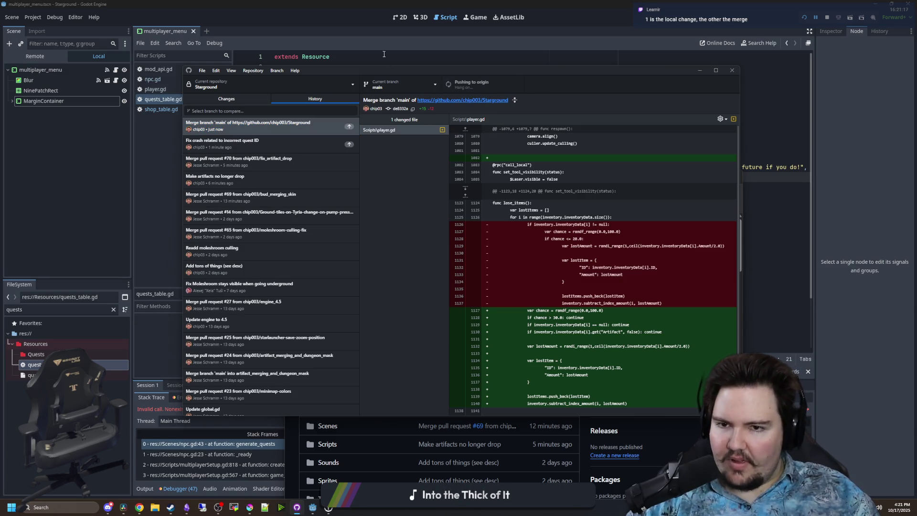
pyautogui.moveTo(385, 70); pyautogui.dragTo(896, 111)
pyautogui.press('super+Down')
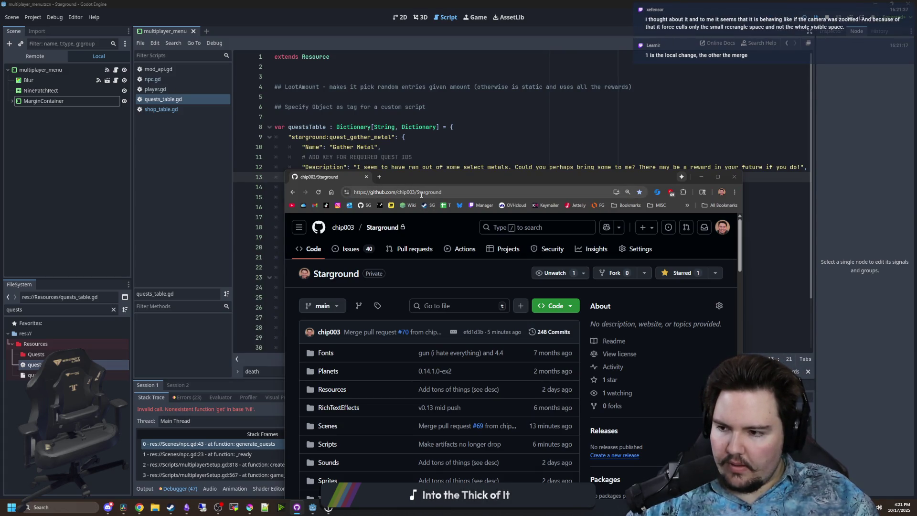
# Maximize Chrome, reload the Starground repo, and review merge commit de8332a from the commits list.
pyautogui.doubleClick(470, 179)
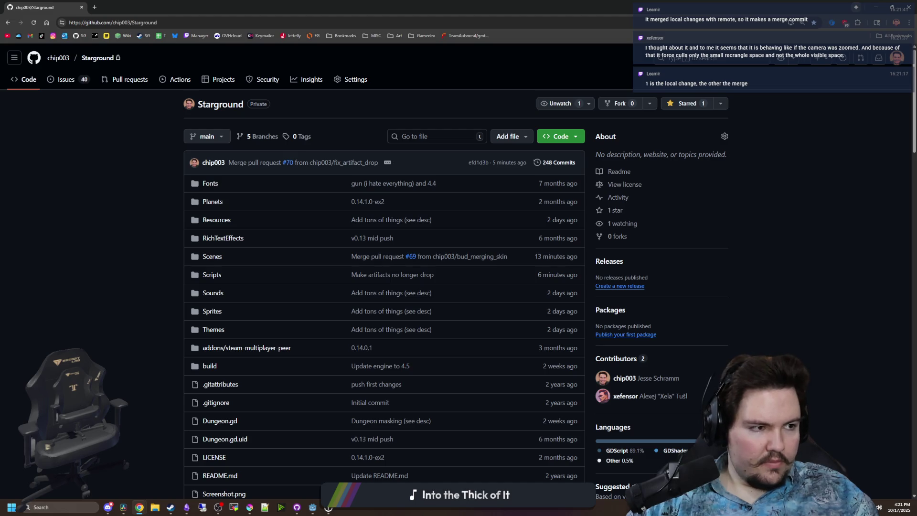
pyautogui.click(24, 79)
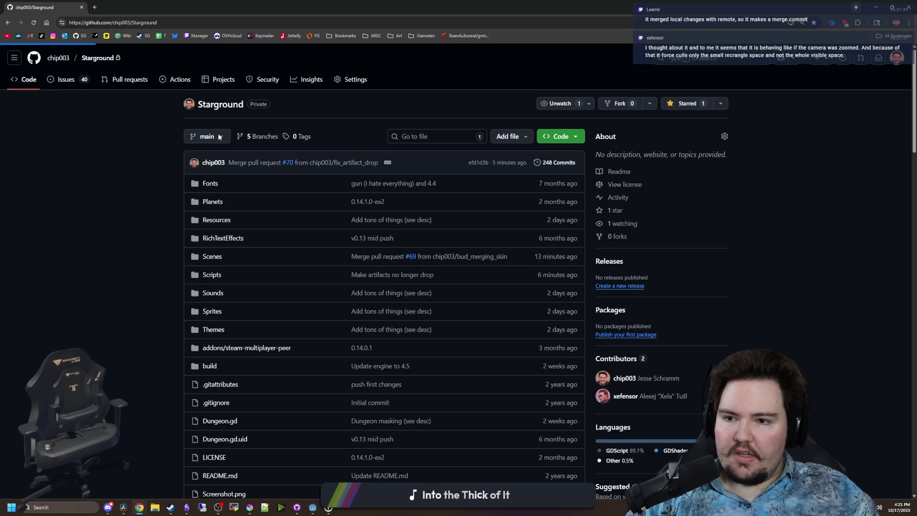
pyautogui.click(562, 162)
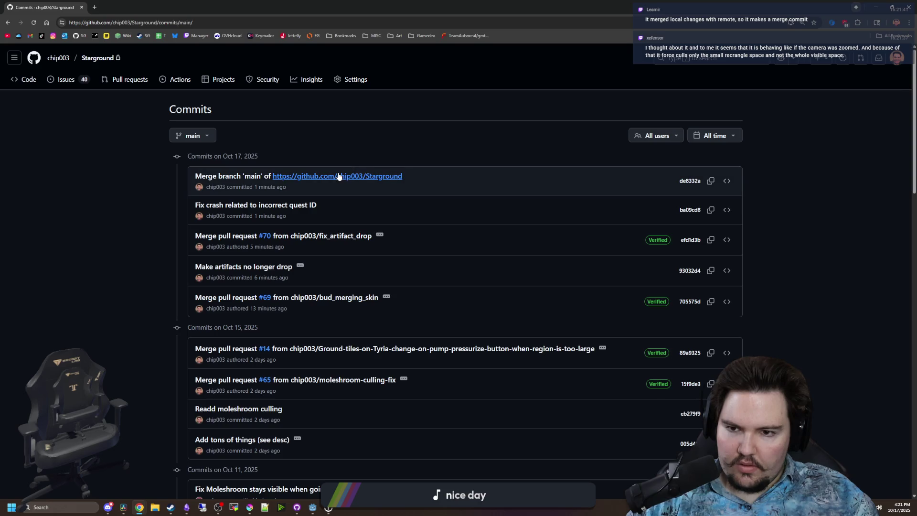
pyautogui.click(248, 177)
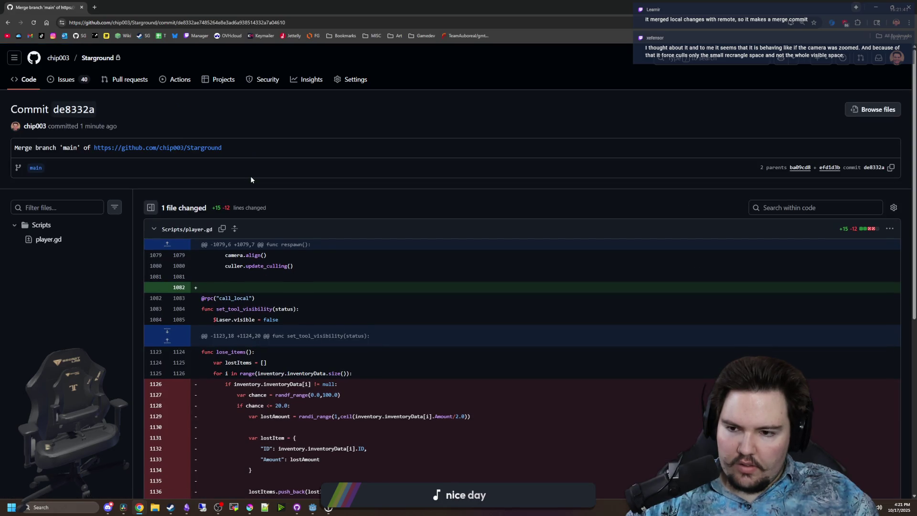
pyautogui.scroll(-4, 251, 179)
pyautogui.scroll(-2, 289, 251)
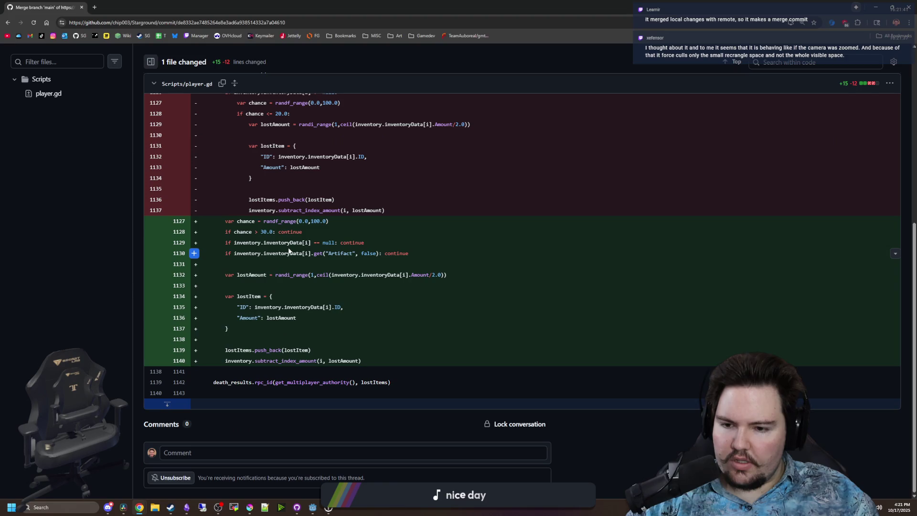
pyautogui.scroll(10, 289, 251)
pyautogui.hotkey('alt', 'Left')
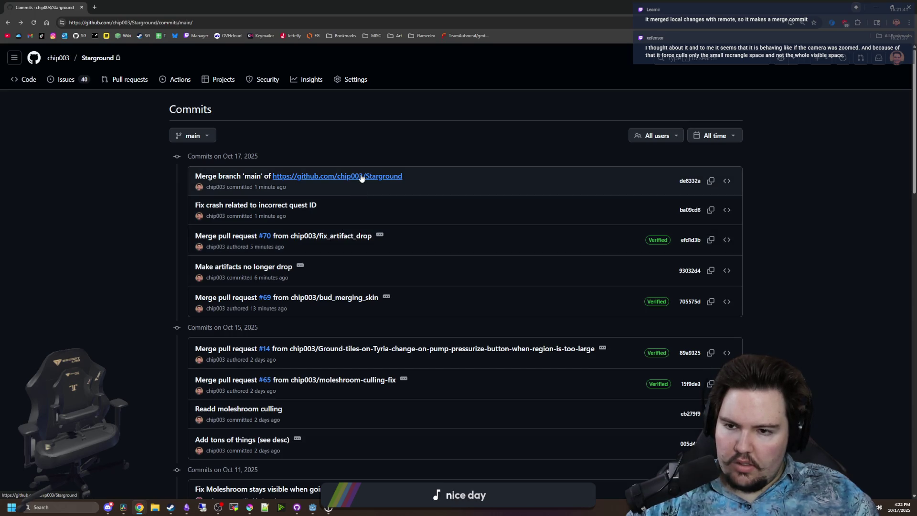
# Review the merge pull request #70 commit, then return to the commits list.
pyautogui.click(340, 238)
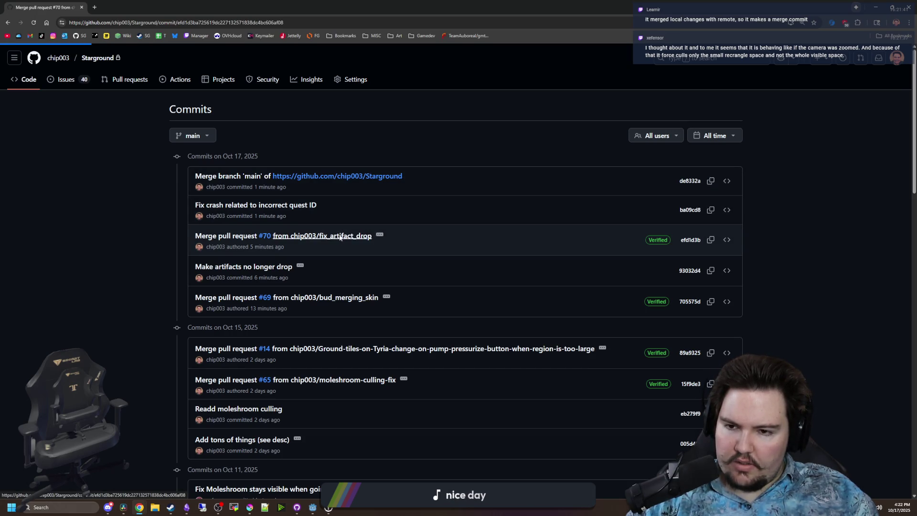
pyautogui.scroll(-10, 337, 234)
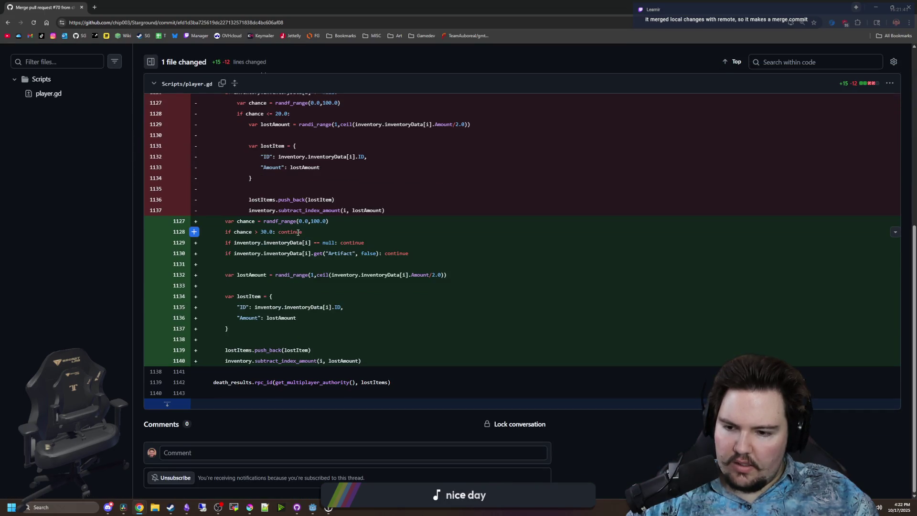
pyautogui.hotkey('alt', 'Left')
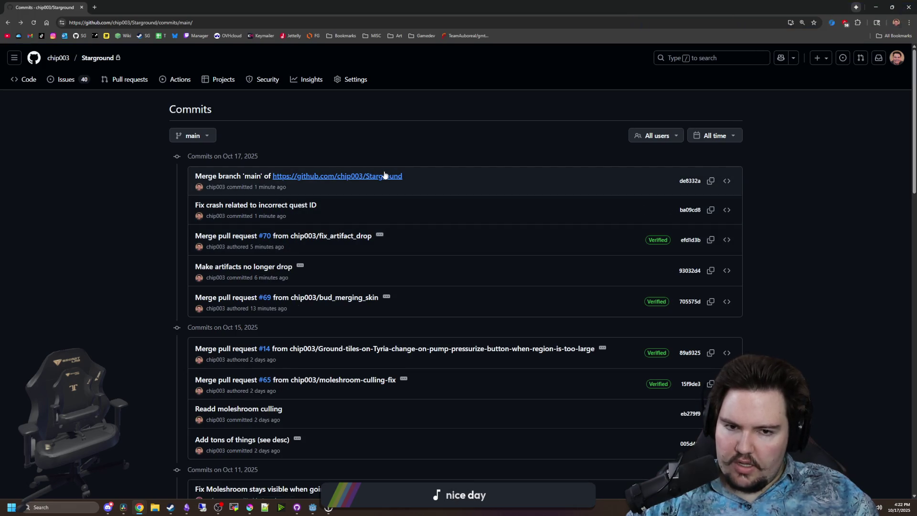
pyautogui.click(385, 176)
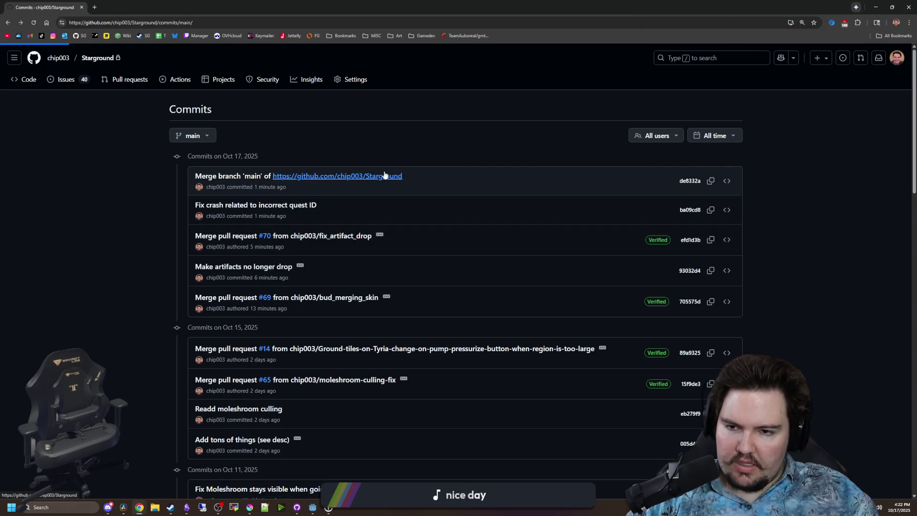
pyautogui.hotkey('alt', 'Left')
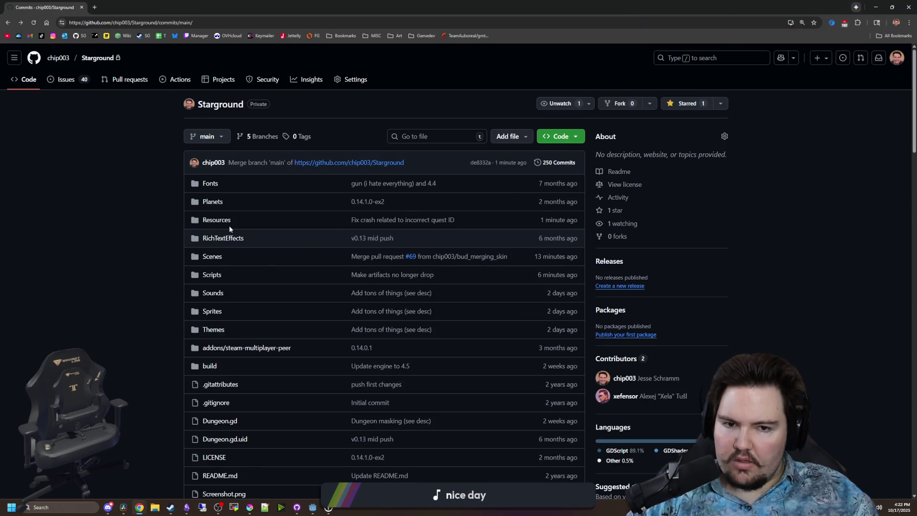
# Recheck merge commit de8332a's diff, return to the commits list, and shrink the browser.
pyautogui.click(220, 176)
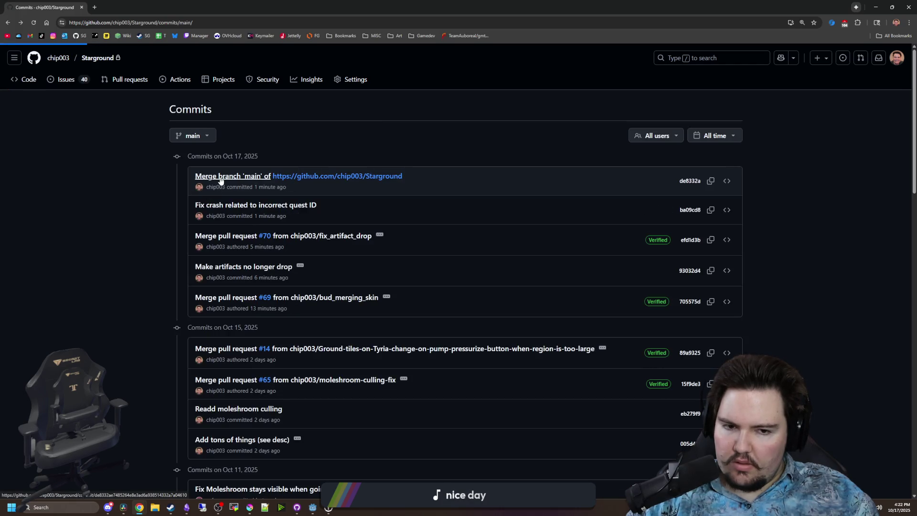
pyautogui.scroll(-4, 221, 180)
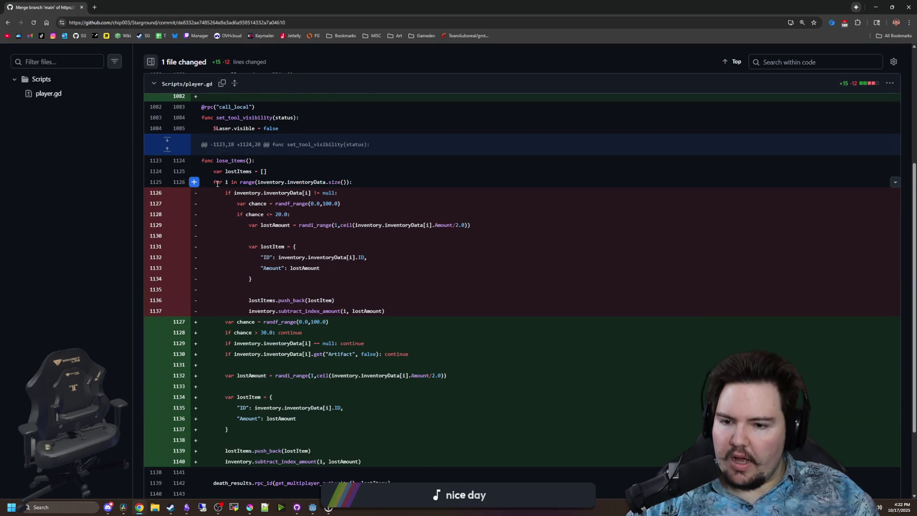
pyautogui.scroll(-2, 221, 180)
pyautogui.scroll(5, 399, 268)
pyautogui.scroll(-5, 369, 423)
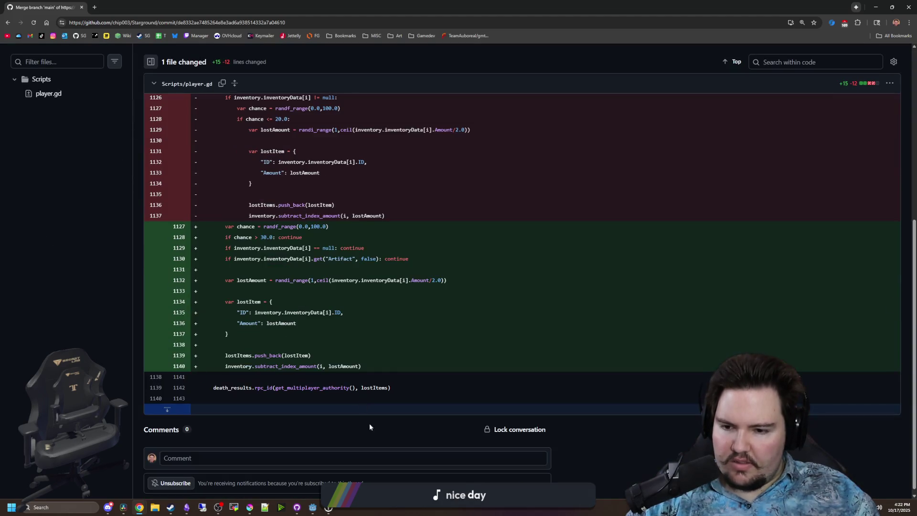
pyautogui.hotkey('alt', 'Left')
pyautogui.hotkey('alt', 'Tab')
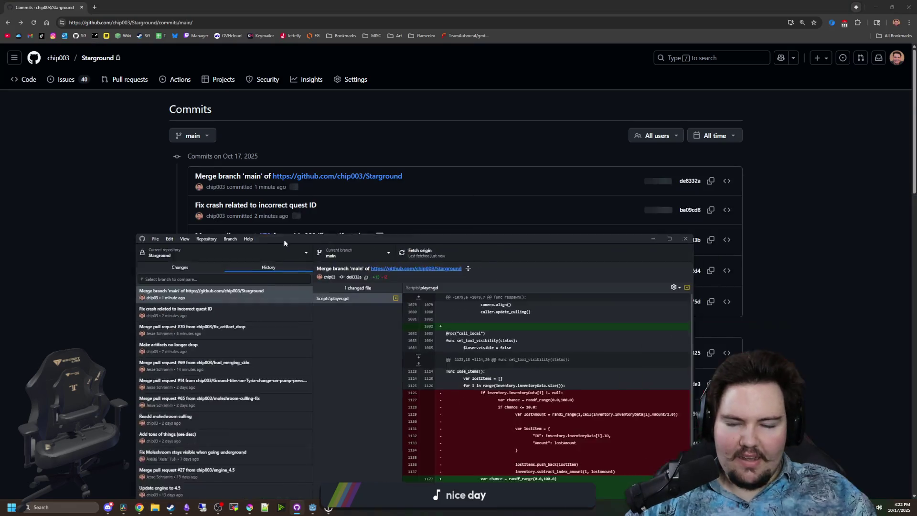
pyautogui.hotkey('alt', 'Tab')
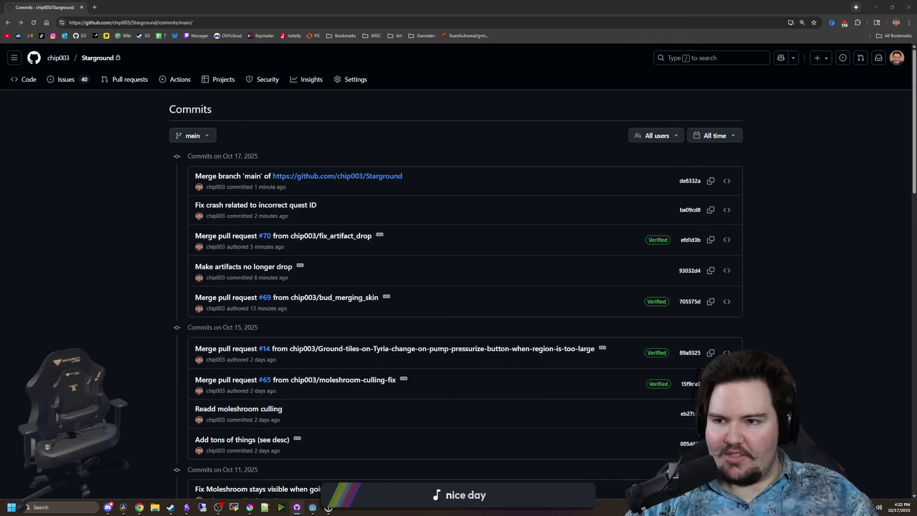
pyautogui.moveTo(549, 7); pyautogui.dragTo(549, 277)
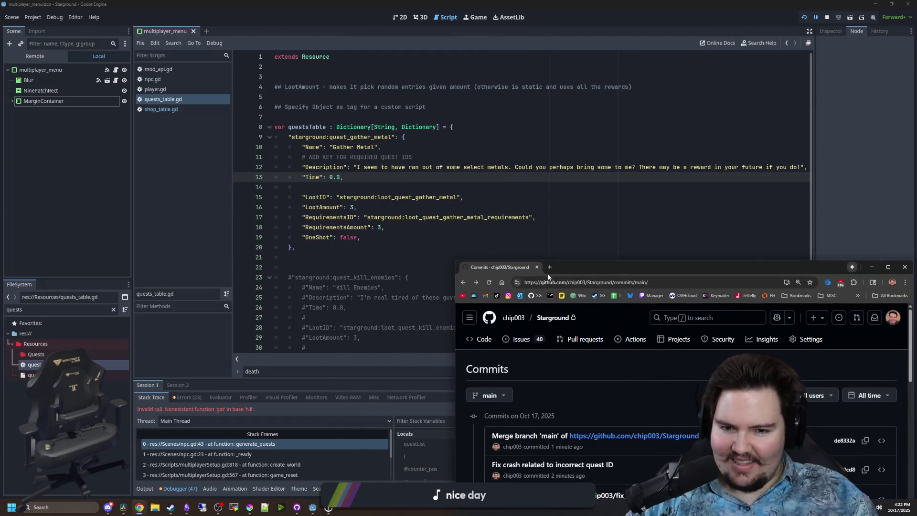
# Close the browser page, stop the old debug session, and run the project with F5.
pyautogui.click(537, 267)
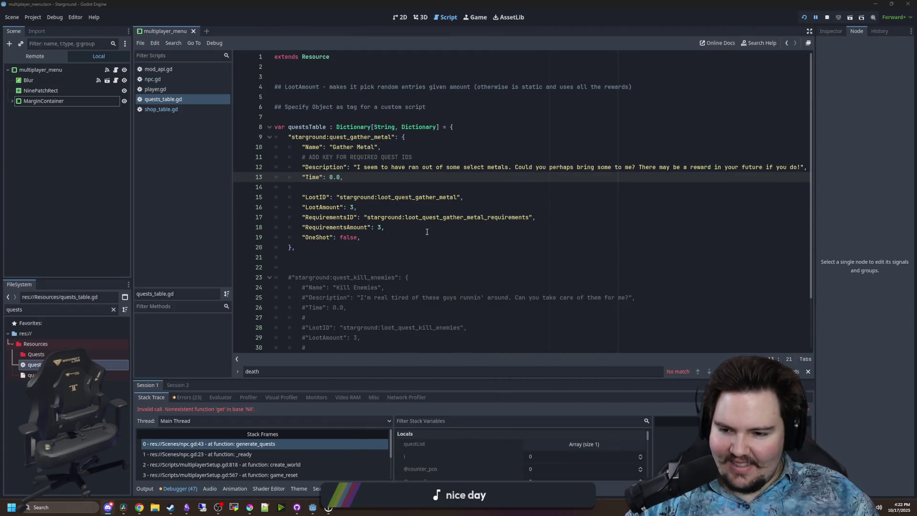
pyautogui.click(827, 17)
pyautogui.click(389, 186)
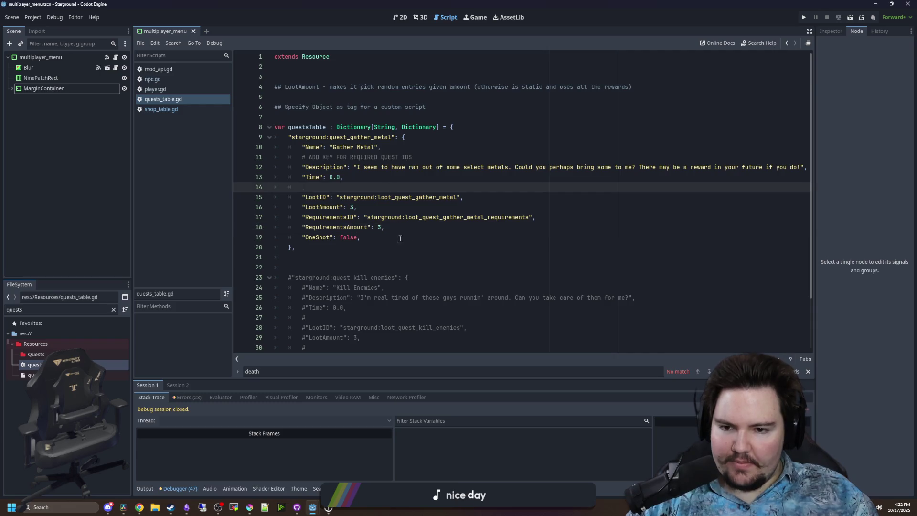
pyautogui.press('F5')
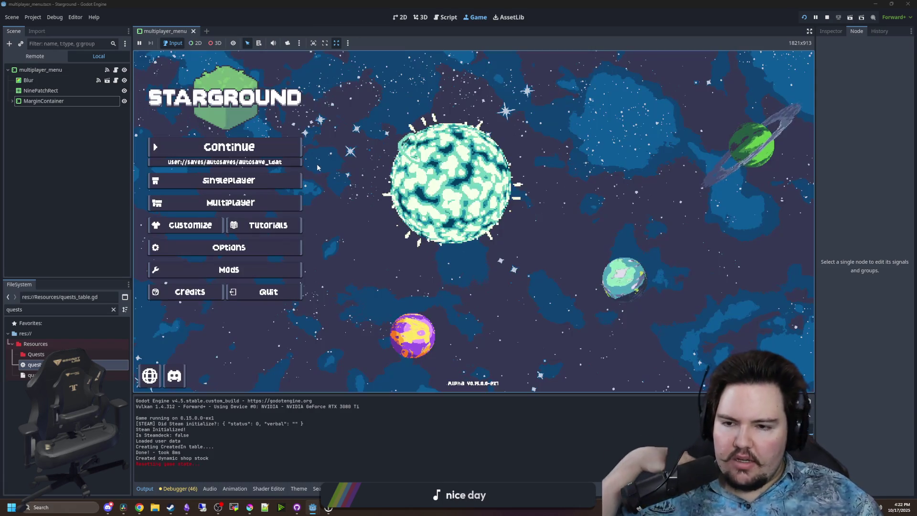
# Continue the saved game to trigger the crash and trace the quest.gd, _init and npc.gd stack frames.
pyautogui.click(263, 150)
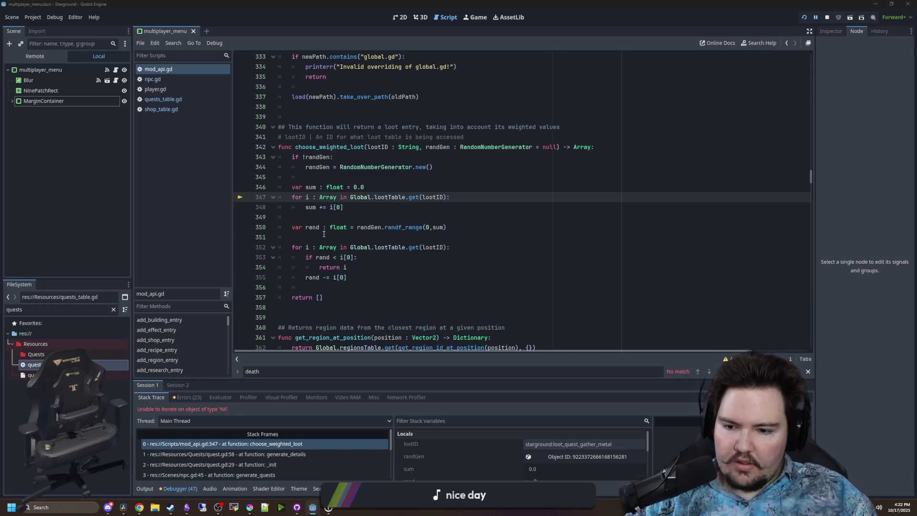
pyautogui.click(276, 454)
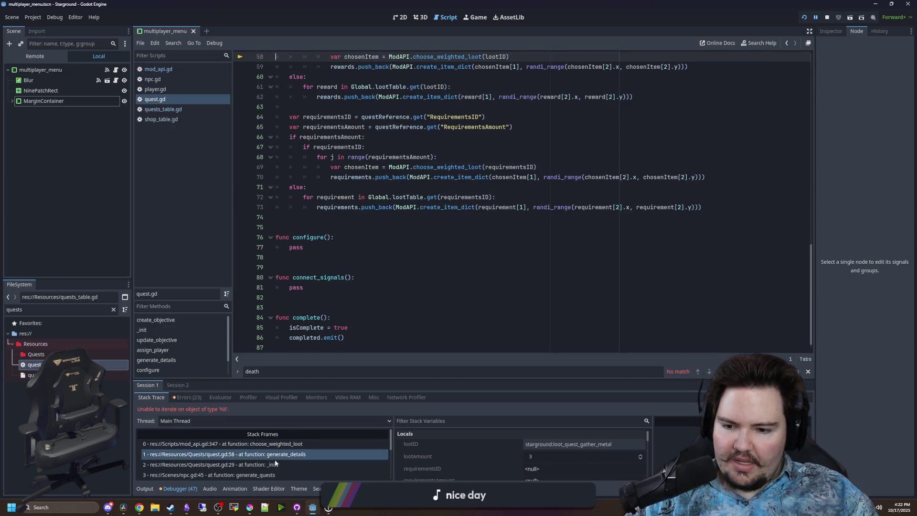
pyautogui.click(276, 465)
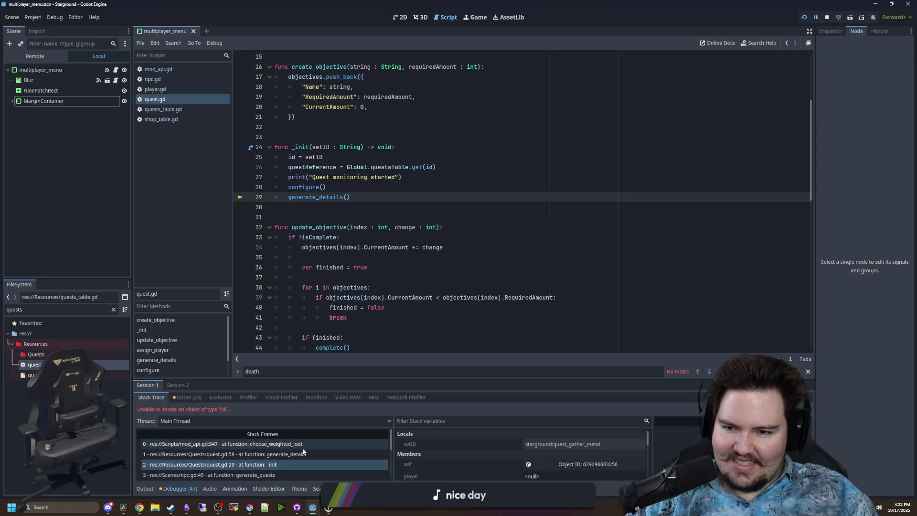
pyautogui.click(262, 473)
pyautogui.scroll(-2, 261, 461)
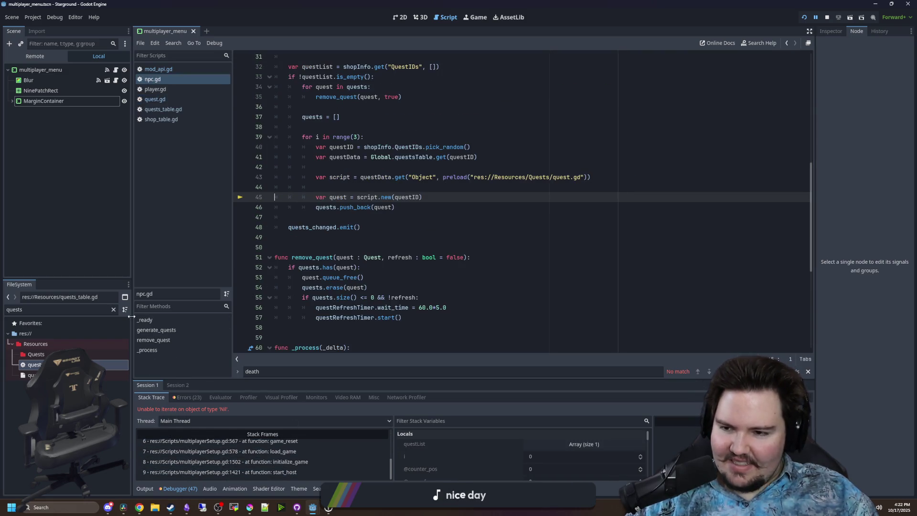
# Open quests_table.gd from the script list and clear the FileSystem filter.
pyautogui.click(177, 118)
pyautogui.click(176, 110)
pyautogui.scroll(3, 434, 218)
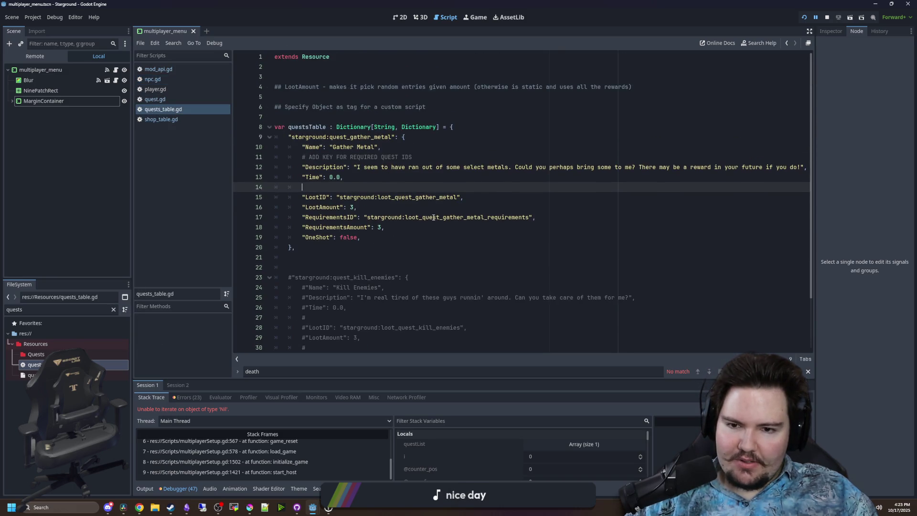
pyautogui.click(113, 310)
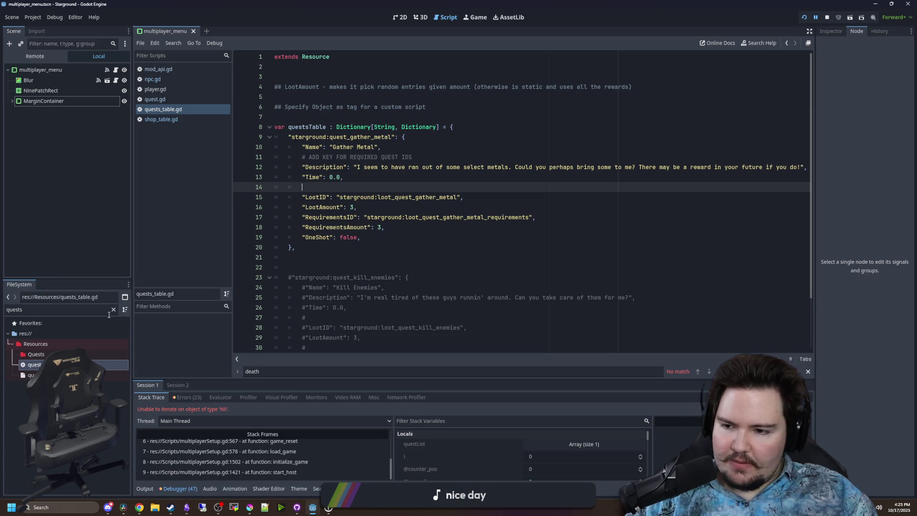
# Open loot_table.gd via a 'loot' filter and search it for gather_ite.
pyautogui.write('loot')
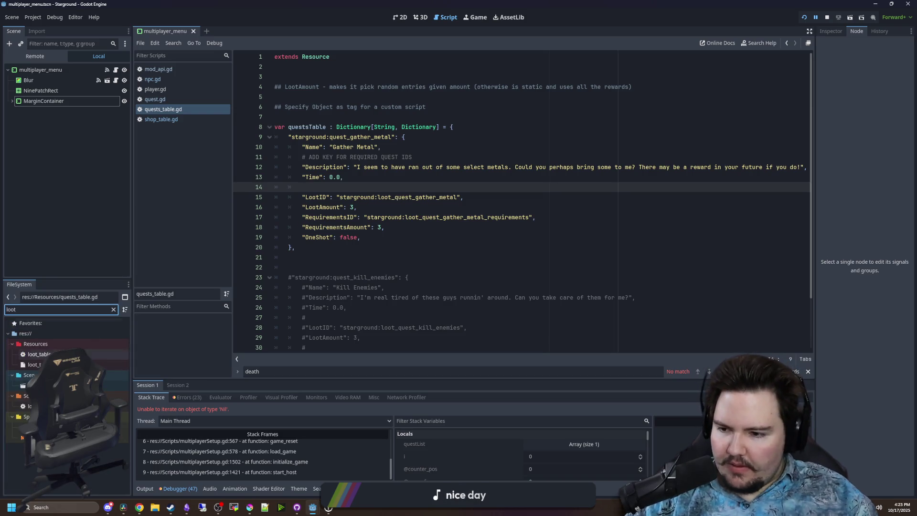
pyautogui.doubleClick(39, 355)
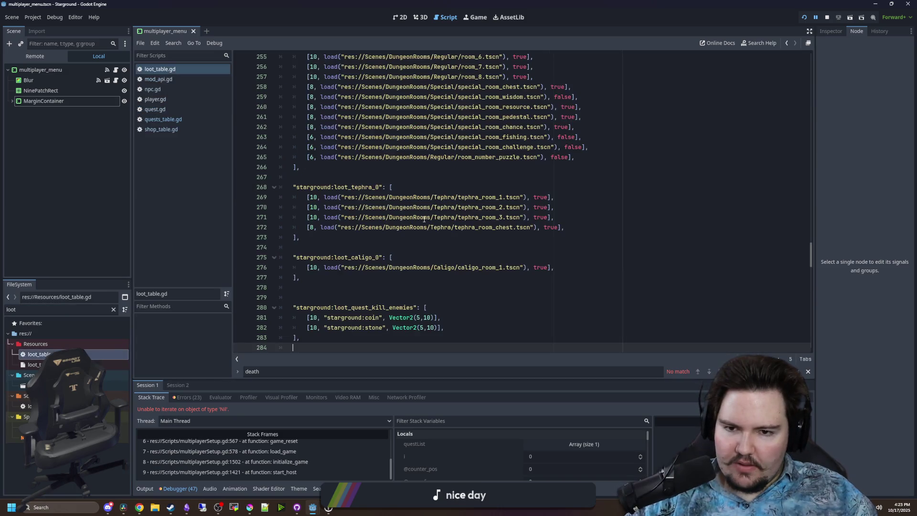
pyautogui.click(424, 217)
pyautogui.hotkey('ctrl', 'f')
pyautogui.write('gather_')
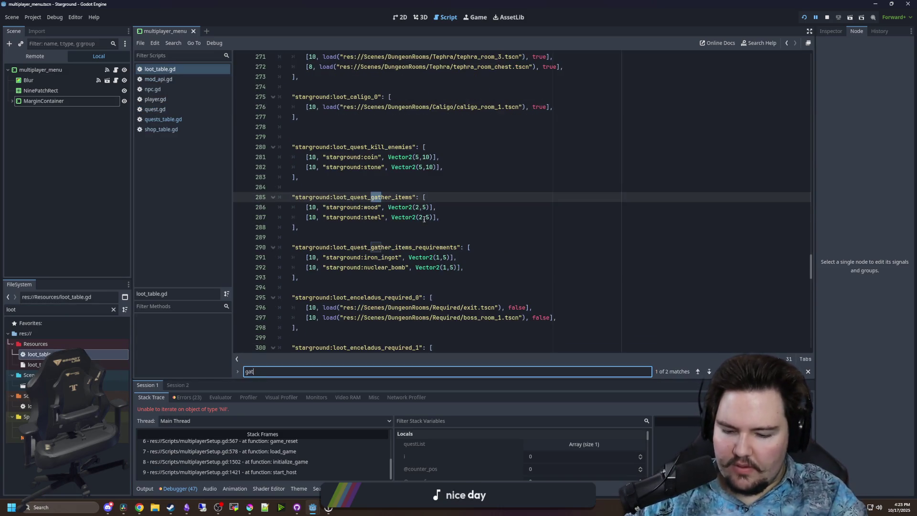
pyautogui.write('ite')
# Rename the loot keys to loot_quest_gather_metal and loot_quest_gather_metal_requirements.
pyautogui.doubleClick(424, 247)
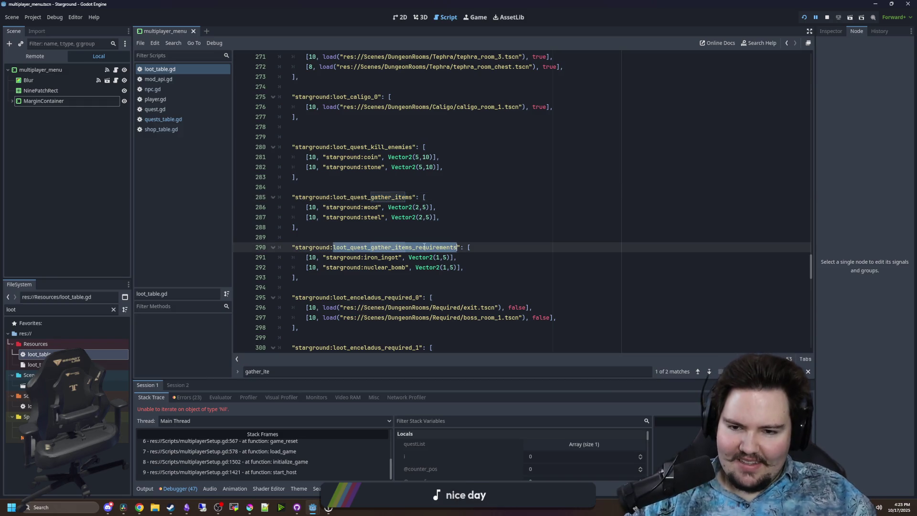
pyautogui.click(413, 247)
pyautogui.press('BackSpace')
pyautogui.press('BackSpace')
pyautogui.press('BackSpace')
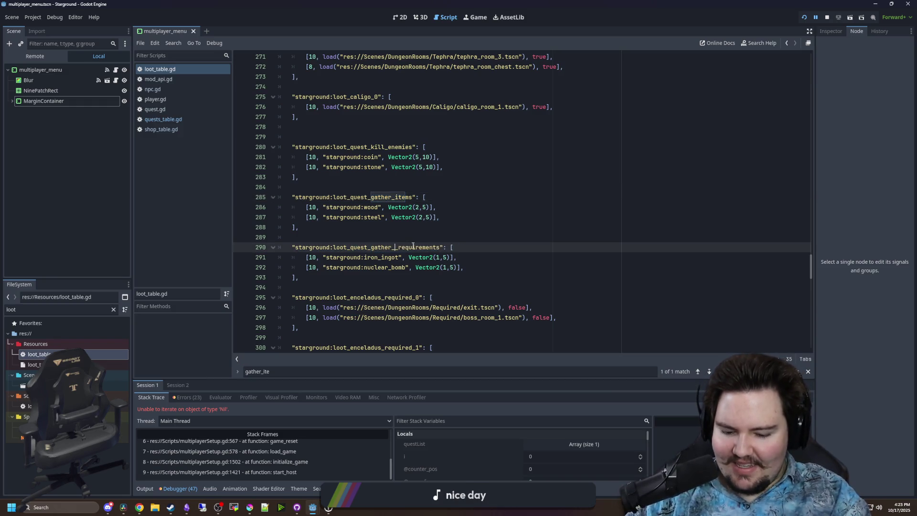
pyautogui.write('metal_')
pyautogui.click(393, 197)
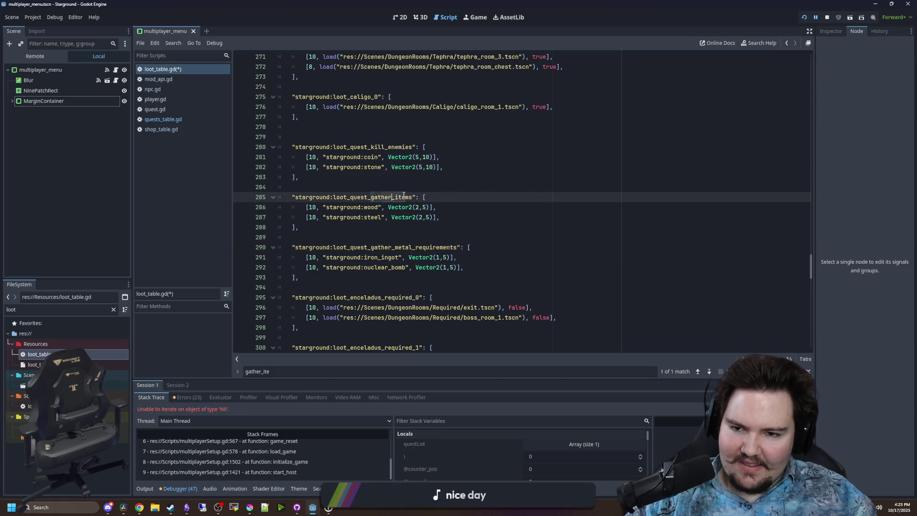
pyautogui.press('BackSpace')
pyautogui.press('BackSpace')
pyautogui.press('BackSpace')
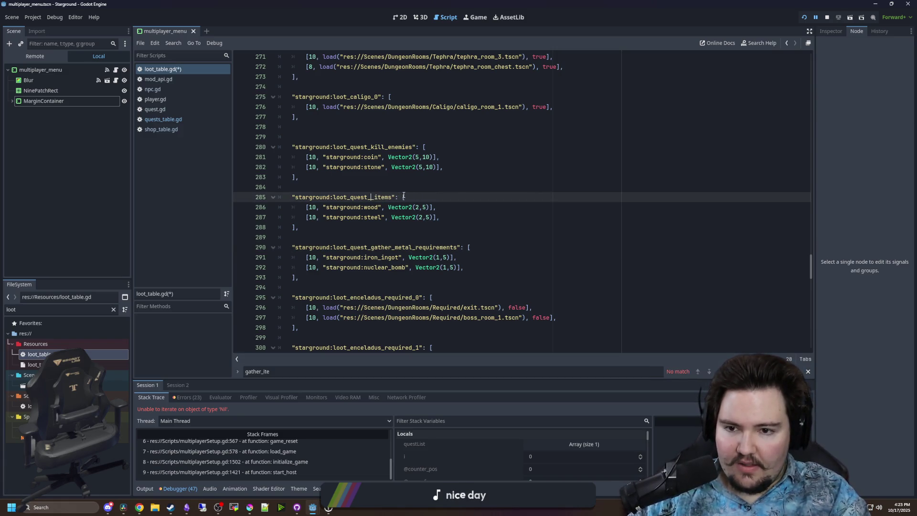
pyautogui.write('gather_')
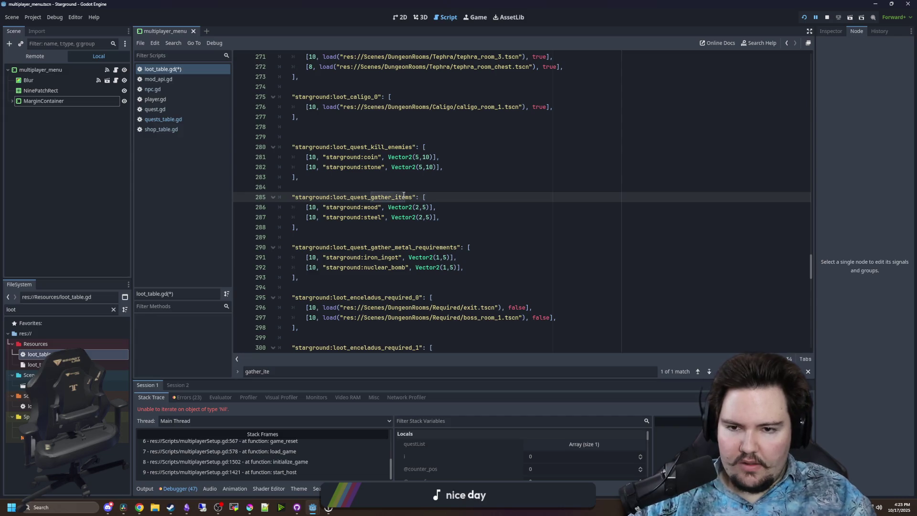
pyautogui.press('BackSpace')
pyautogui.press('BackSpace')
pyautogui.press('BackSpace')
pyautogui.write('metal')
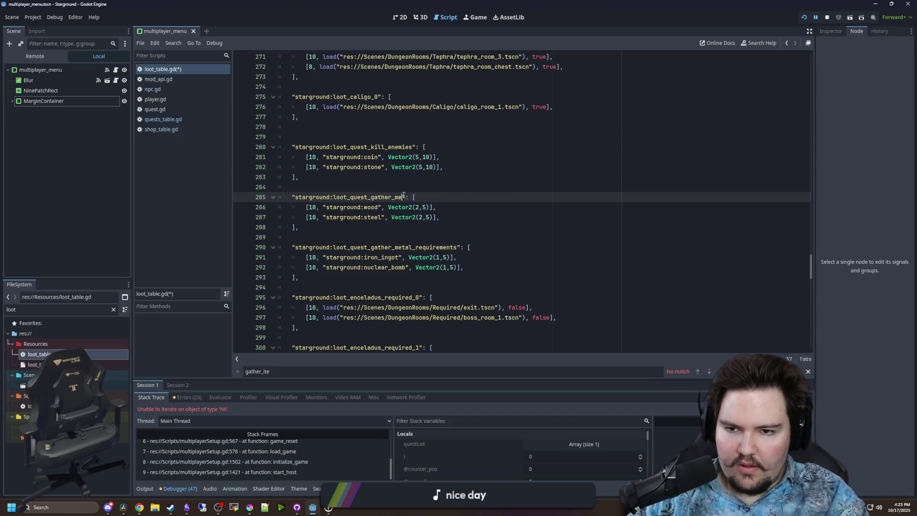
pyautogui.click(409, 188)
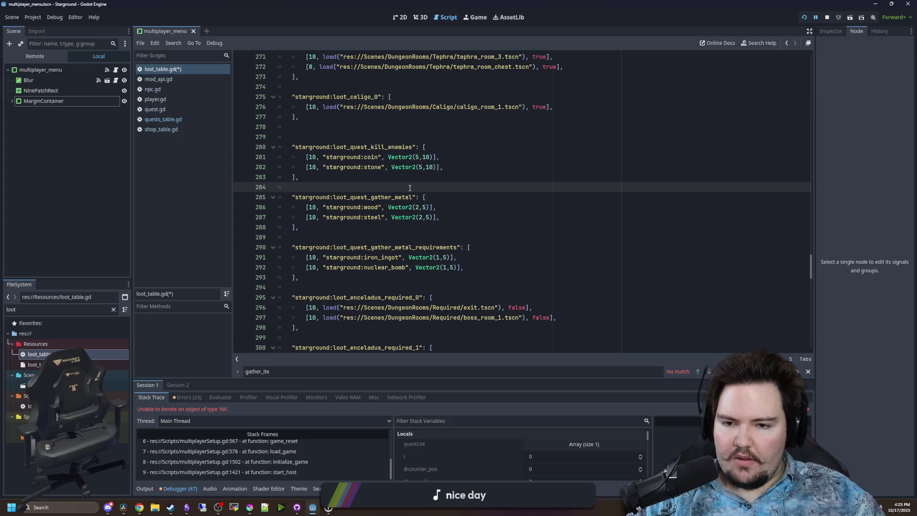
pyautogui.click(382, 208)
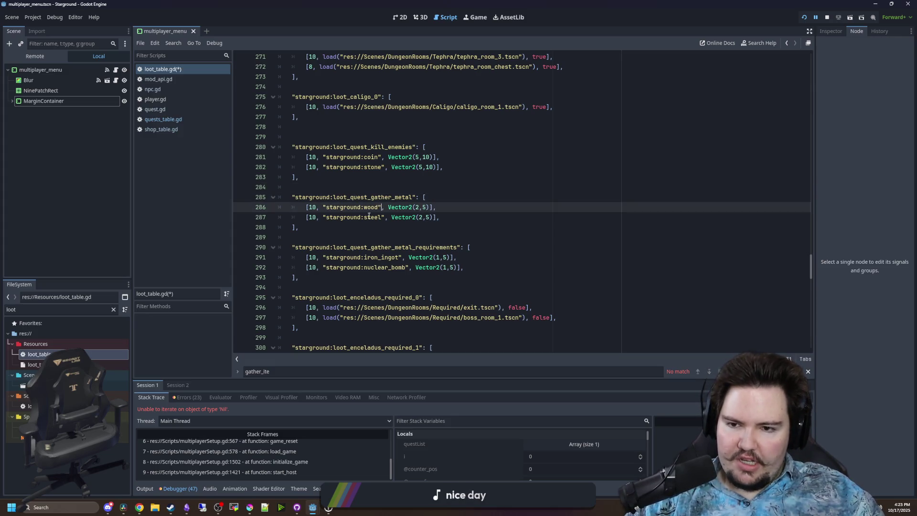
# Replace the wood reward with copper and duplicate the steel line twice, renaming one copy to iron.
pyautogui.doubleClick(373, 207)
pyautogui.write('copper')
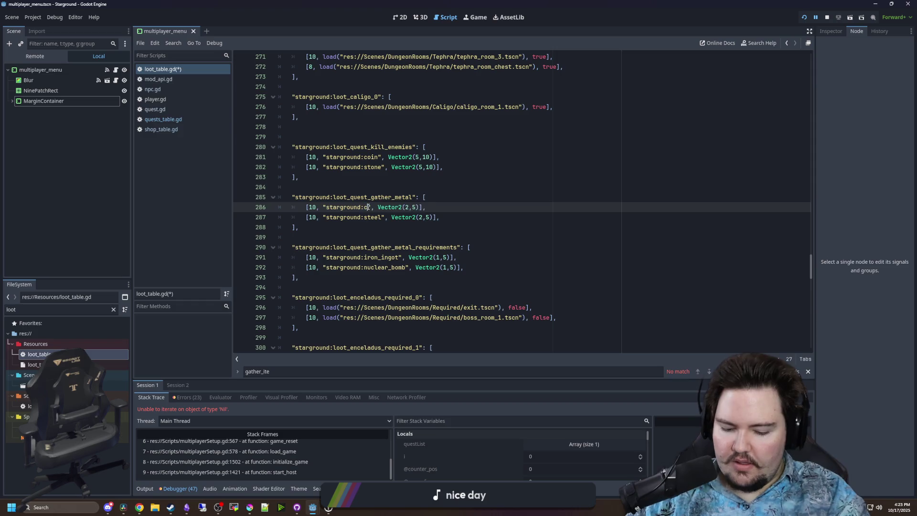
pyautogui.click(335, 237)
pyautogui.moveTo(440, 217); pyautogui.dragTo(306, 218)
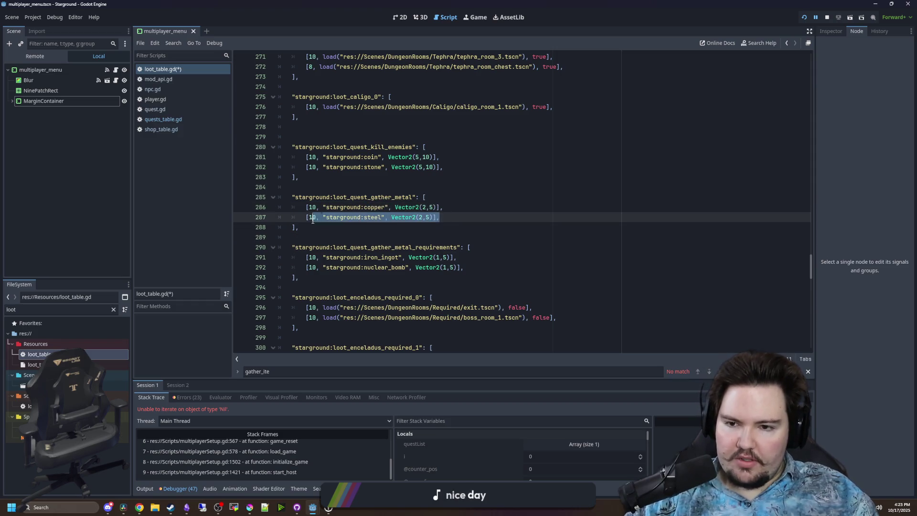
pyautogui.hotkey('ctrl', 'c')
pyautogui.press('End')
pyautogui.press('Return')
pyautogui.hotkey('ctrl', 'v')
pyautogui.press('Return')
pyautogui.hotkey('ctrl', 'v')
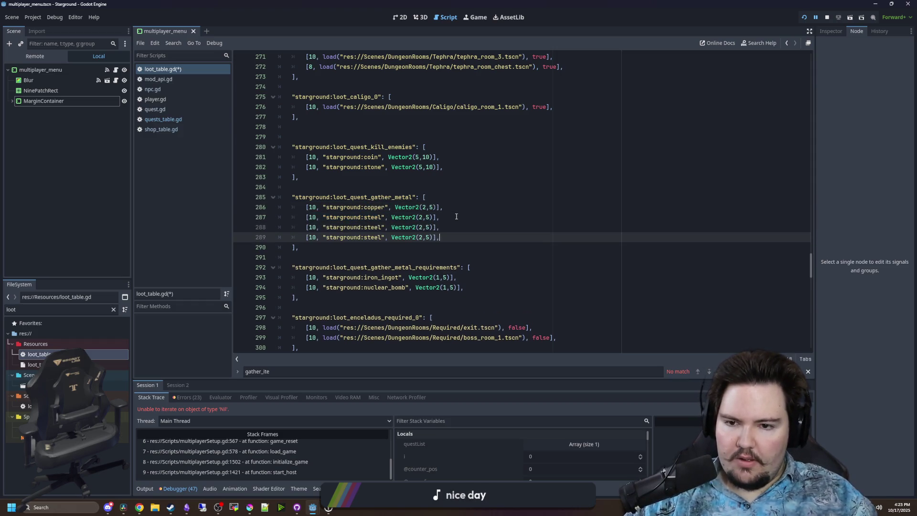
pyautogui.doubleClick(373, 228)
pyautogui.write('iron')
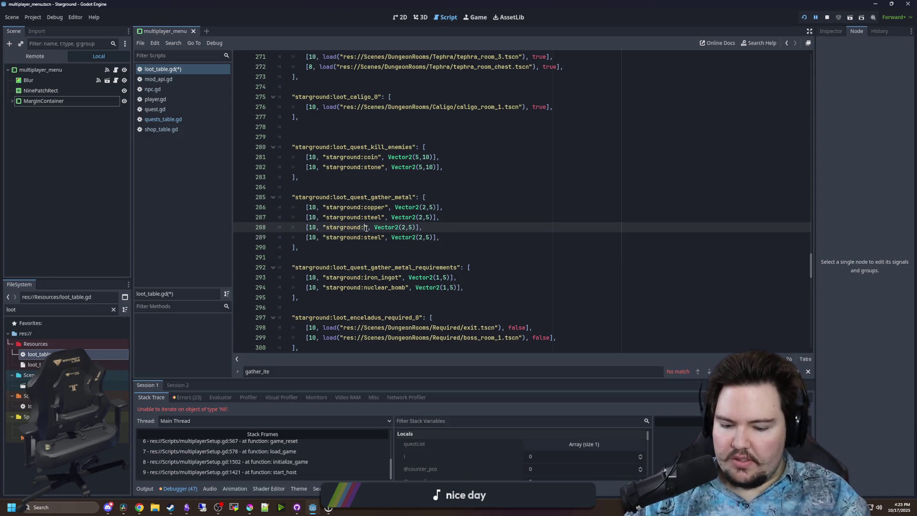
# Make the rewards copper_ingot, steel, iron_ingot and copper_wire.
pyautogui.click(398, 238)
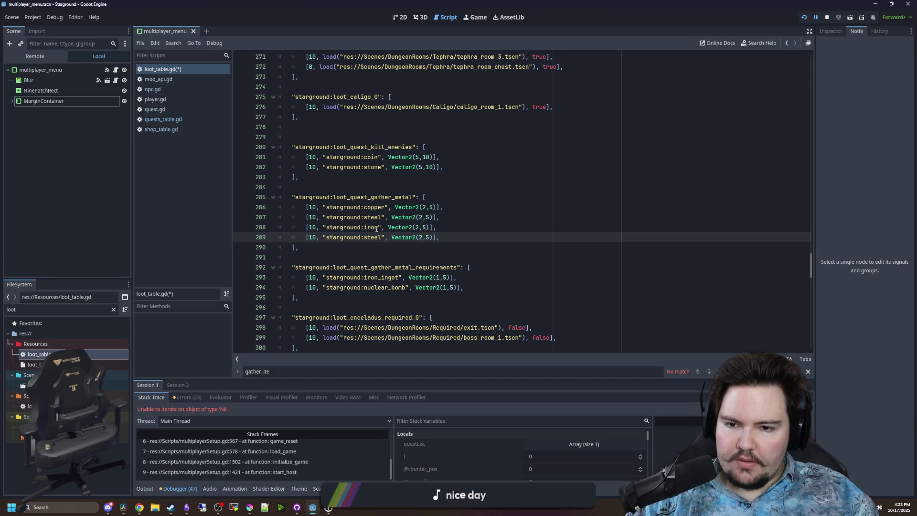
pyautogui.click(378, 227)
pyautogui.write('_ingot')
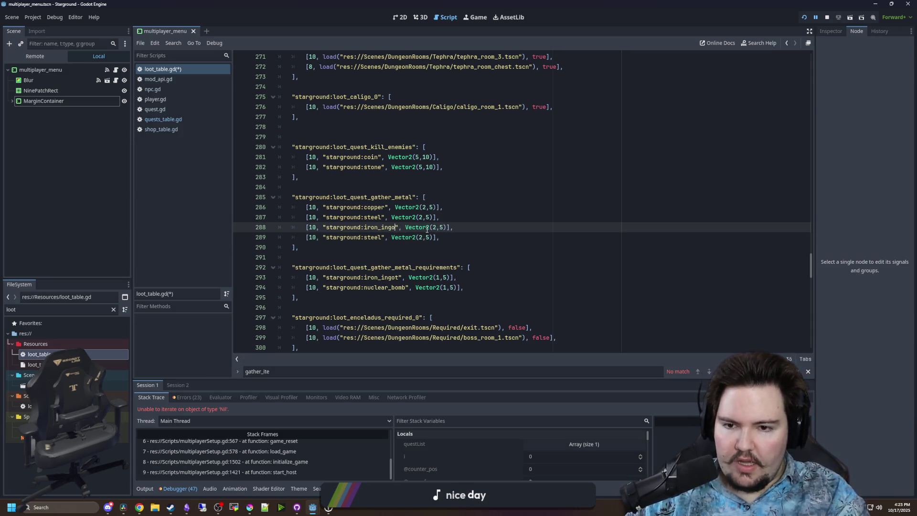
pyautogui.press('Up')
pyautogui.press('Up')
pyautogui.write('_ingot')
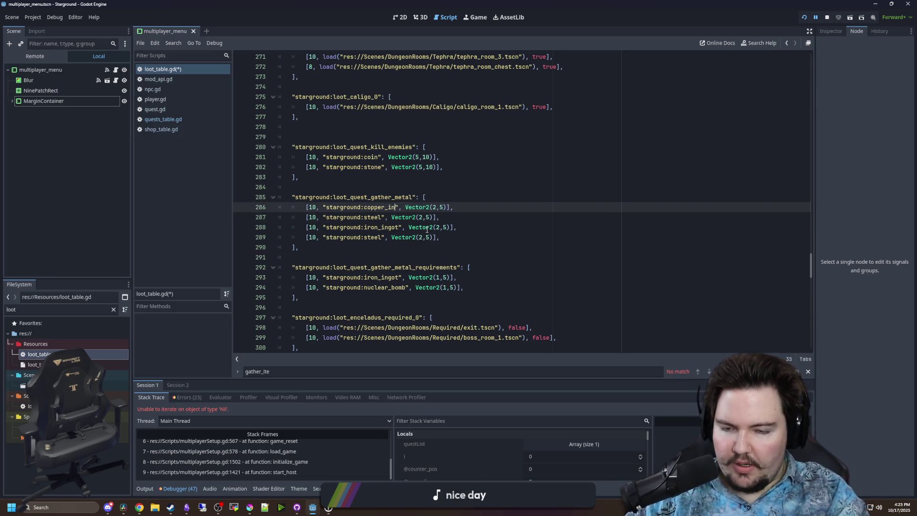
pyautogui.click(384, 248)
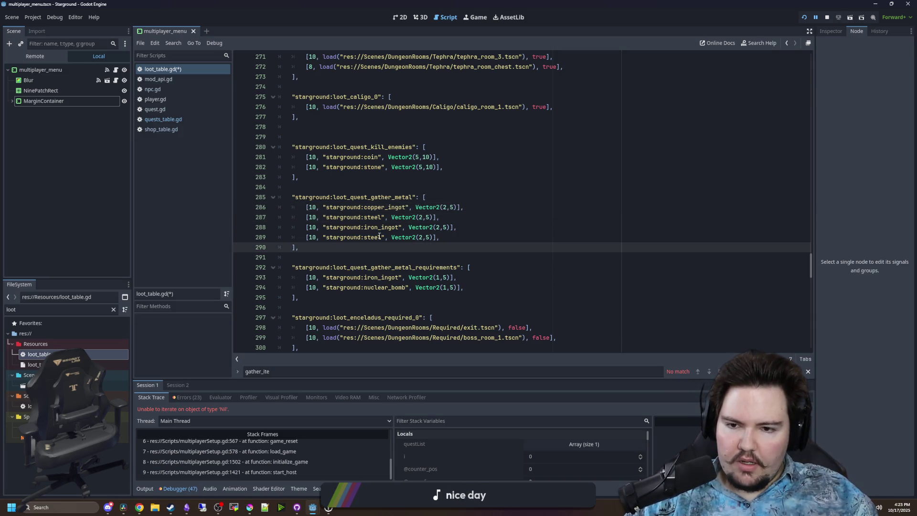
pyautogui.doubleClick(374, 237)
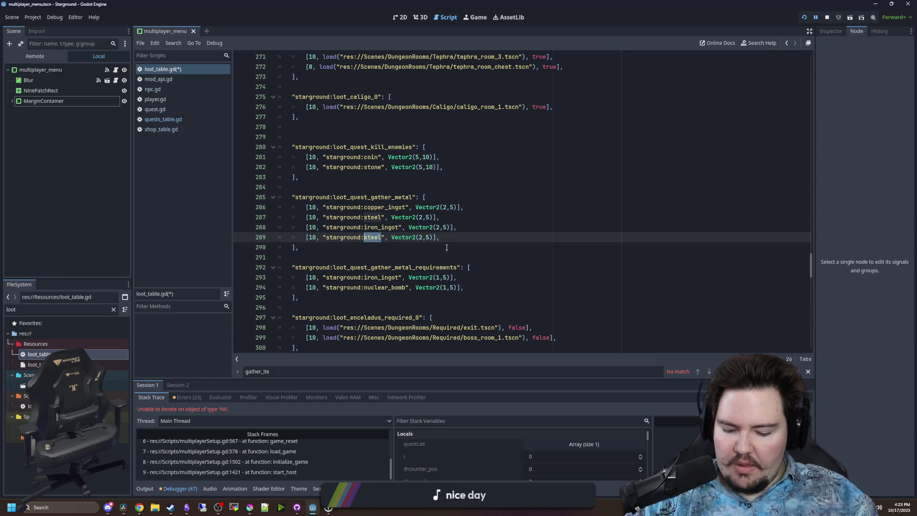
pyautogui.write('copper_wire')
pyautogui.click(464, 234)
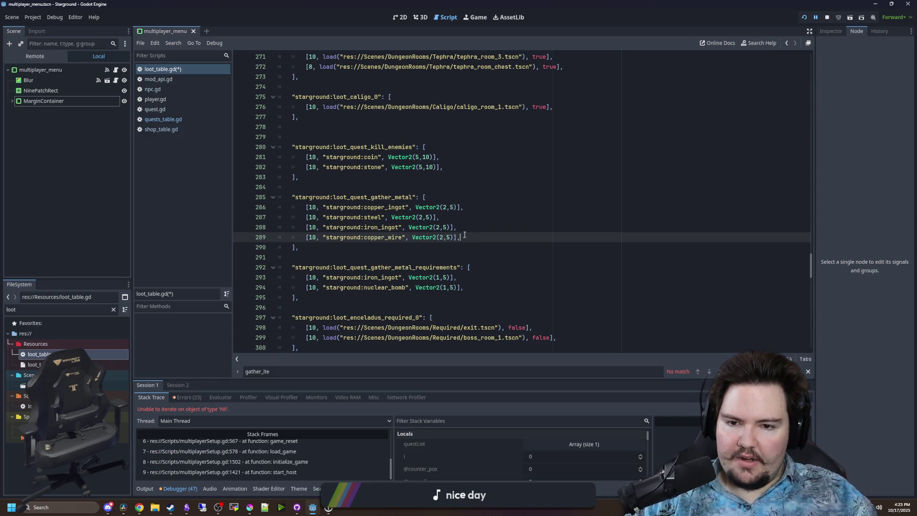
pyautogui.moveTo(464, 237); pyautogui.dragTo(307, 237)
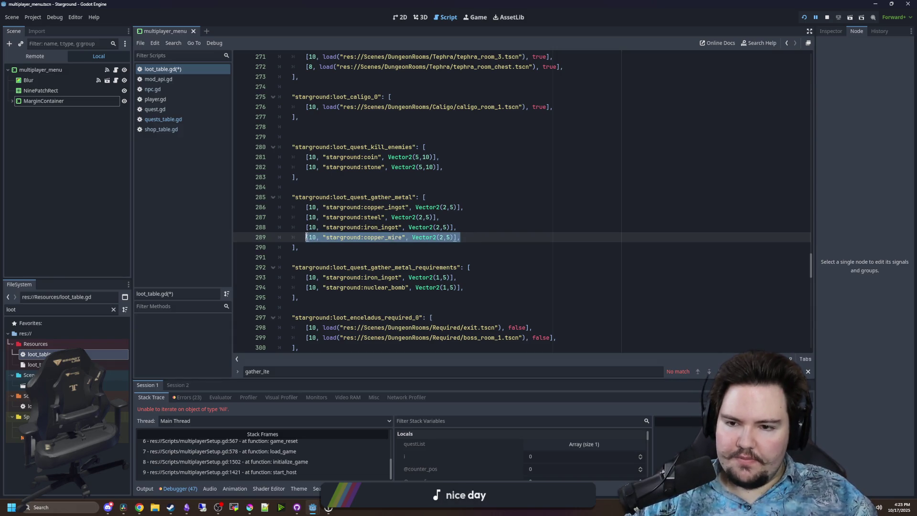
pyautogui.click(477, 240)
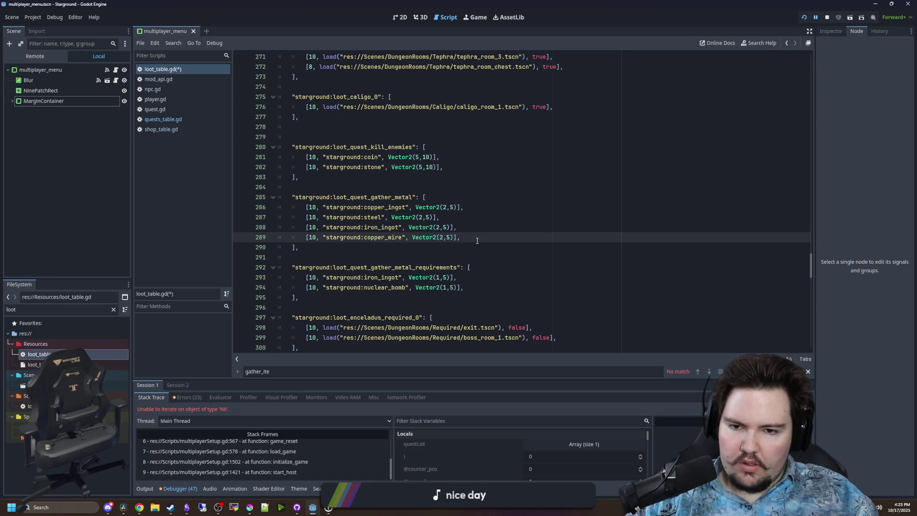
# Delete the nuclear_bomb requirement, require coin at Vector2(10,20), save, and stop the game.
pyautogui.scroll(-1, 477, 241)
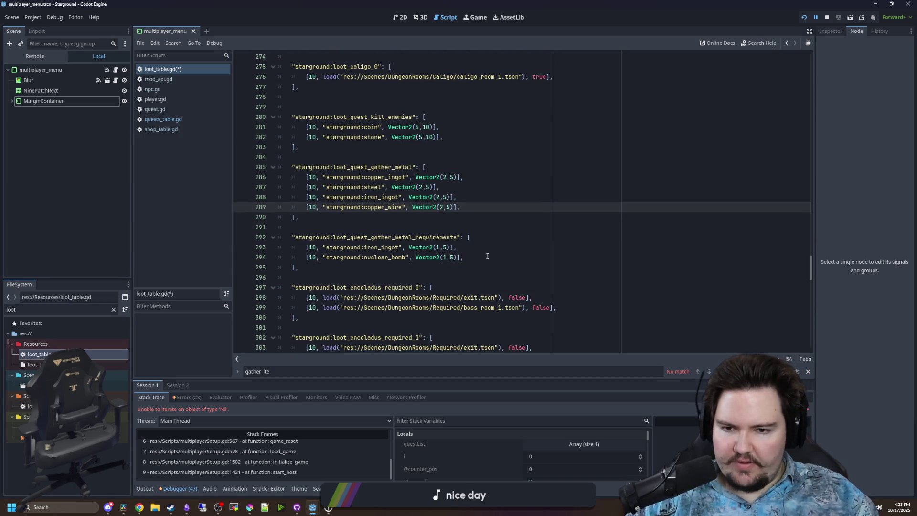
pyautogui.moveTo(488, 256); pyautogui.dragTo(458, 247)
pyautogui.press('BackSpace')
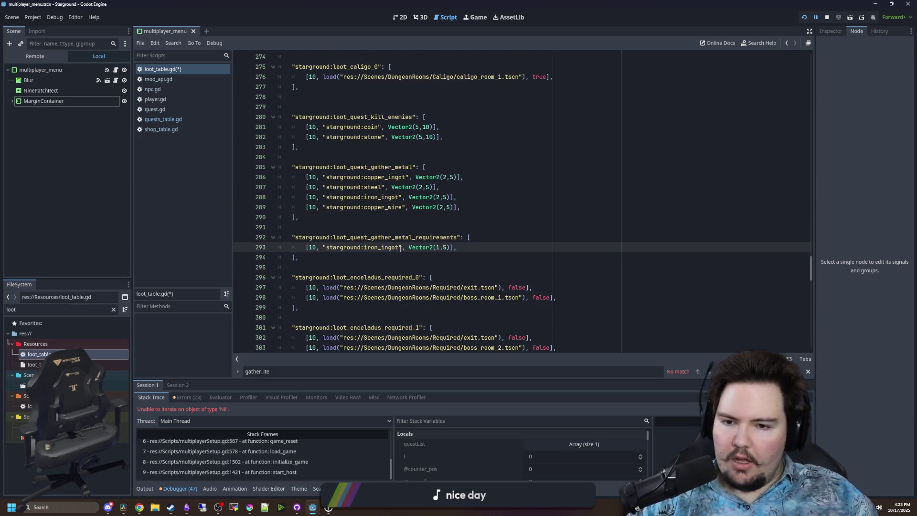
pyautogui.moveTo(400, 249); pyautogui.dragTo(368, 250)
pyautogui.press('BackSpace')
pyautogui.press('BackSpace')
pyautogui.write('coin')
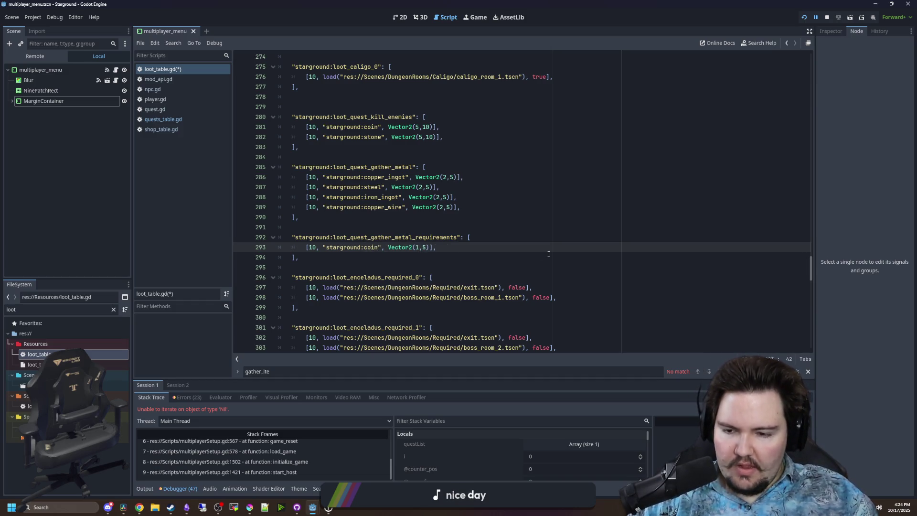
pyautogui.write('0')
pyautogui.press('BackSpace')
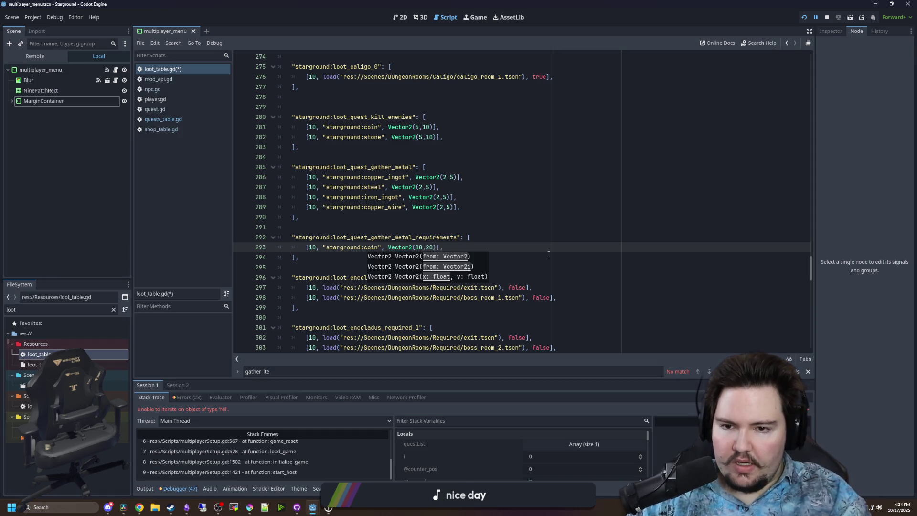
pyautogui.write('20')
pyautogui.click(451, 246)
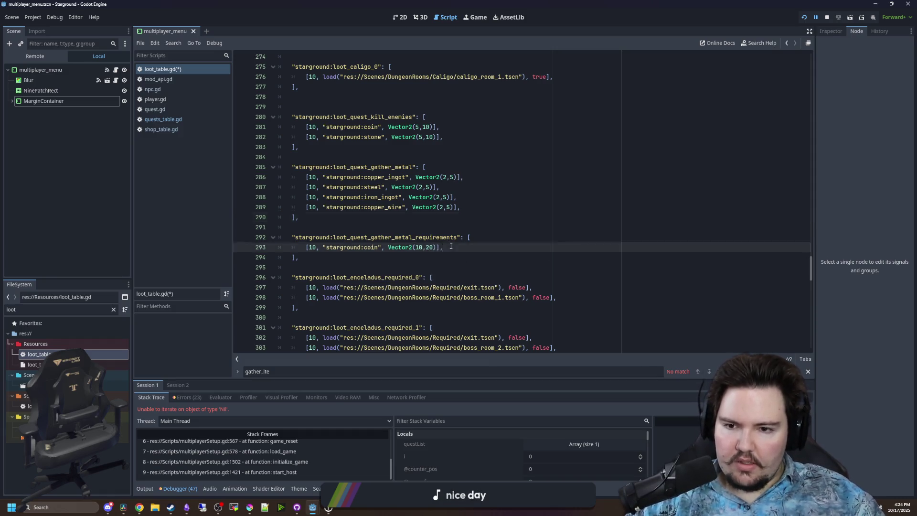
pyautogui.click(408, 221)
pyautogui.click(311, 225)
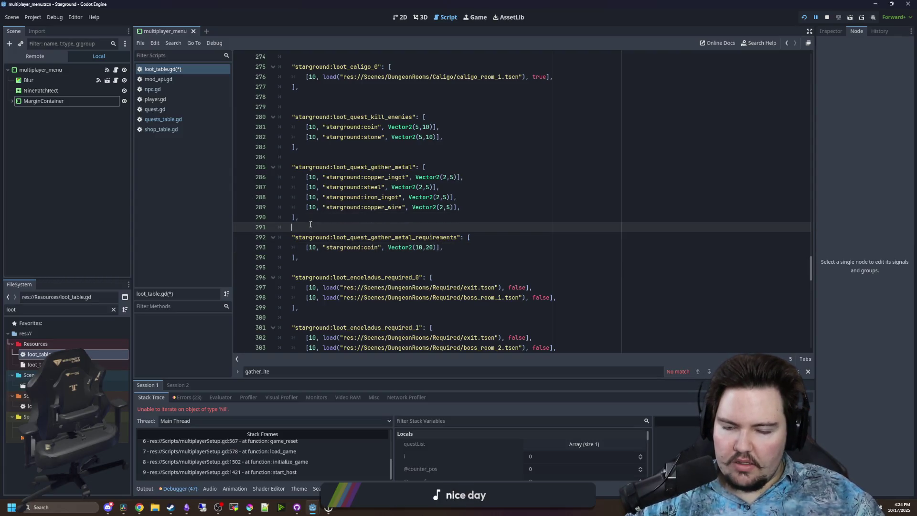
pyautogui.hotkey('ctrl', 's')
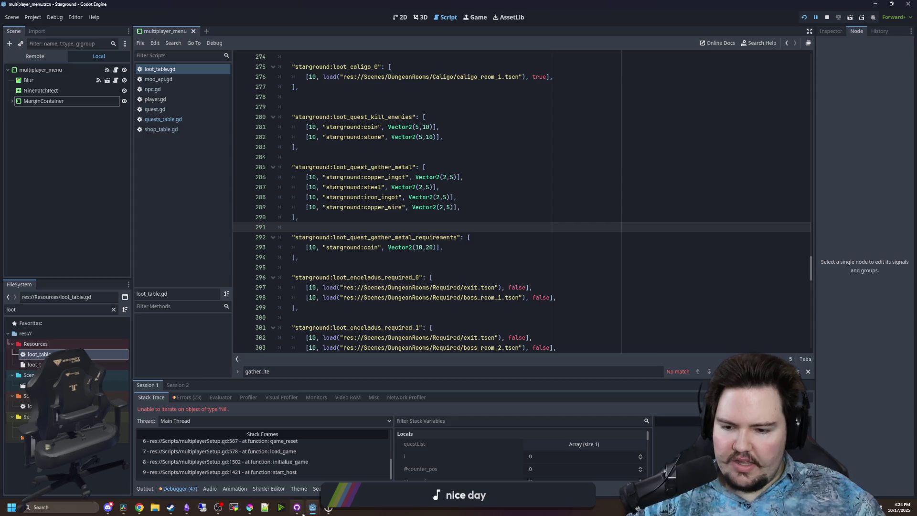
pyautogui.click(828, 17)
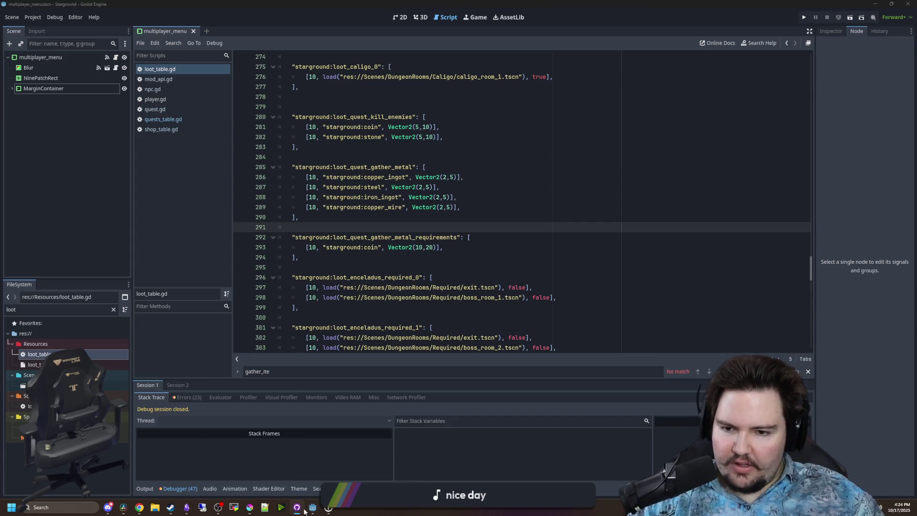
pyautogui.hotkey('alt', 'Tab')
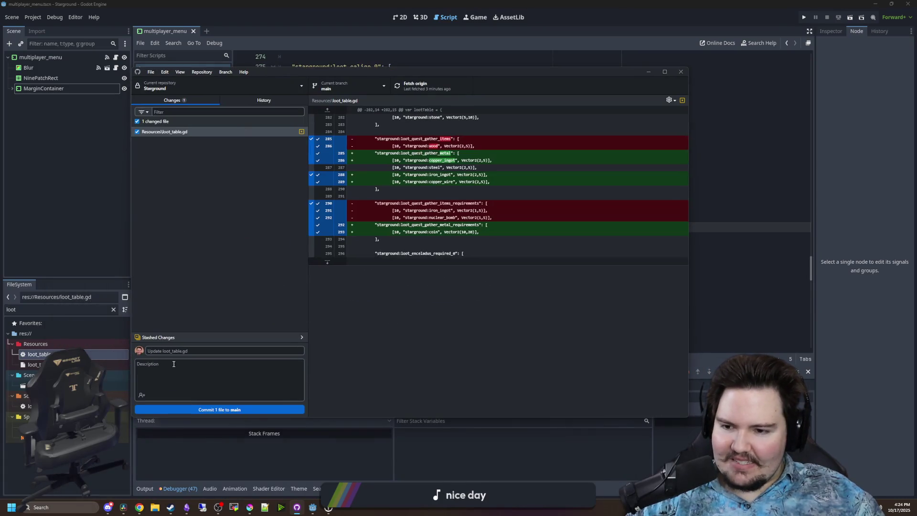
# Commit the loot_table.gd change to main with the summary 'Fix loot ID quest crashes'.
pyautogui.click(201, 350)
pyautogui.write('Fix more ')
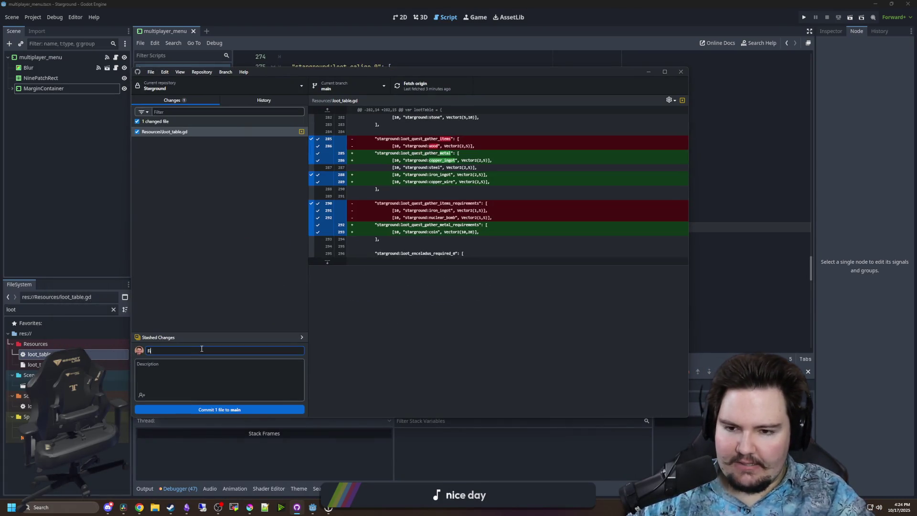
pyautogui.write('oot ID quest crashes')
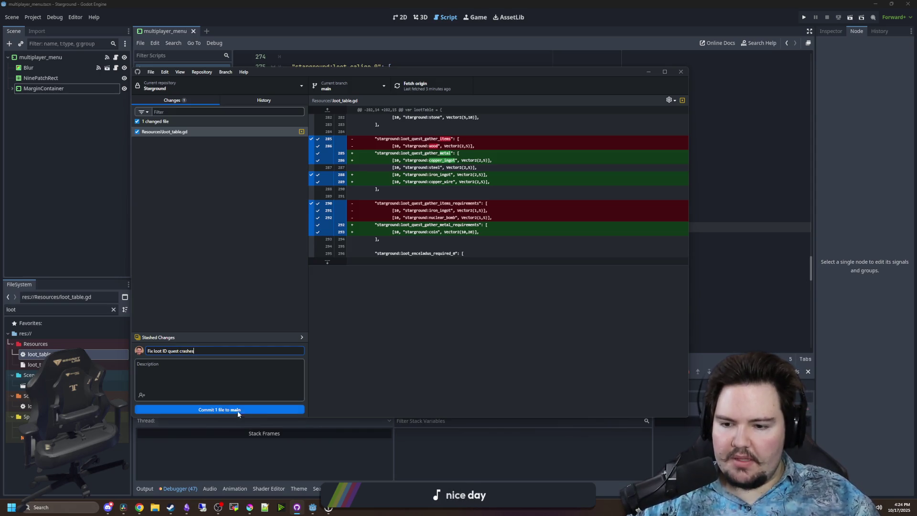
pyautogui.click(238, 410)
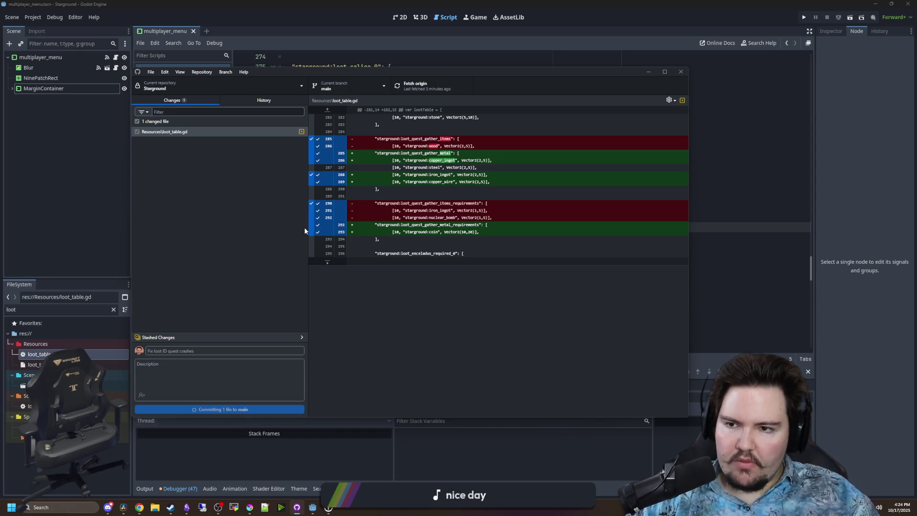
# Push the commit to origin and relaunch Starground from Godot.
pyautogui.click(420, 85)
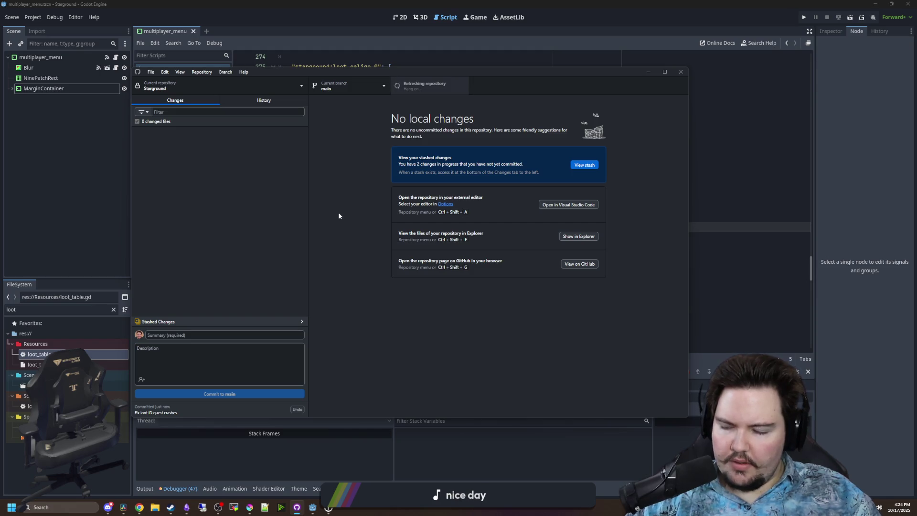
pyautogui.click(649, 72)
pyautogui.click(804, 17)
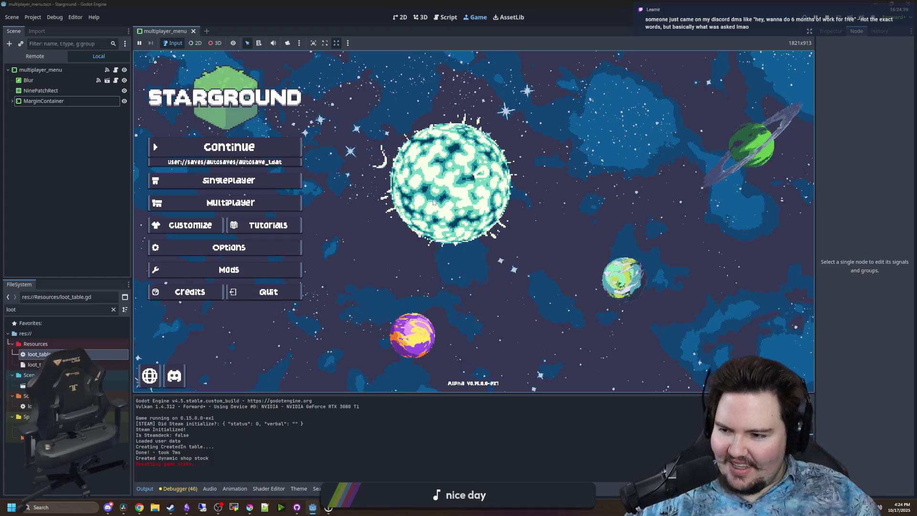
# Continue from the last autosave to load the Day 1311 factory world.
pyautogui.click(235, 153)
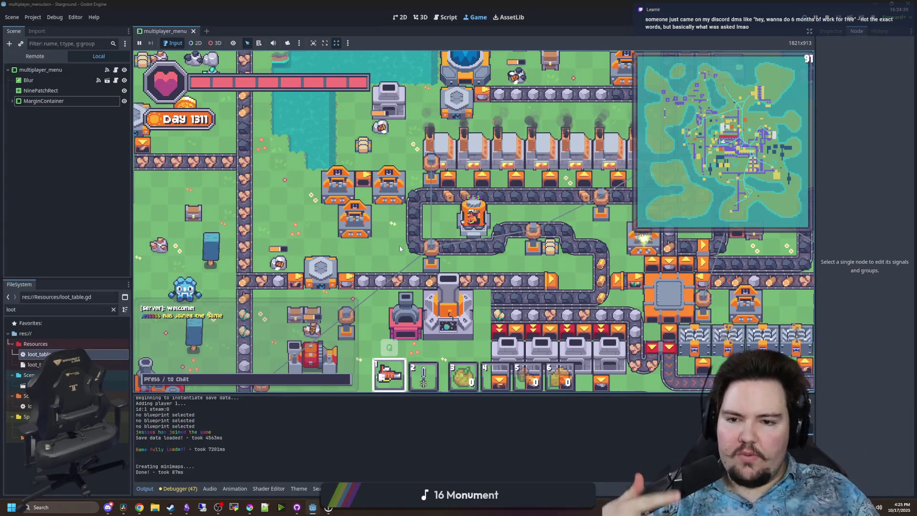
# Walk the player up and to the right through the factory.
pyautogui.press('w')
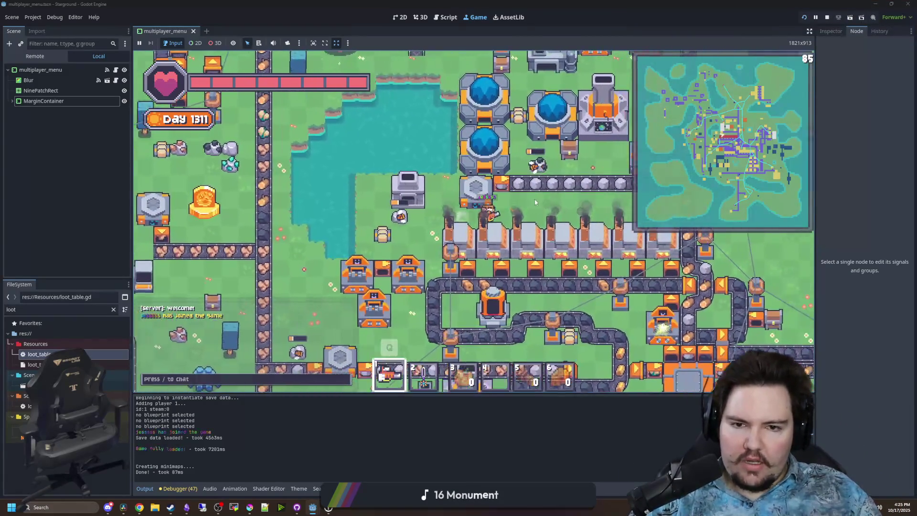
pyautogui.press('d')
pyautogui.press('w')
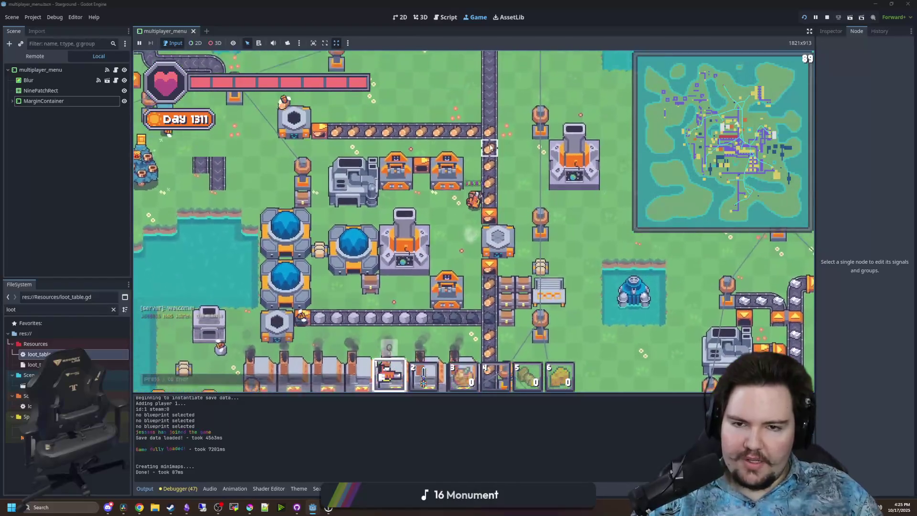
pyautogui.press('w')
pyautogui.press('d')
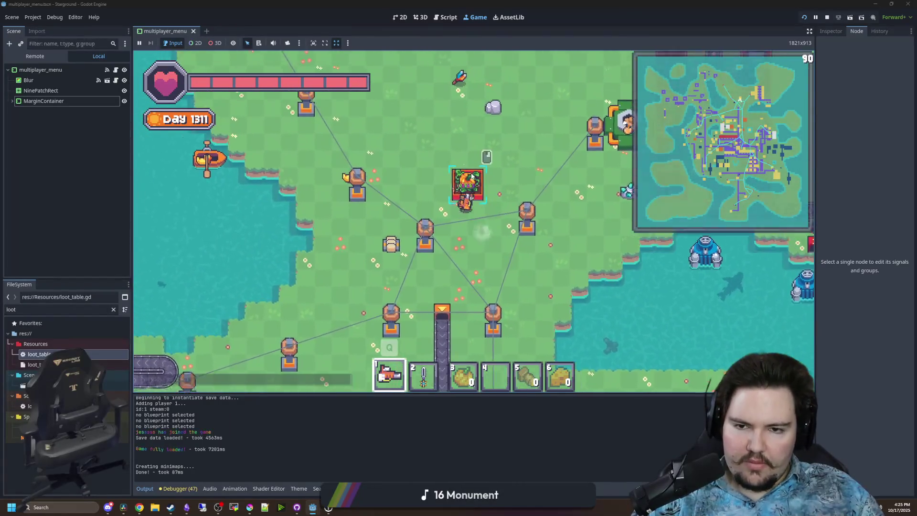
pyautogui.press('w')
pyautogui.press('a')
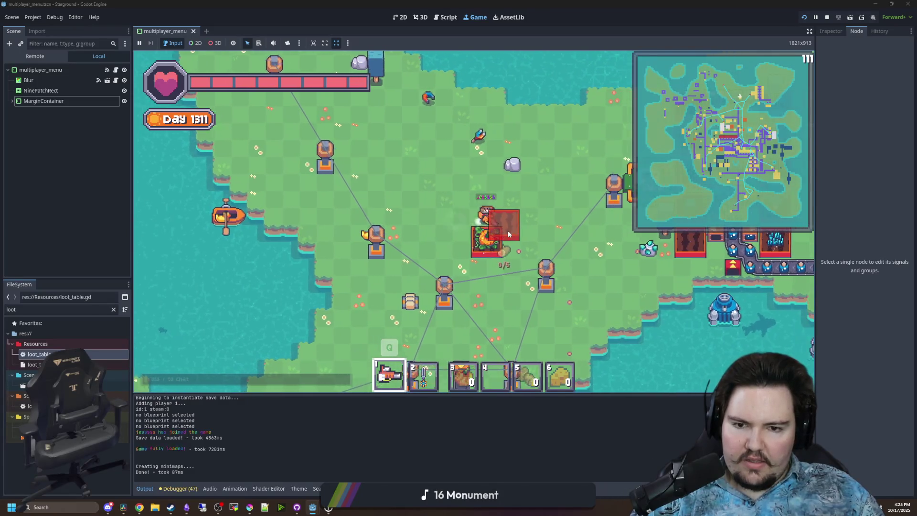
pyautogui.press('d')
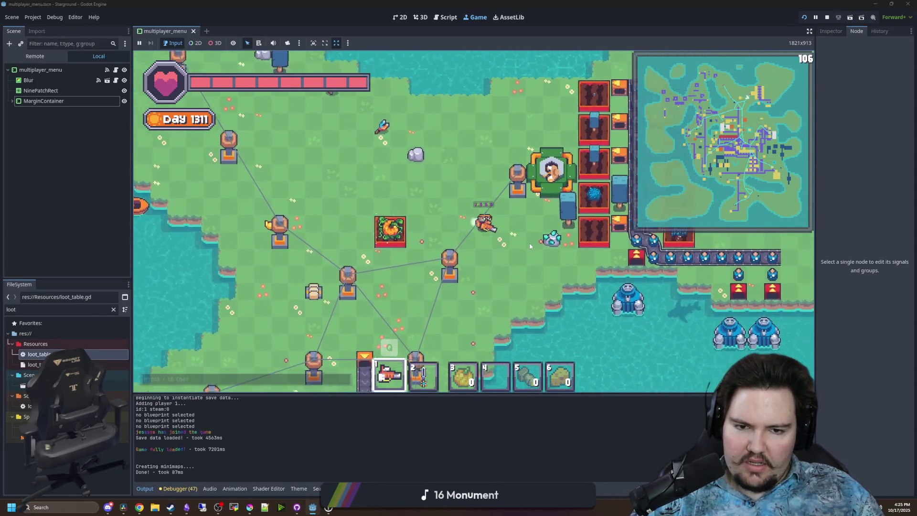
pyautogui.press('d')
pyautogui.press('w')
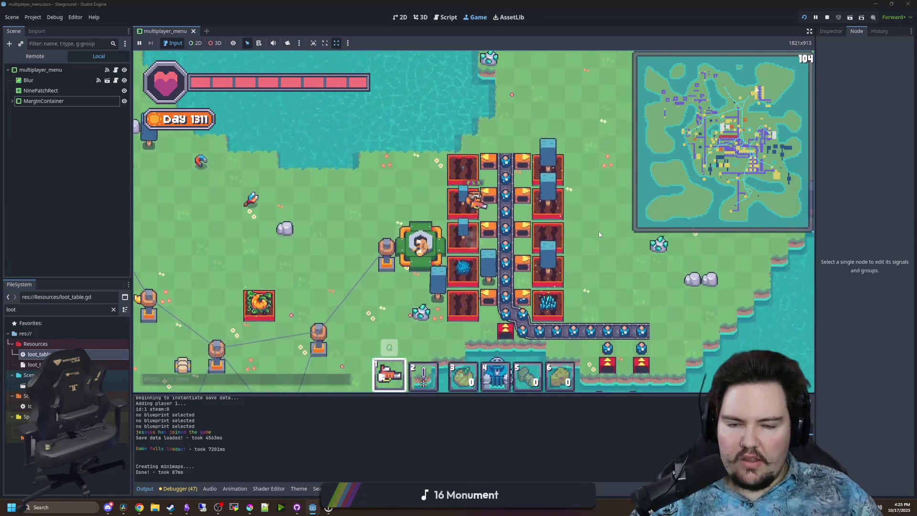
# Rearrange the inventory, moving the robot item out of the bottom row, while walking left.
pyautogui.press('e')
pyautogui.press('e')
pyautogui.press('a')
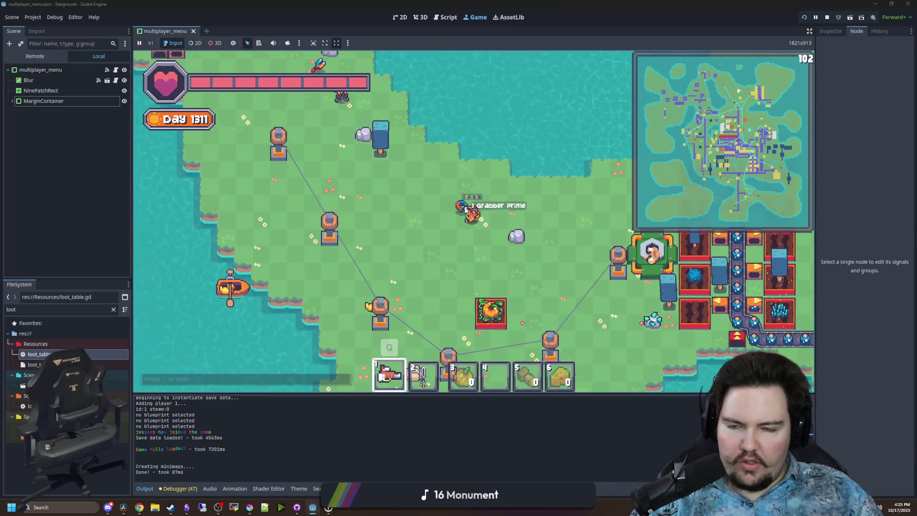
pyautogui.press('w')
pyautogui.press('a')
pyautogui.press('e')
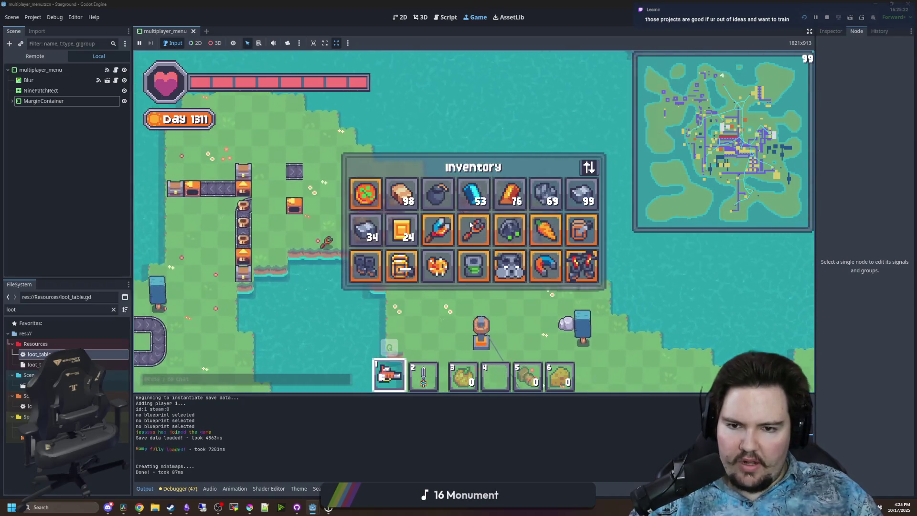
pyautogui.click(582, 266)
pyautogui.press('w')
pyautogui.press('a')
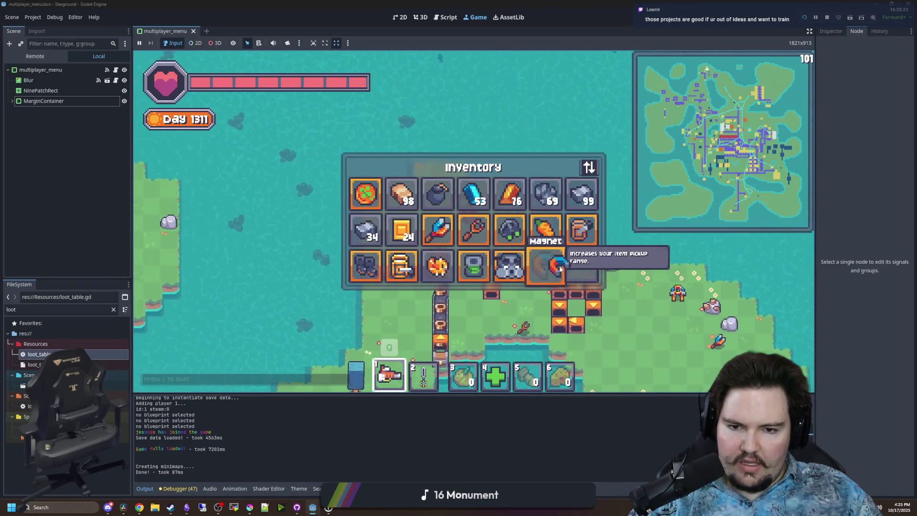
pyautogui.click(561, 269)
pyautogui.click(402, 266)
pyautogui.press('s')
pyautogui.press('a')
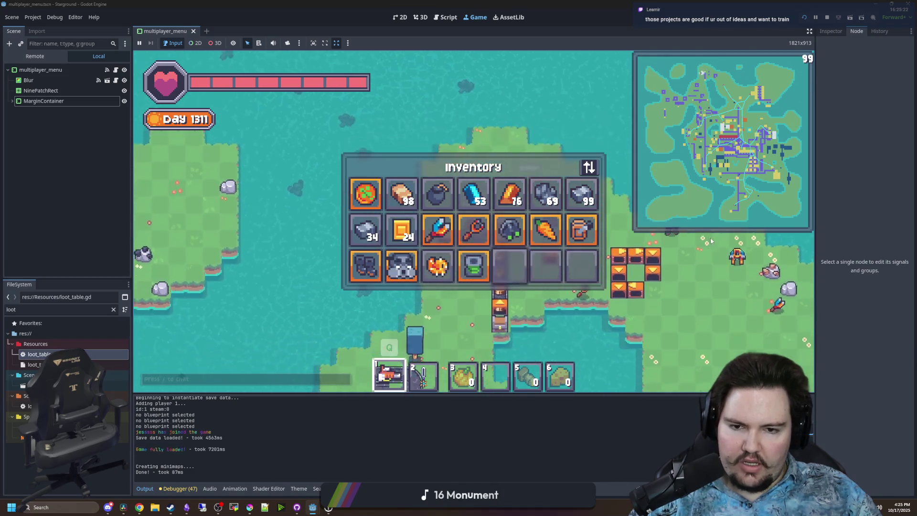
pyautogui.press('e')
pyautogui.press('s')
pyautogui.press('e')
pyautogui.click(401, 266)
pyautogui.click(582, 229)
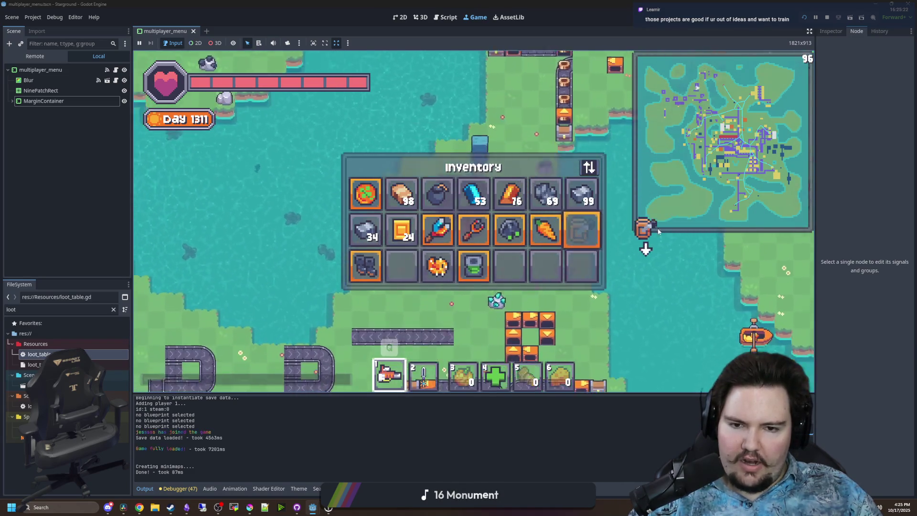
pyautogui.click(582, 229)
pyautogui.press('e')
pyautogui.press('s')
pyautogui.press('a')
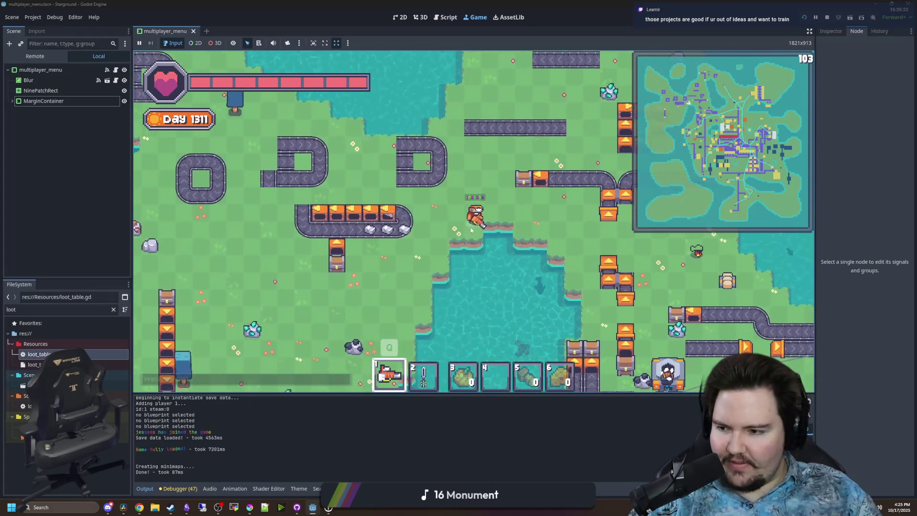
# Walk right past the hexagon building and across the factory onto the eastern island.
pyautogui.press('w')
pyautogui.press('d')
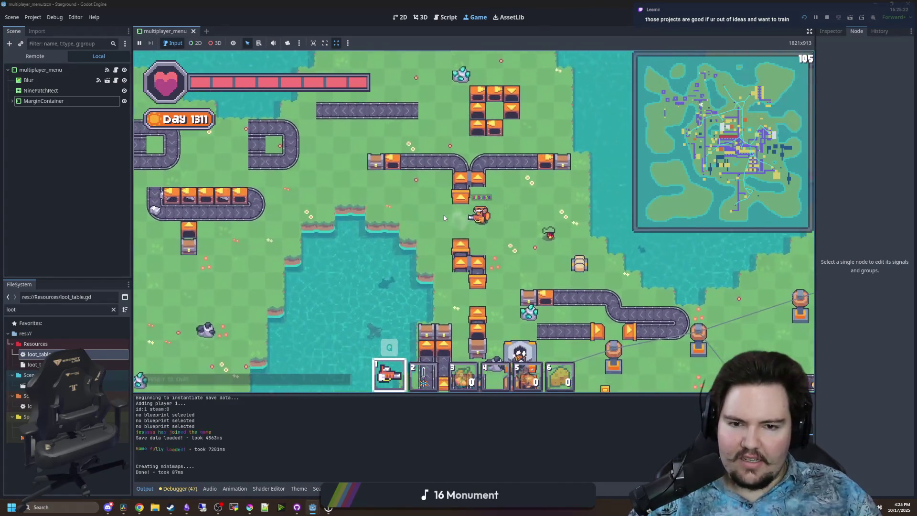
pyautogui.press('w')
pyautogui.press('e')
pyautogui.press('e')
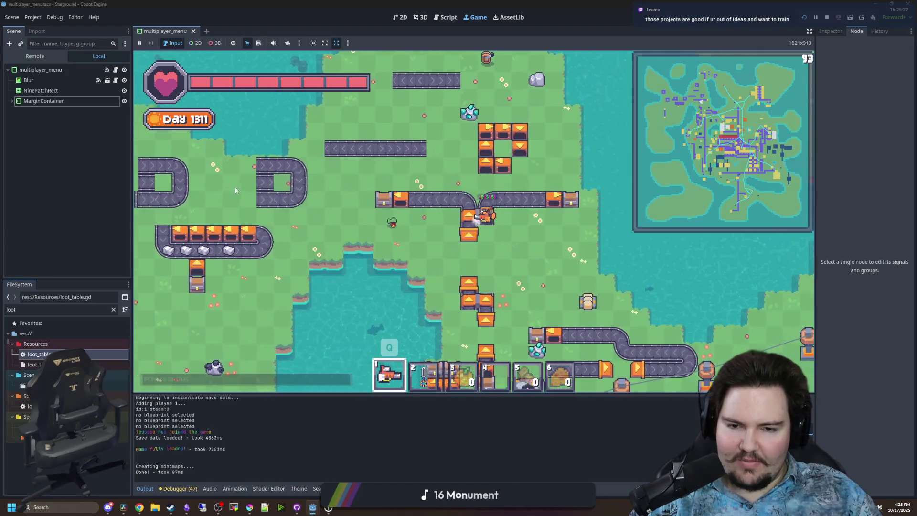
pyautogui.press('s')
pyautogui.press('d')
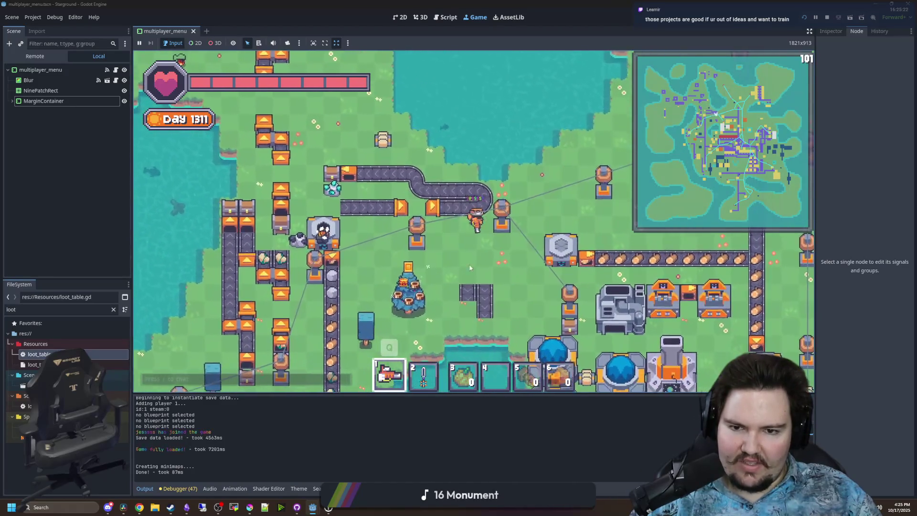
pyautogui.press('s')
pyautogui.press('d')
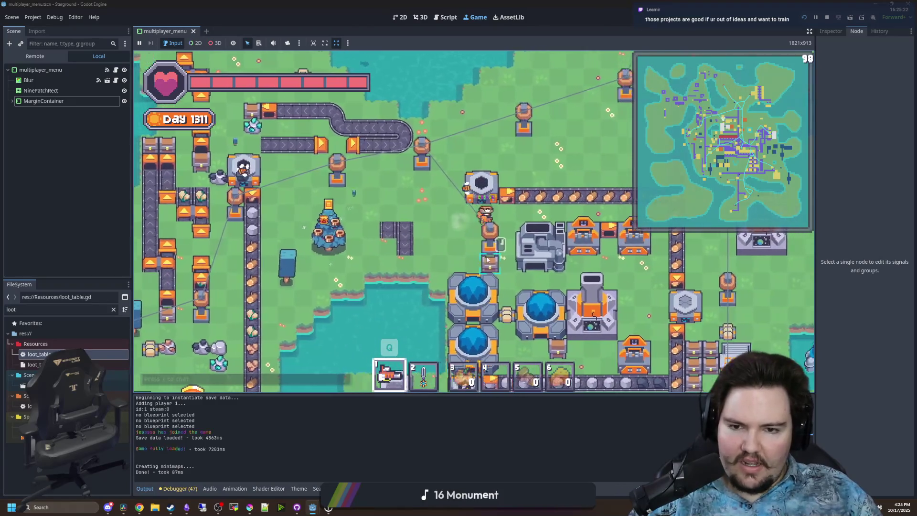
pyautogui.press('d')
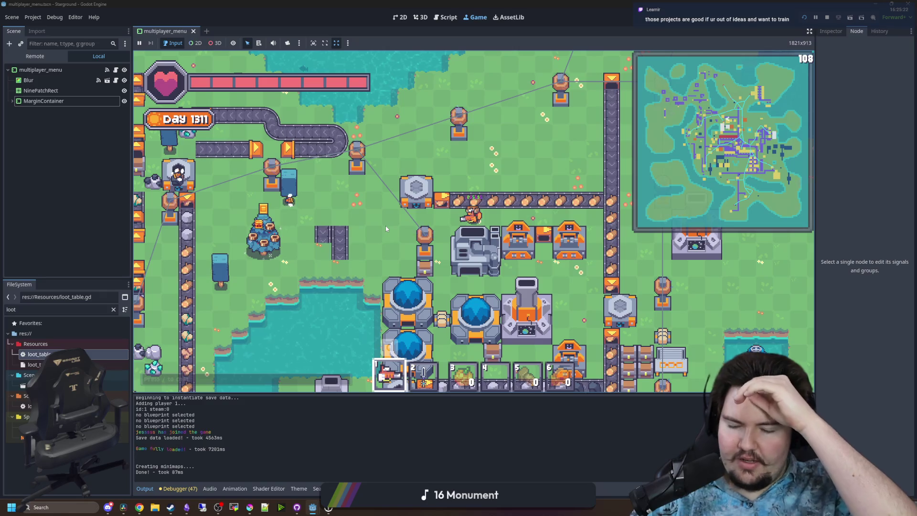
pyautogui.press('d')
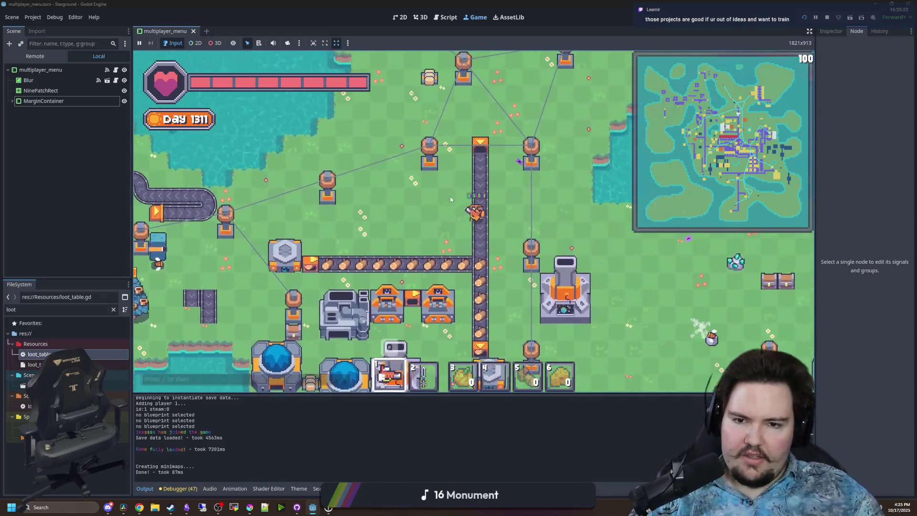
pyautogui.press('w')
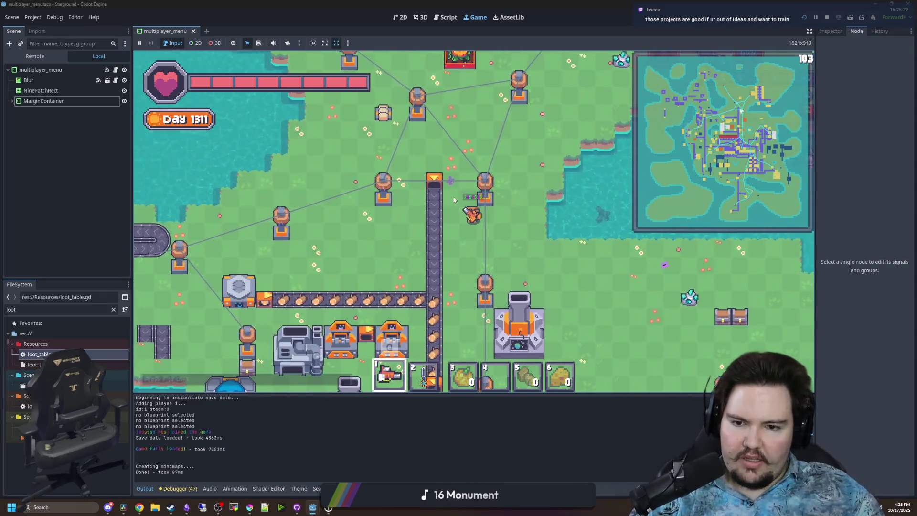
pyautogui.press('s')
pyautogui.press('d')
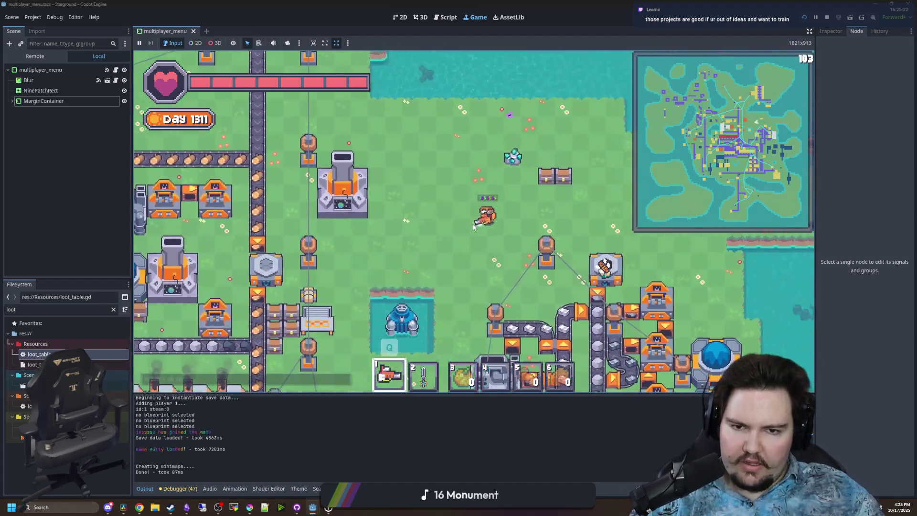
pyautogui.press('d')
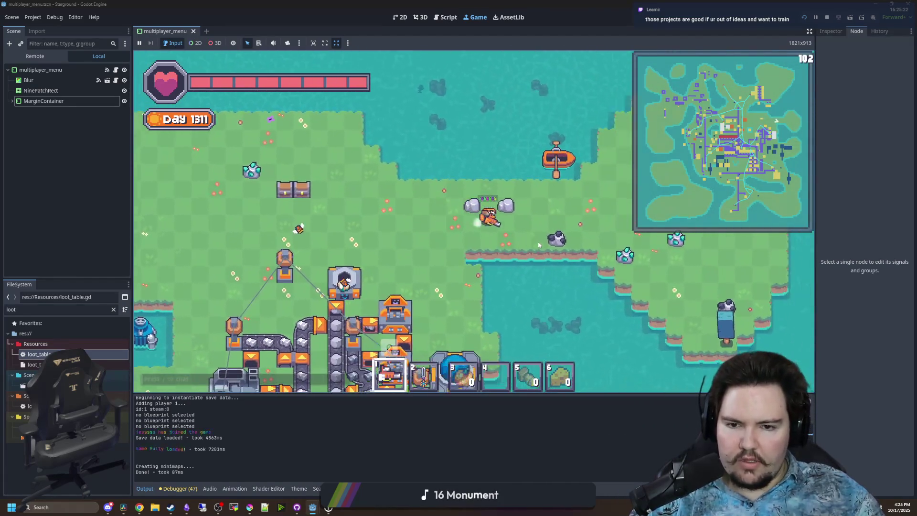
pyautogui.press('d')
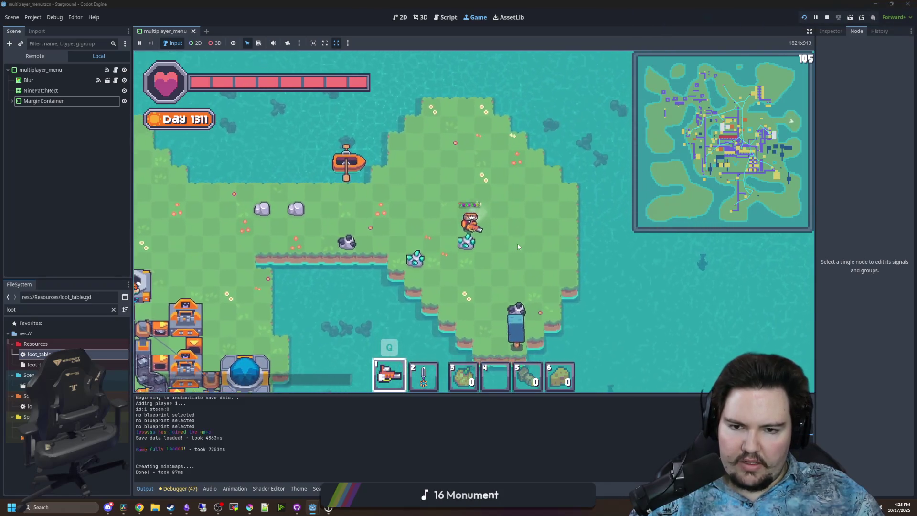
# Walk back left across the island into the factory toward the statue pond.
pyautogui.press('s')
pyautogui.press('a')
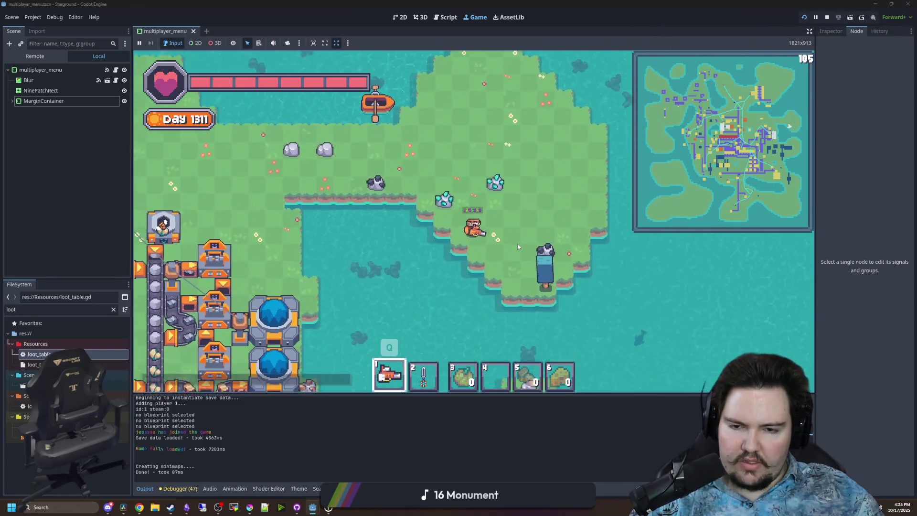
pyautogui.press('w')
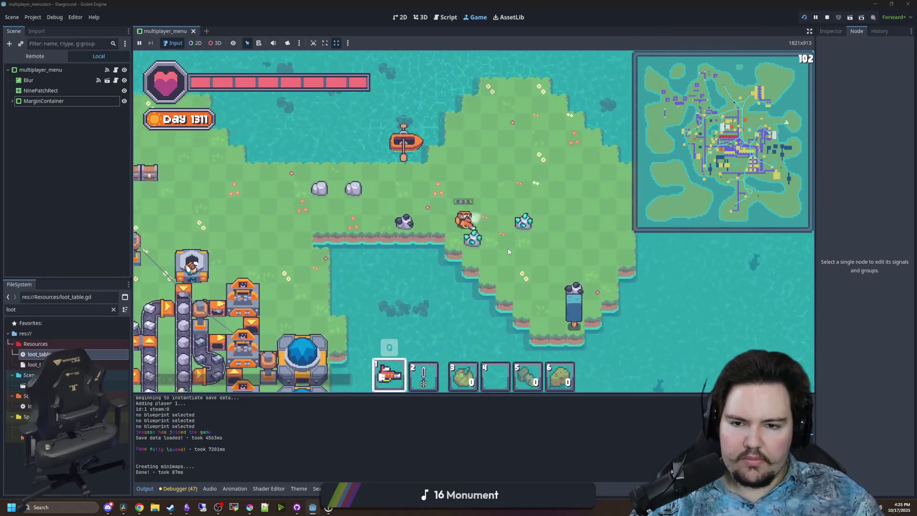
pyautogui.press('a')
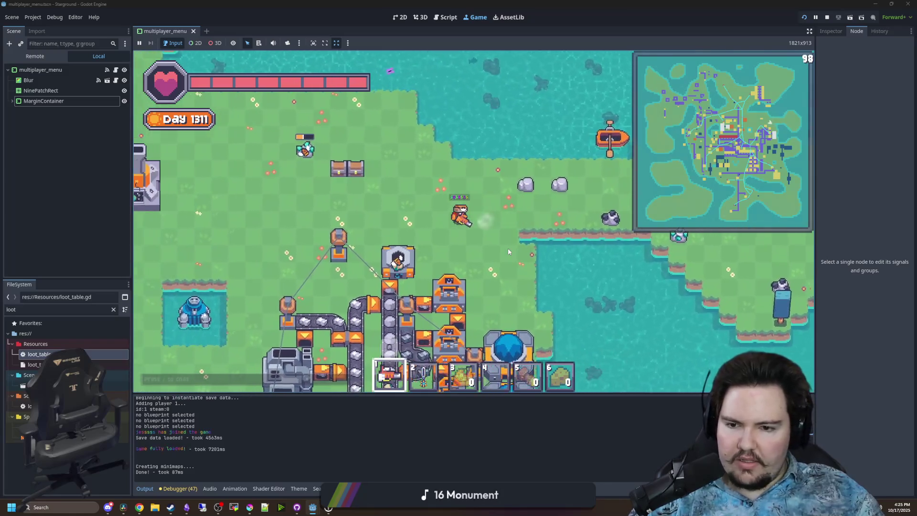
pyautogui.press('a')
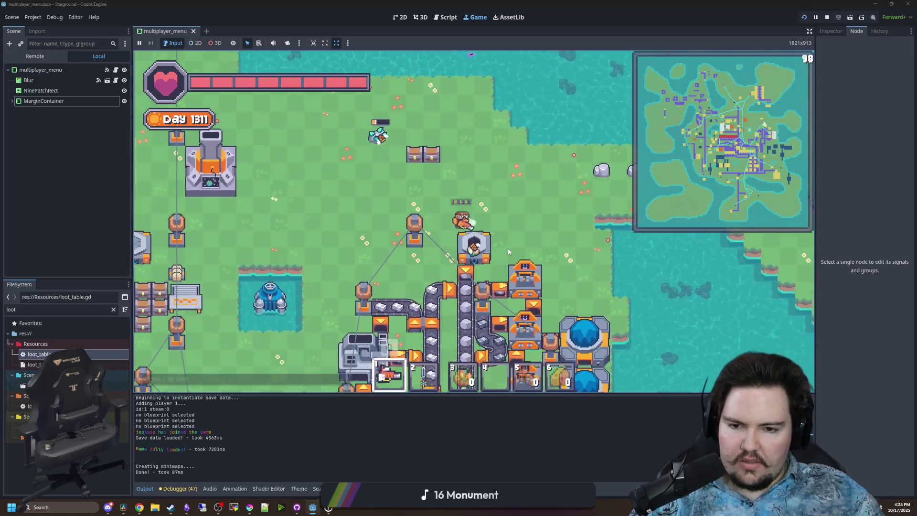
pyautogui.press('s')
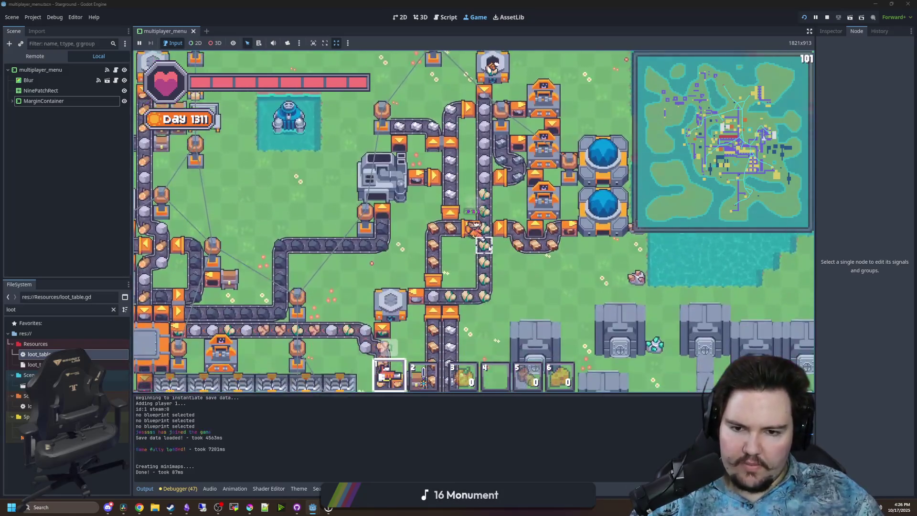
pyautogui.press('s')
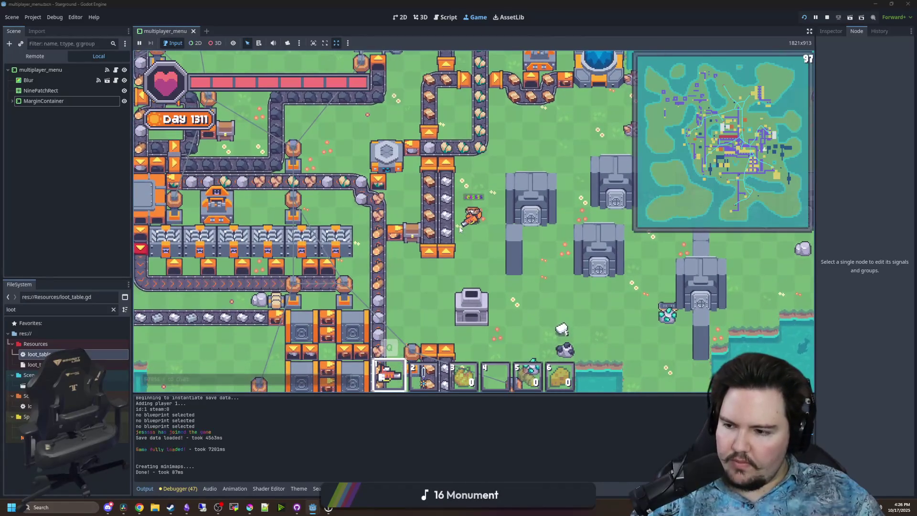
pyautogui.press('w')
pyautogui.press('a')
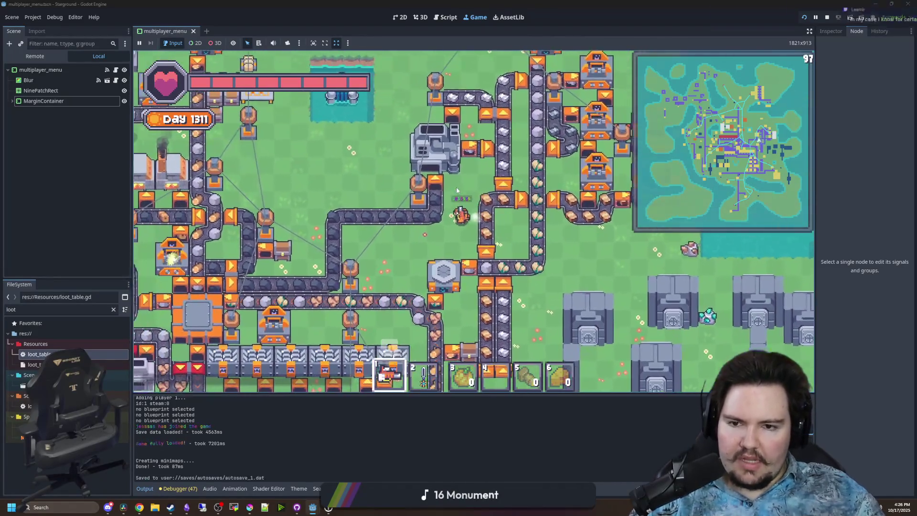
pyautogui.press('w')
pyautogui.press('a')
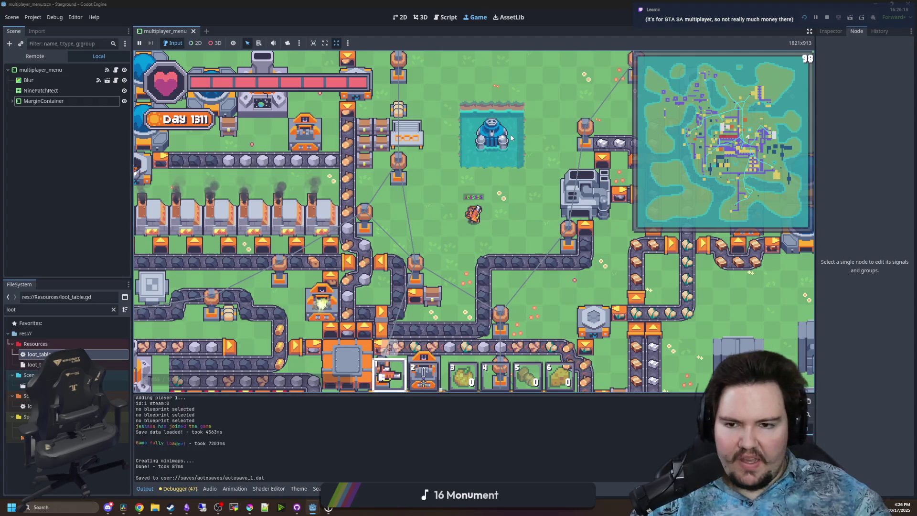
# Open the player inventory to check its items, then close it.
pyautogui.press('w')
pyautogui.press('e')
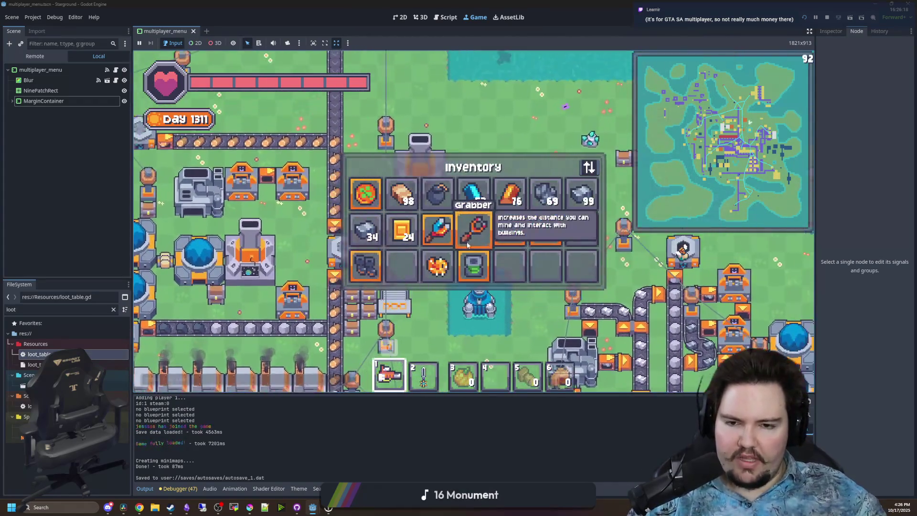
pyautogui.press('d')
pyautogui.press('e')
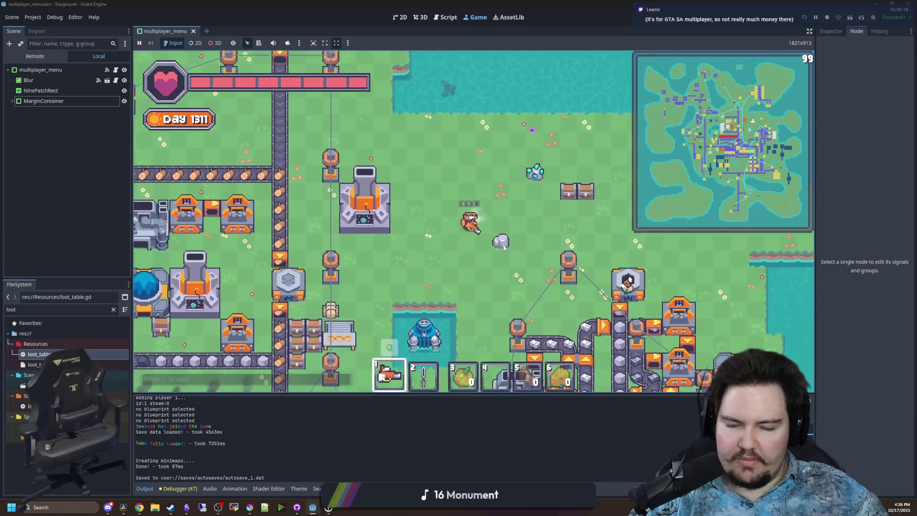
pyautogui.press('e')
pyautogui.press('e')
# Walk down and left away from the statue, then a long way south across the base.
pyautogui.press('s')
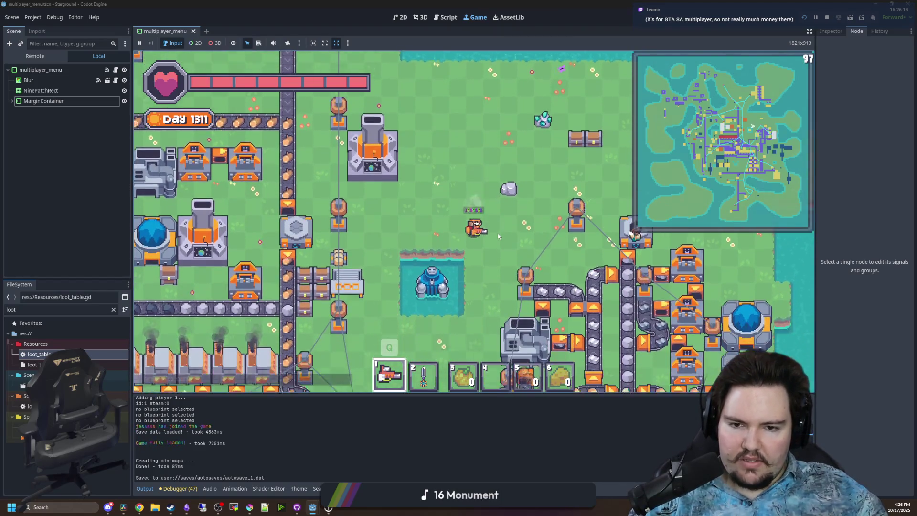
pyautogui.press('s')
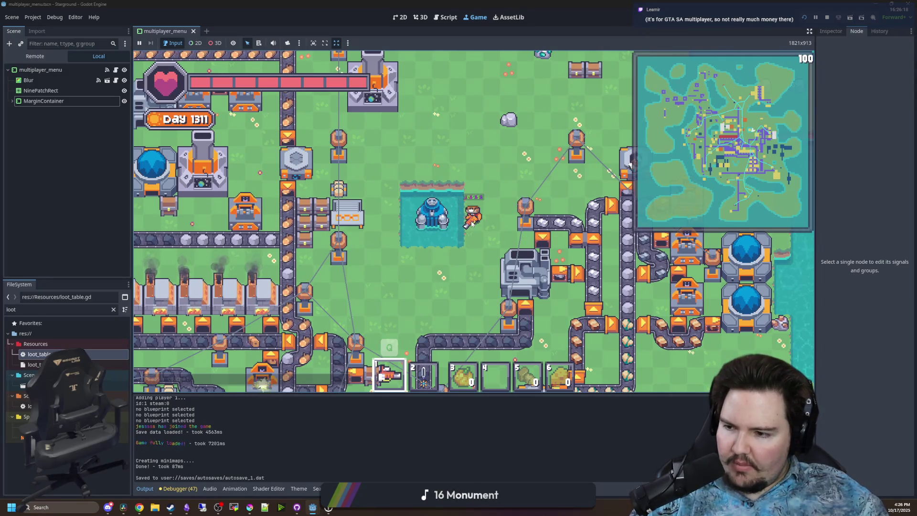
pyautogui.press('s')
pyautogui.press('a')
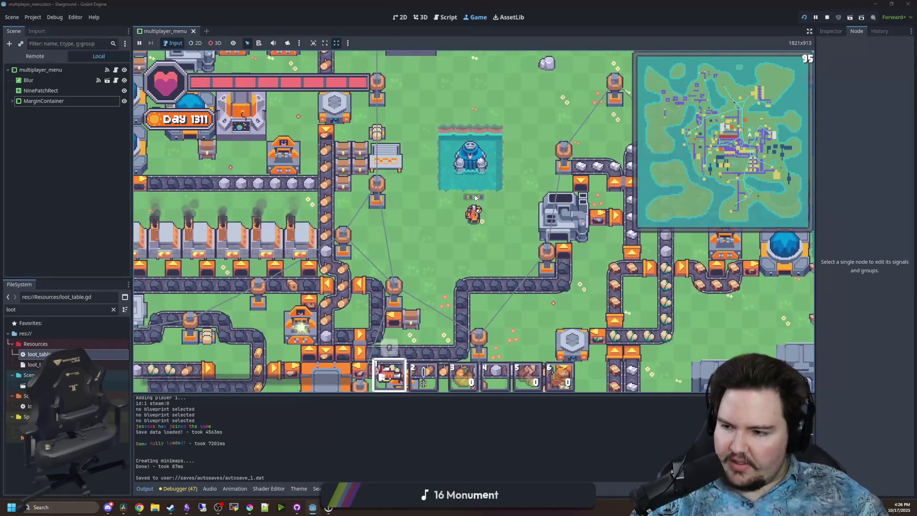
pyautogui.press('a')
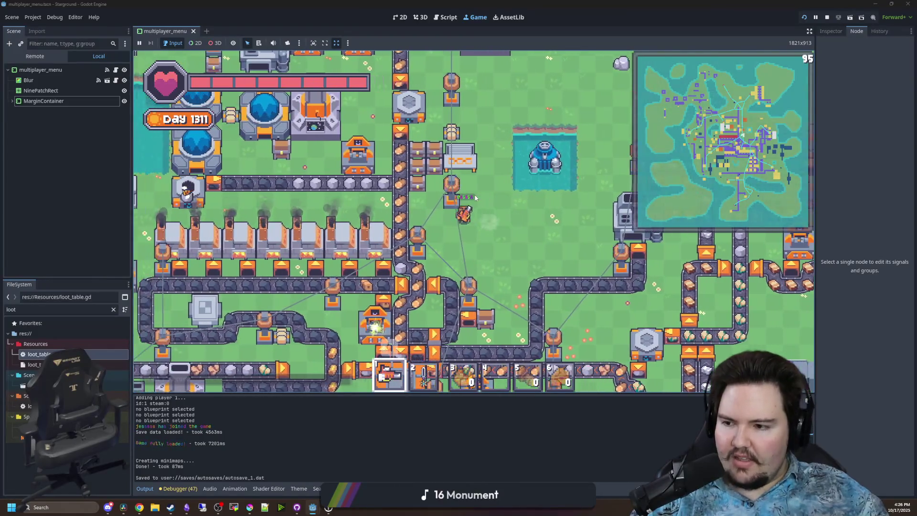
pyautogui.press('w')
pyautogui.press('a')
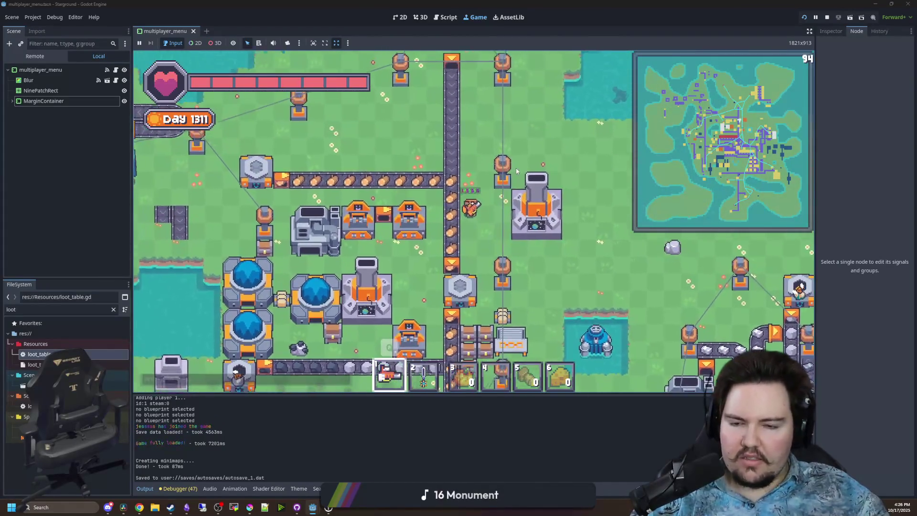
pyautogui.press('w')
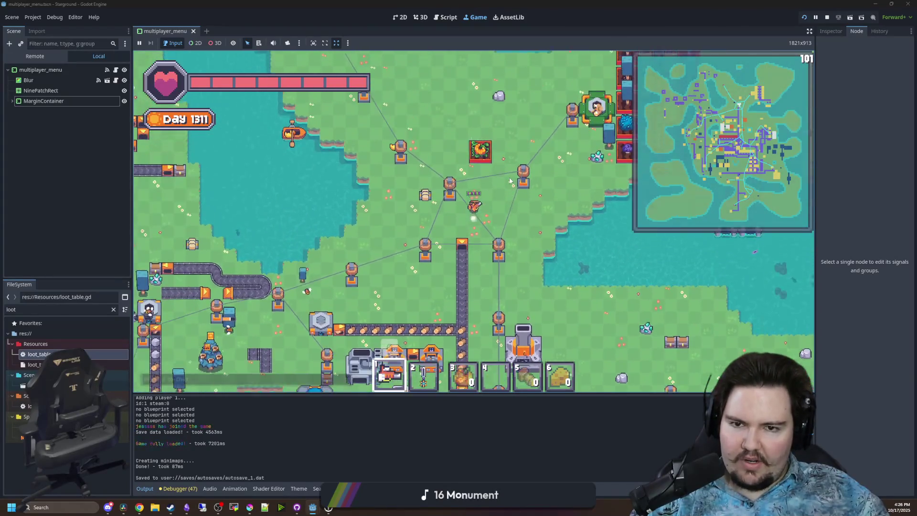
pyautogui.press('w')
pyautogui.press('a')
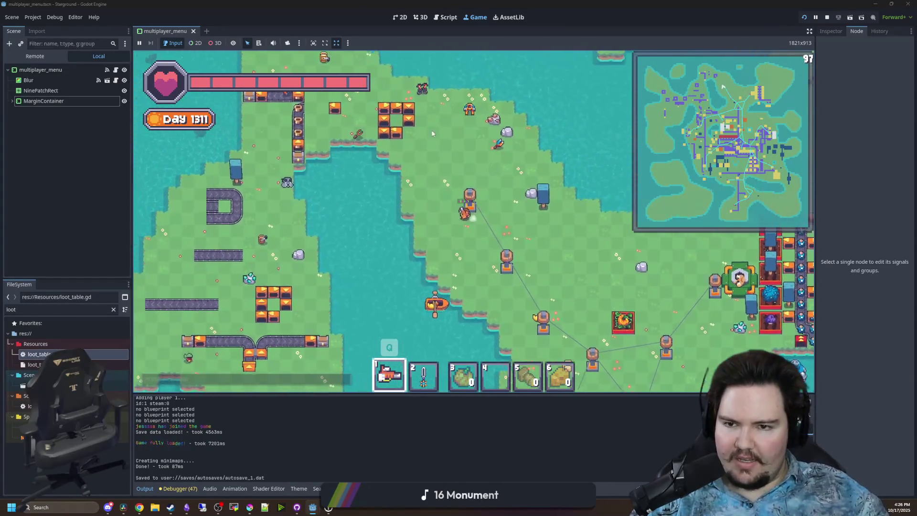
pyautogui.press('s')
pyautogui.press('d')
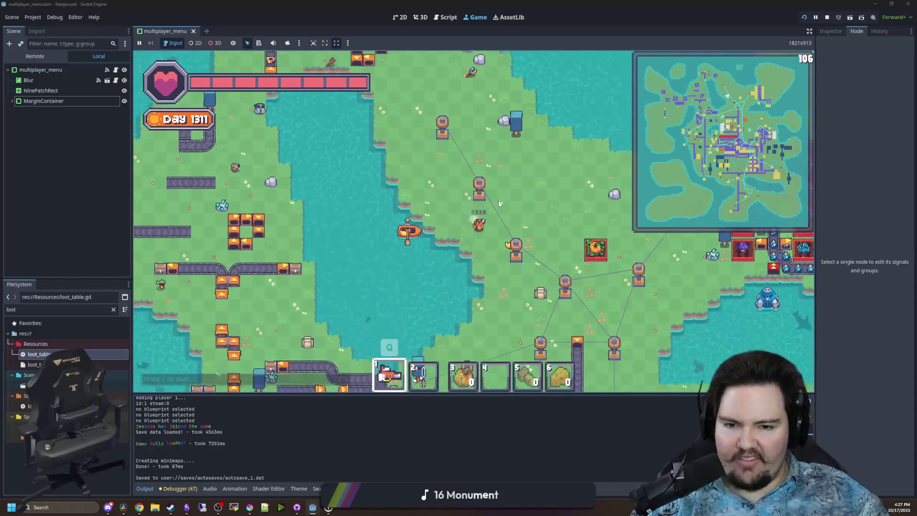
pyautogui.press('s')
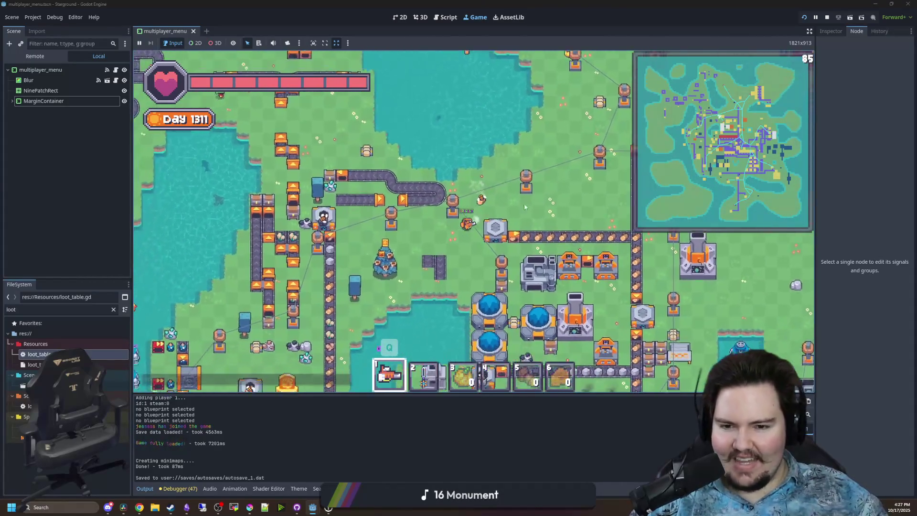
pyautogui.press('s')
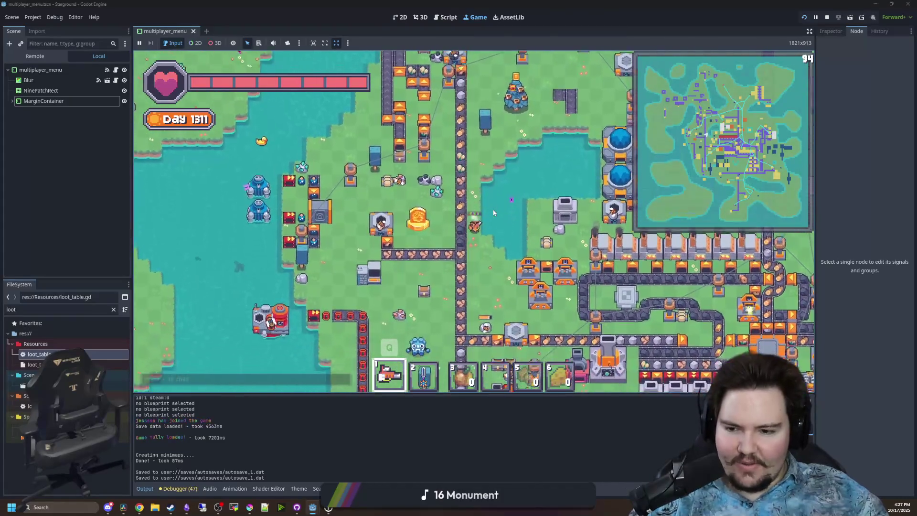
pyautogui.press('s')
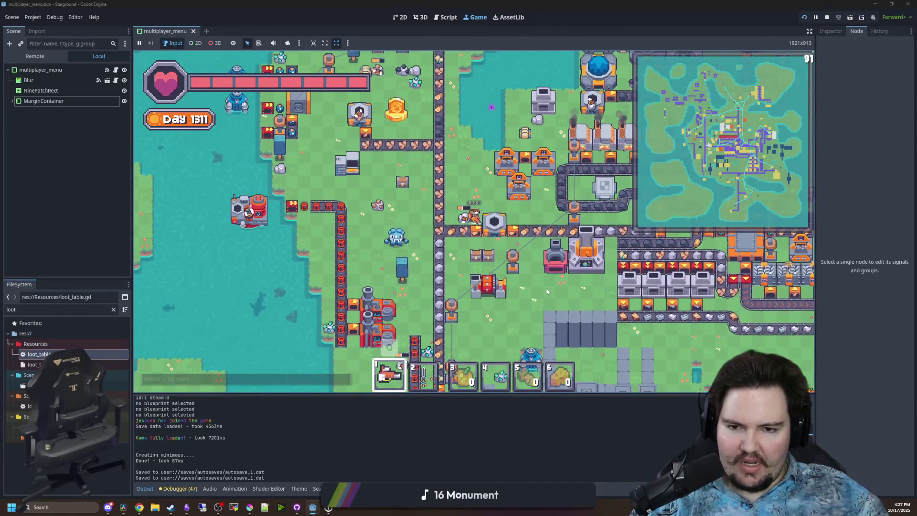
pyautogui.press('s')
pyautogui.press('Tab')
pyautogui.press('Tab')
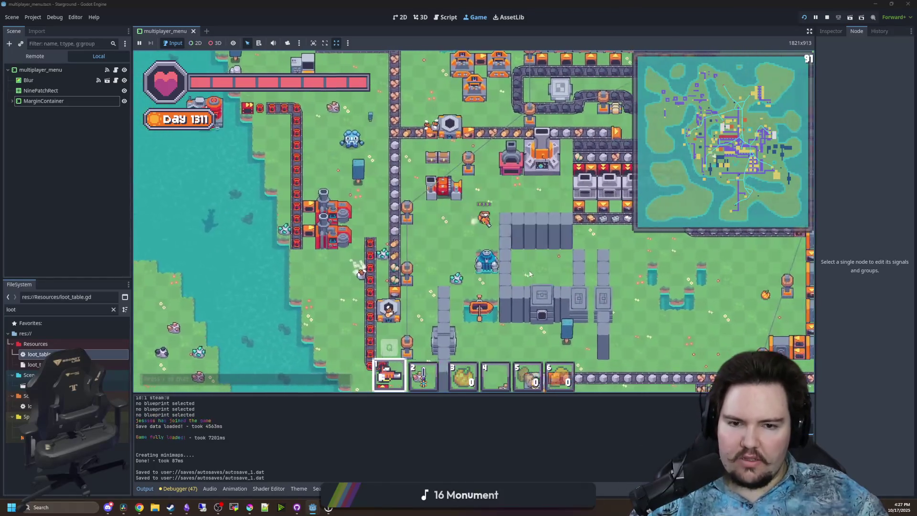
# Walk up-right to the star launcher, view its destination map, and close it.
pyautogui.press('w')
pyautogui.press('Tab')
pyautogui.press('Tab')
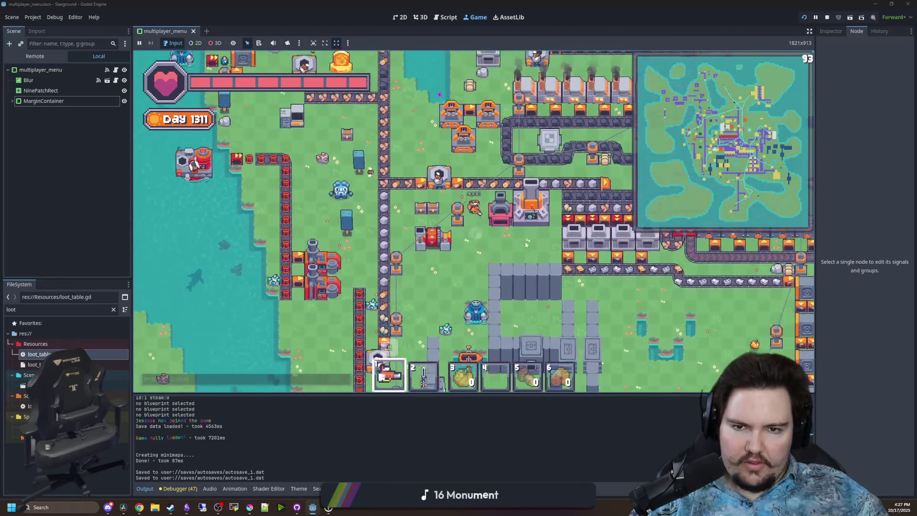
pyautogui.press('w')
pyautogui.press('d')
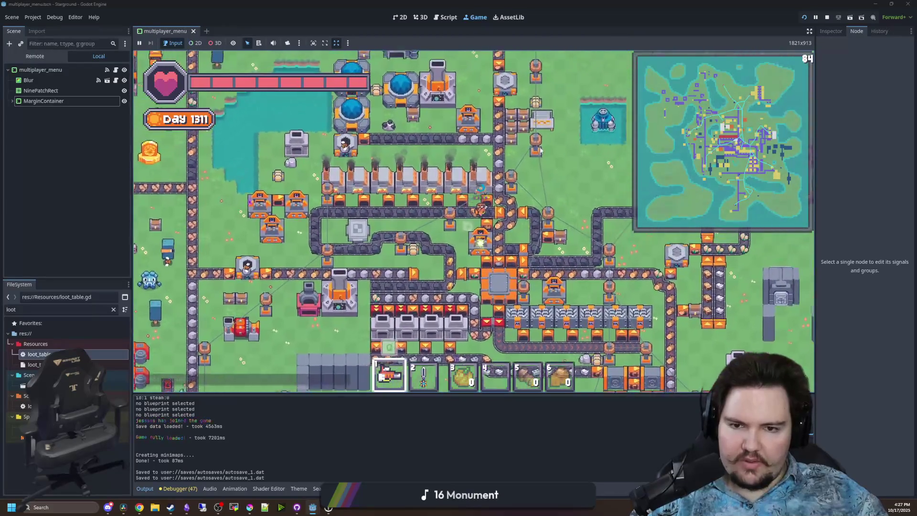
pyautogui.press('w')
pyautogui.press('d')
pyautogui.press('e')
pyautogui.moveTo(428, 178)
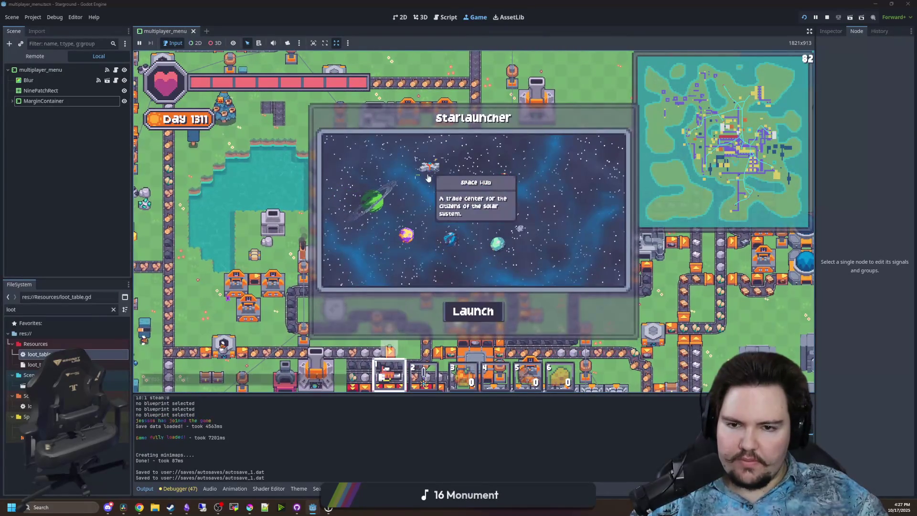
pyautogui.press('Escape')
# Walk up-left out of the launcher area and open, then close, the first shopkeeper's shop.
pyautogui.press('w')
pyautogui.press('a')
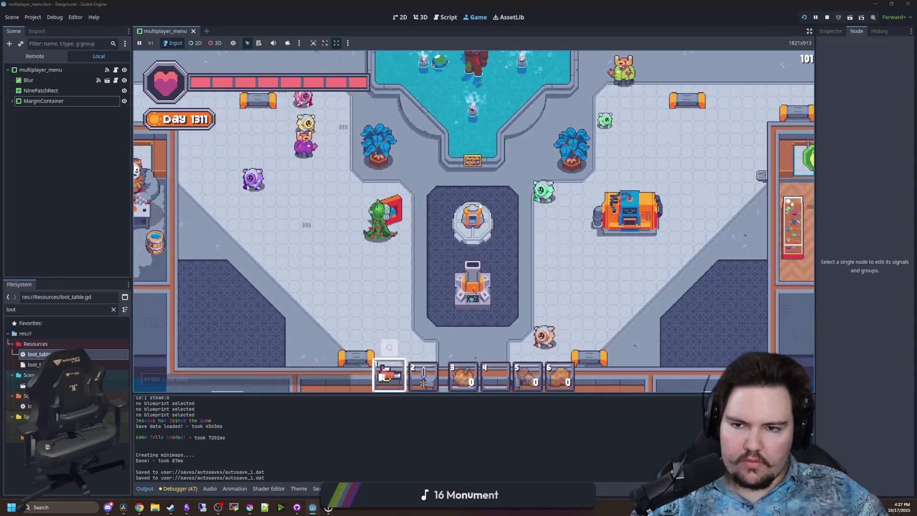
pyautogui.press('w')
pyautogui.press('a')
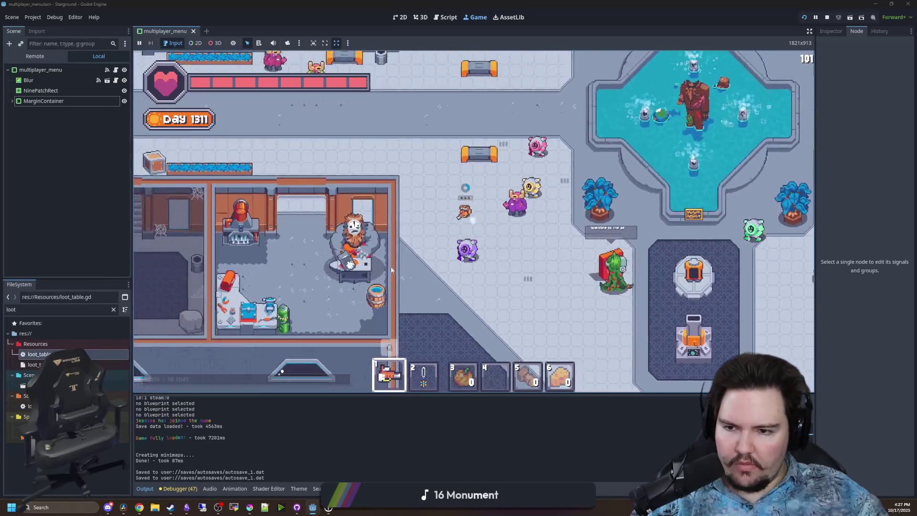
pyautogui.press('w')
pyautogui.scroll(2, 548, 315)
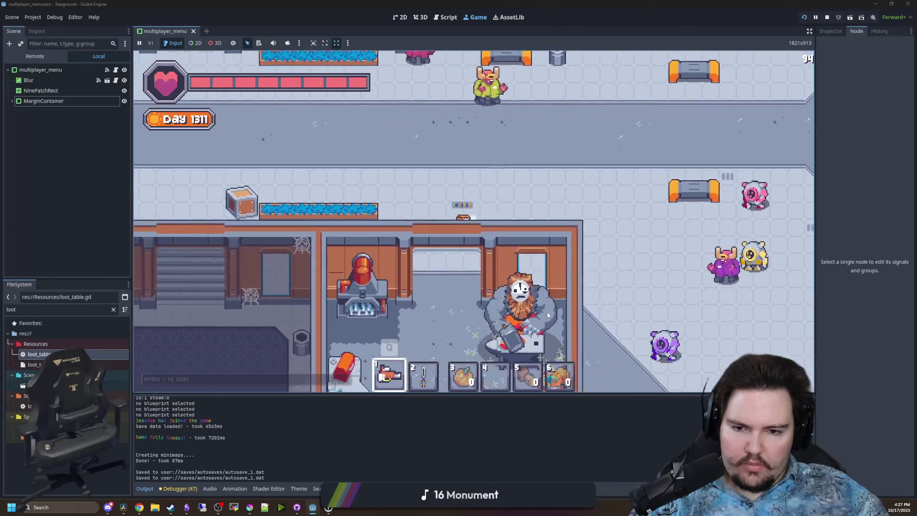
pyautogui.click(545, 296)
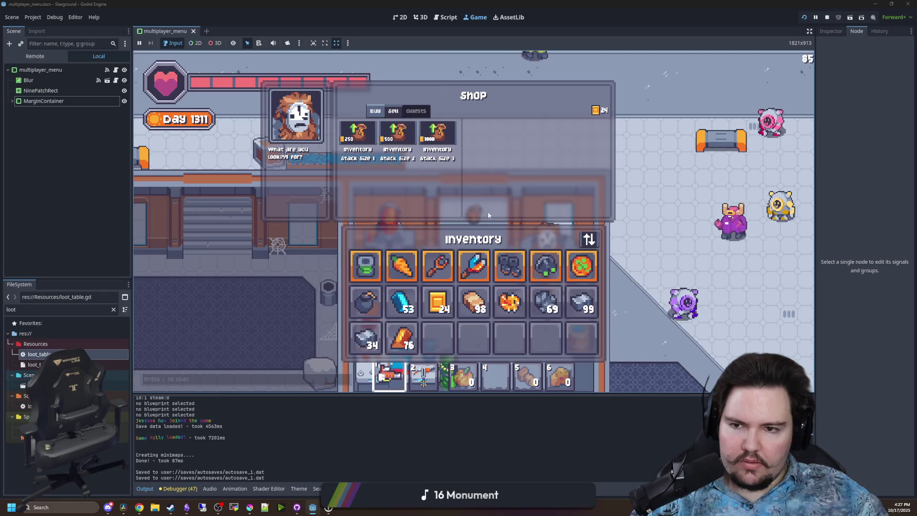
pyautogui.press('w')
# Review the snail merchant's Gather Metal quests and rewards, then stop the game and reopen loot_table.gd.
pyautogui.click(462, 109)
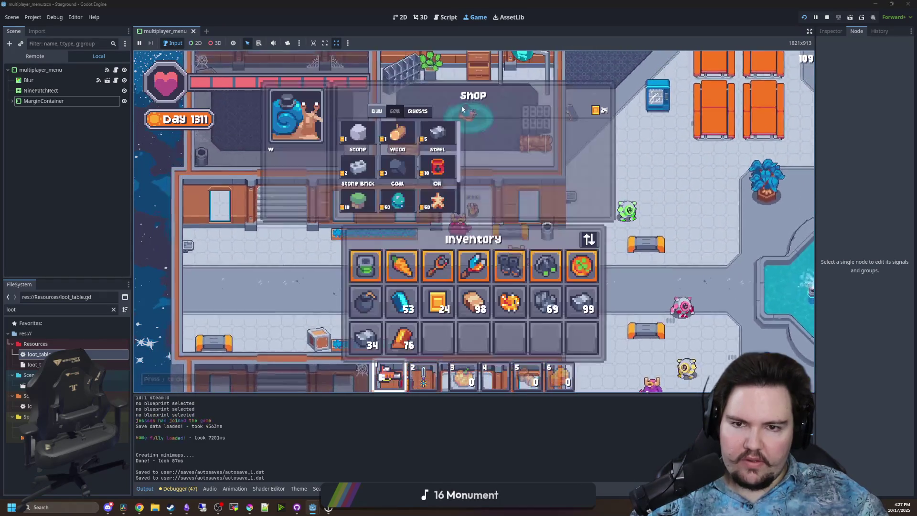
pyautogui.click(416, 111)
pyautogui.click(398, 126)
pyautogui.click(408, 140)
pyautogui.click(398, 153)
pyautogui.scroll(-2, 510, 138)
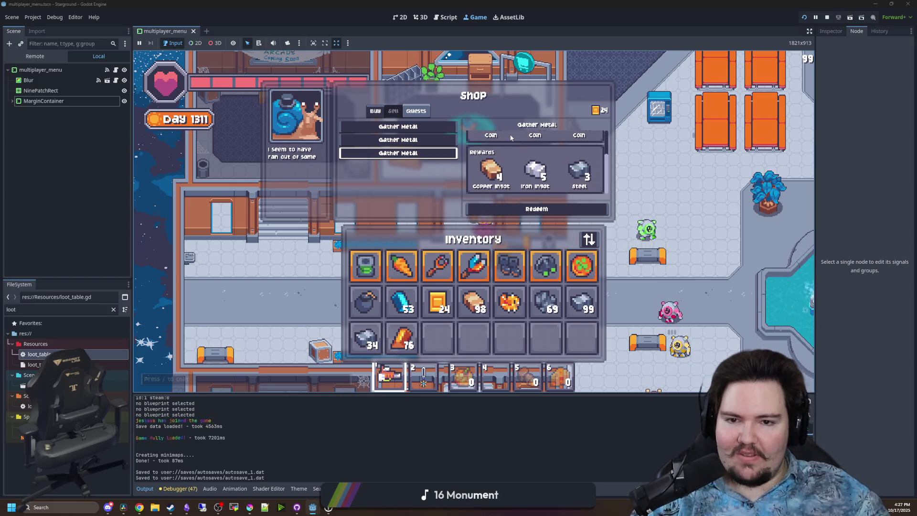
pyautogui.scroll(2, 530, 178)
pyautogui.scroll(1, 530, 178)
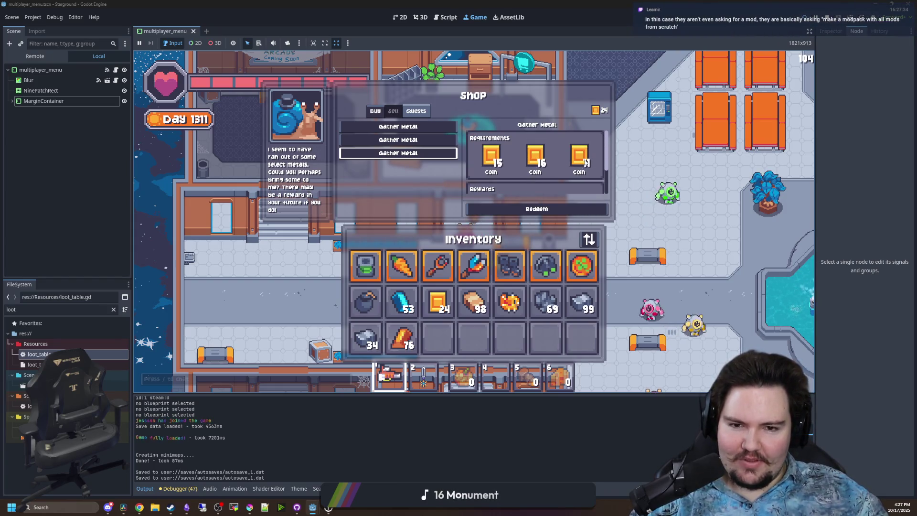
pyautogui.click(838, 23)
pyautogui.click(430, 207)
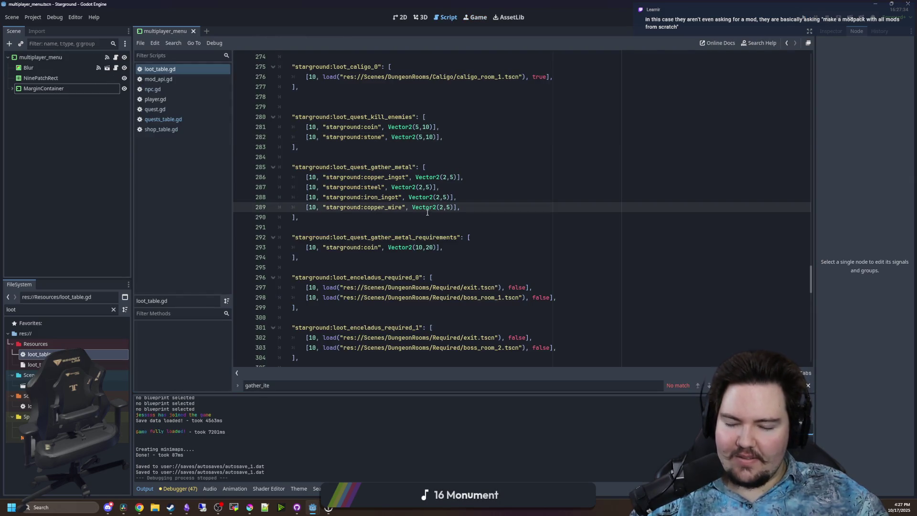
# Move the four metal loot lines into loot_quest_gather_metal_requirements.
pyautogui.scroll(4, 427, 212)
pyautogui.click(427, 209)
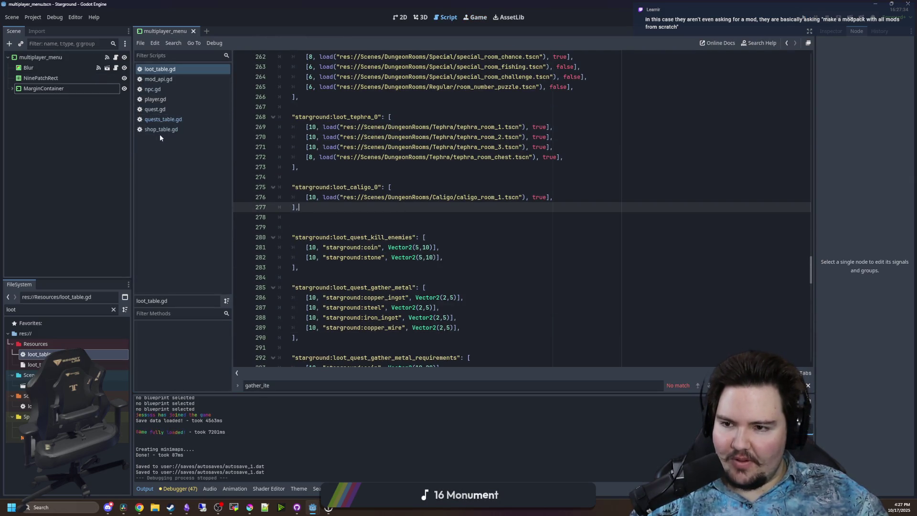
pyautogui.click(160, 69)
pyautogui.click(375, 157)
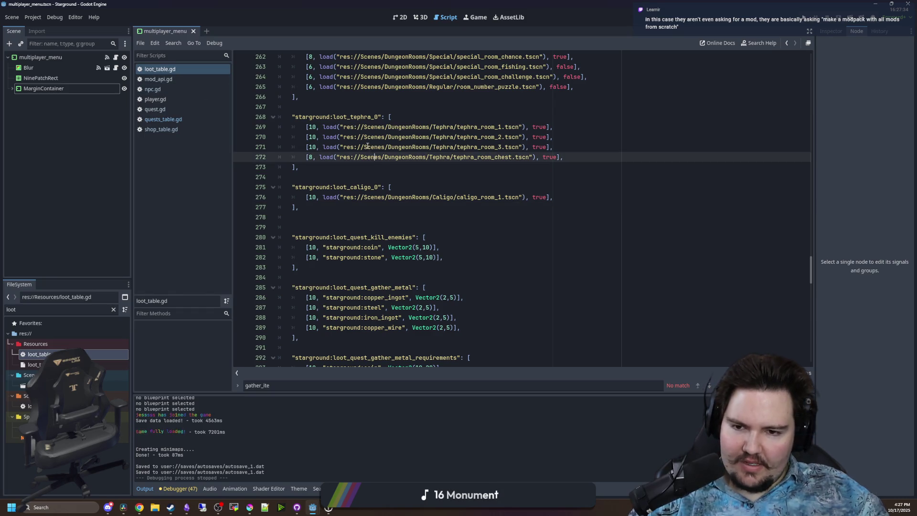
pyautogui.scroll(3, 407, 187)
pyautogui.scroll(-5, 408, 187)
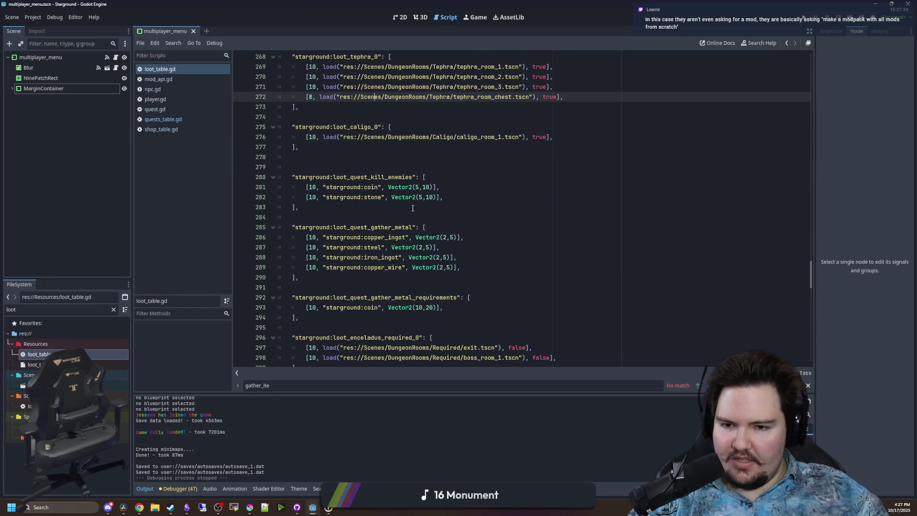
pyautogui.click(408, 210)
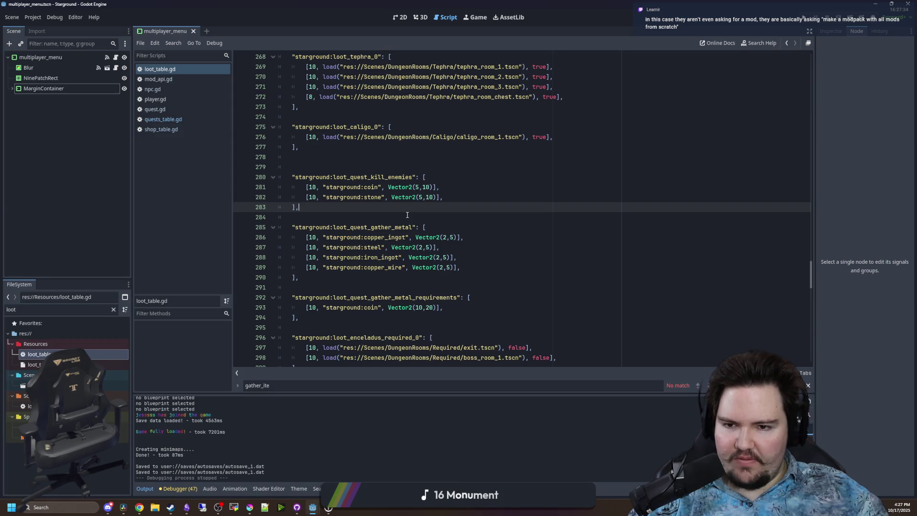
pyautogui.scroll(-1, 402, 289)
pyautogui.click(403, 289)
pyautogui.moveTo(460, 238); pyautogui.dragTo(246, 207)
pyautogui.hotkey('ctrl', 'c')
pyautogui.press('BackSpace')
pyautogui.click(483, 239)
pyautogui.press('Return')
pyautogui.hotkey('ctrl', 'v')
# Move the coin Vector2(10,20) entry into loot_quest_gather_metal and indent it.
pyautogui.press('Down')
pyautogui.hotkey('shift', 'End')
pyautogui.press('BackSpace')
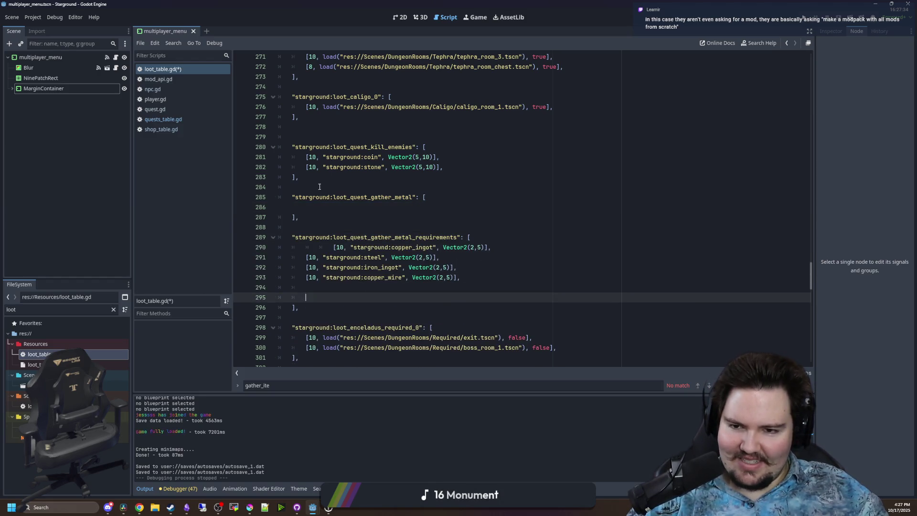
pyautogui.click(325, 205)
pyautogui.click(280, 209)
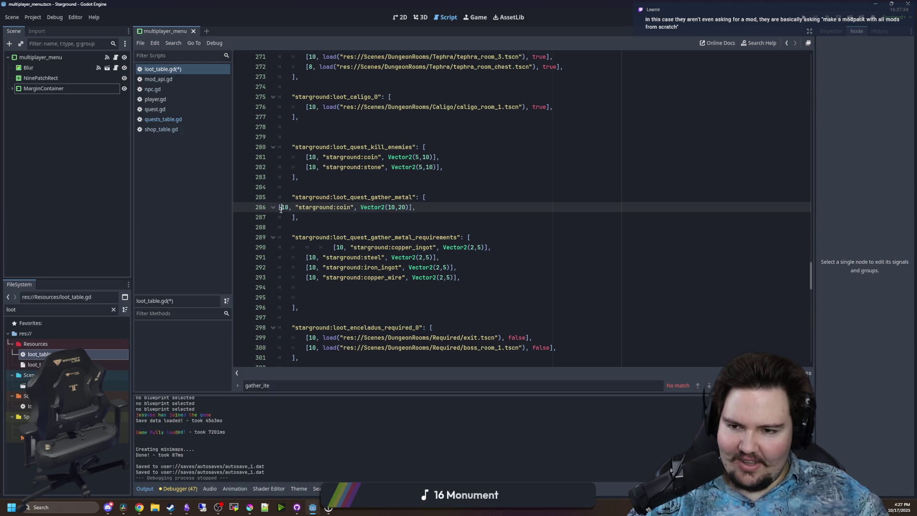
pyautogui.press('Tab')
pyautogui.press('Tab')
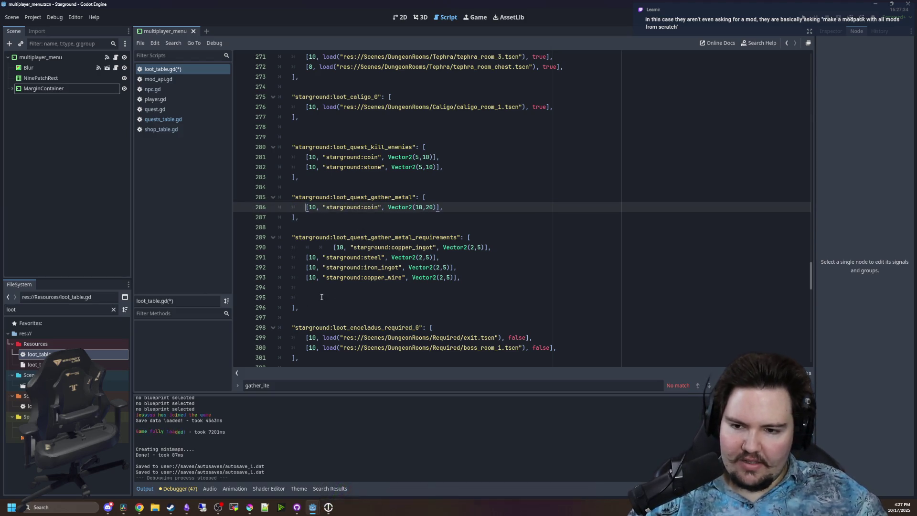
# Delete leftover blank lines, fix the copper_ingot indent, and save the script.
pyautogui.moveTo(306, 297); pyautogui.dragTo(278, 287)
pyautogui.press('BackSpace')
pyautogui.click(333, 247)
pyautogui.press('BackSpace')
pyautogui.press('BackSpace')
pyautogui.click(337, 223)
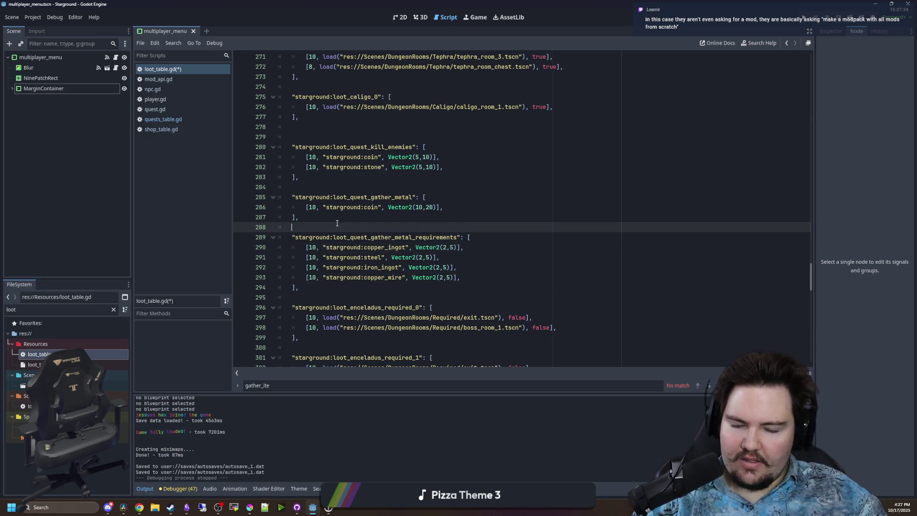
pyautogui.click(378, 192)
pyautogui.hotkey('ctrl', 's')
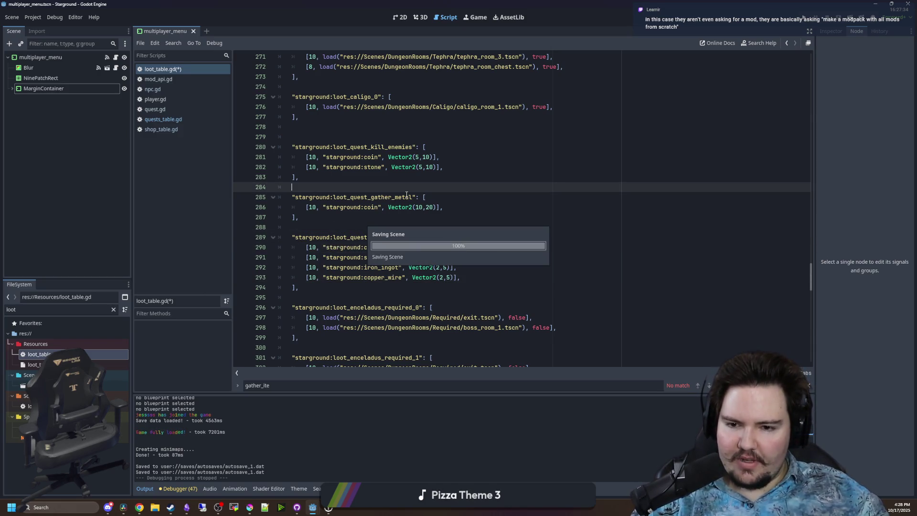
pyautogui.hotkey('ctrl', 's')
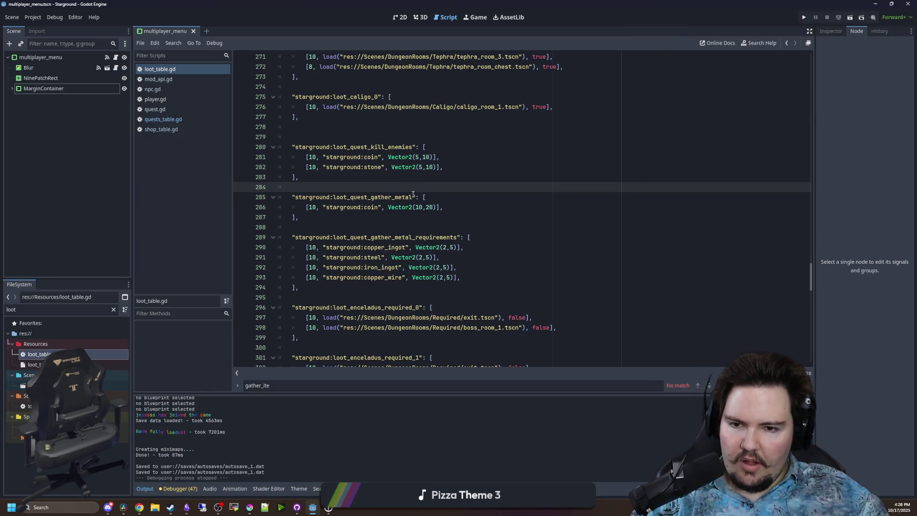
# Rename the gather-metal reward table key to starground:loot_quest_gather_metal_rewards and save loot_table.gd.
pyautogui.click(413, 197)
pyautogui.write('ds')
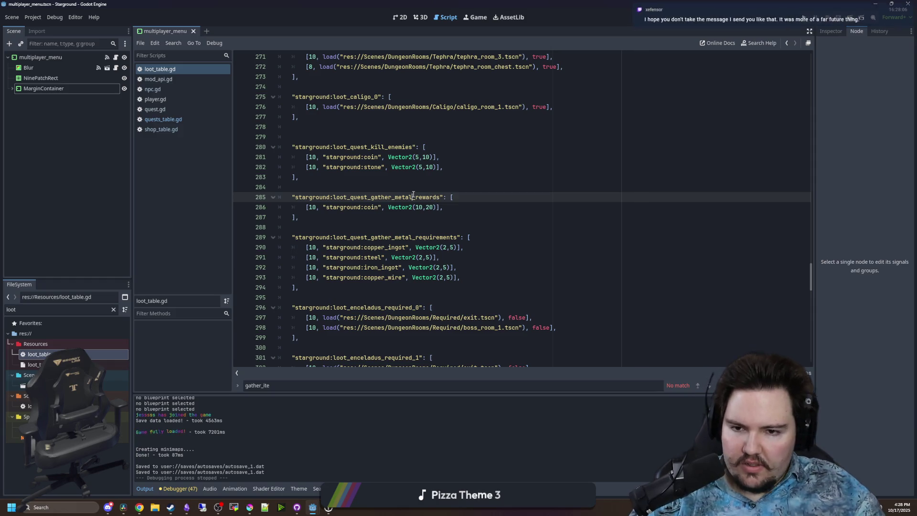
pyautogui.click(368, 207)
pyautogui.doubleClick(378, 197)
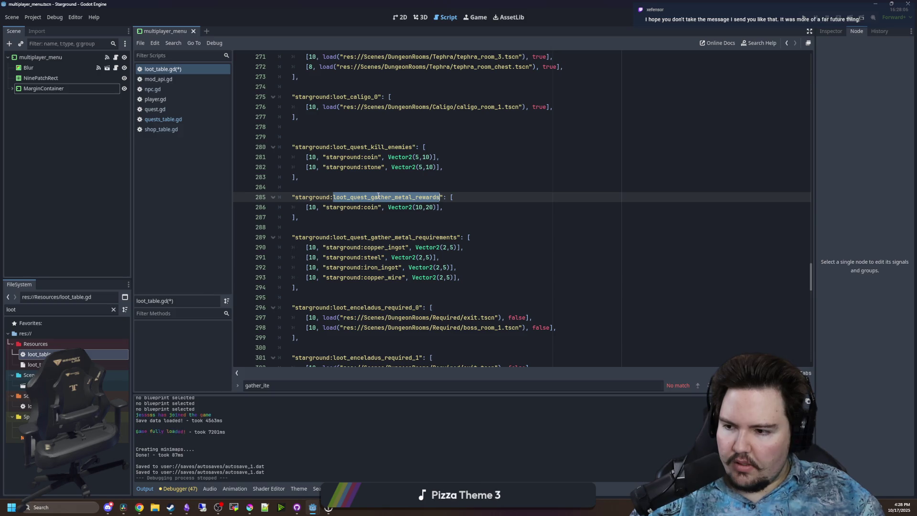
pyautogui.moveTo(440, 197); pyautogui.dragTo(297, 196)
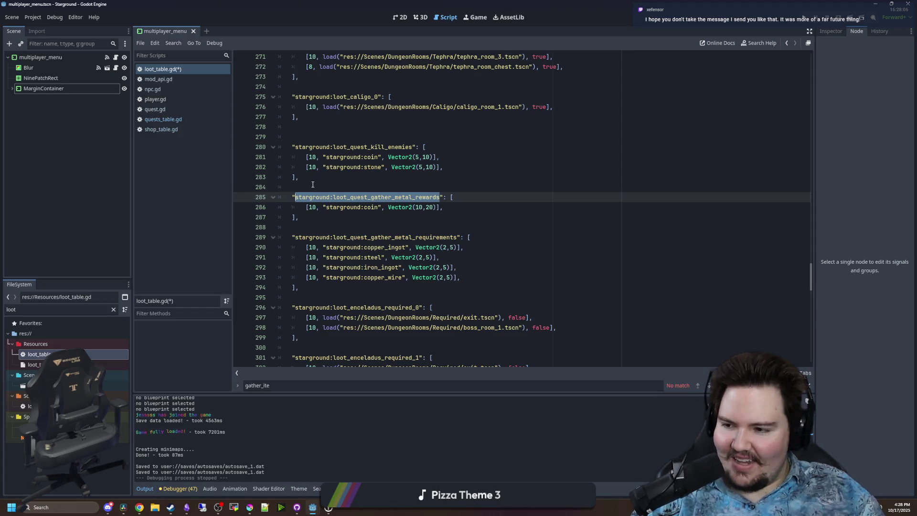
pyautogui.click(313, 184)
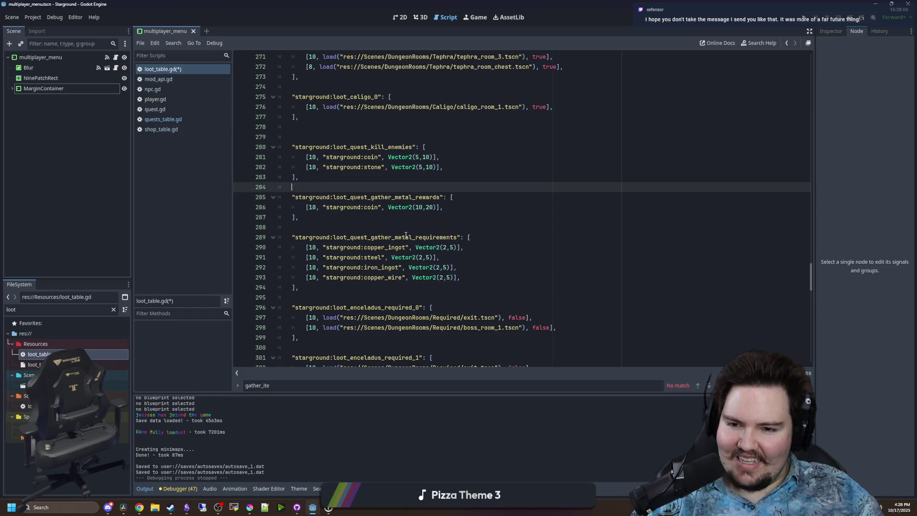
pyautogui.moveTo(439, 201)
pyautogui.mouseDown()
pyautogui.moveTo(387, 207)
pyautogui.moveTo(296, 198)
pyautogui.mouseUp()
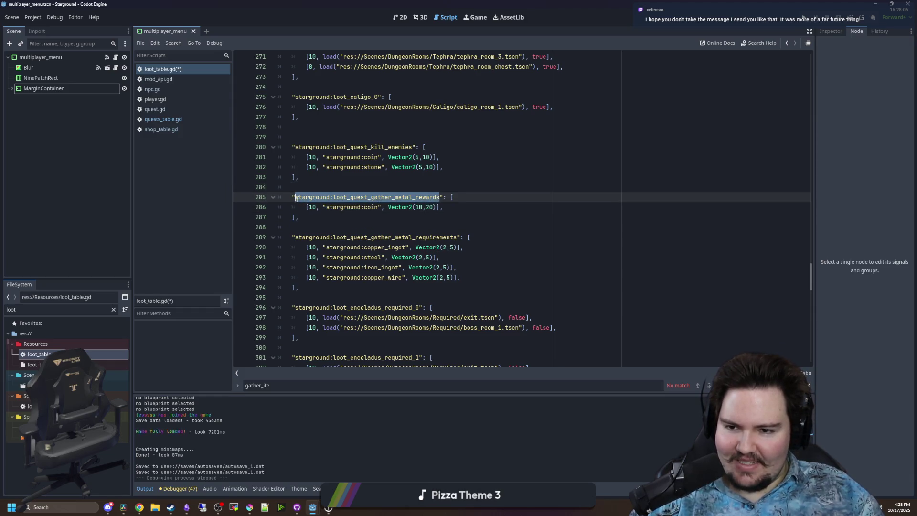
pyautogui.click(306, 186)
pyautogui.hotkey('ctrl', 's')
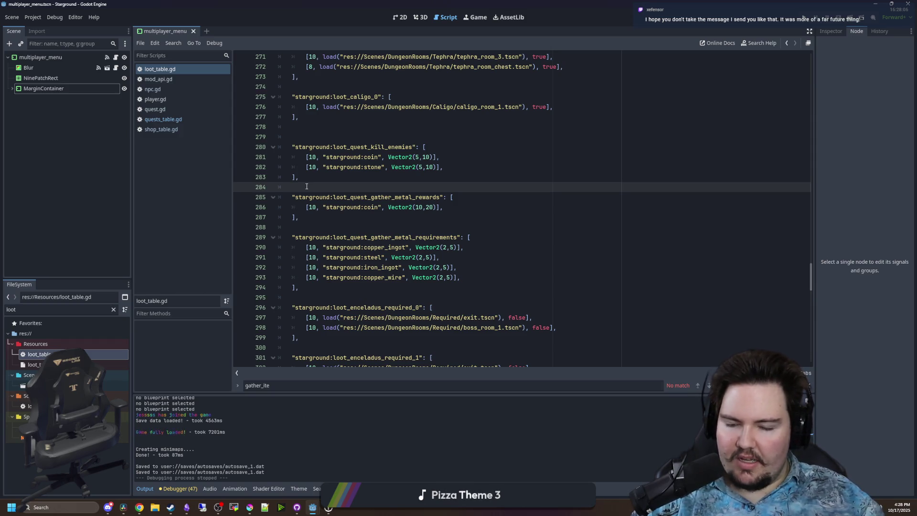
# Select and copy the starground:loot_quest_gather_metal_rewards table key.
pyautogui.click(401, 213)
pyautogui.moveTo(440, 198); pyautogui.dragTo(295, 198)
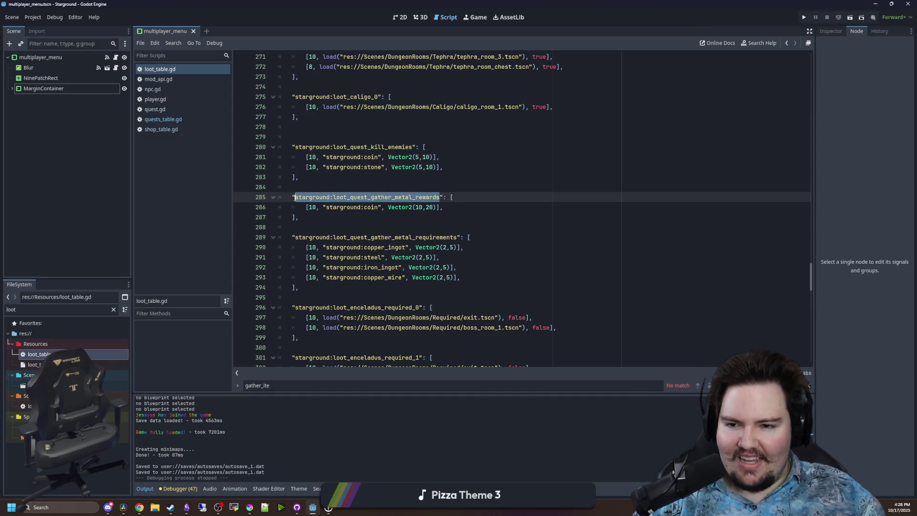
pyautogui.click(423, 207)
pyautogui.moveTo(440, 193); pyautogui.dragTo(292, 199)
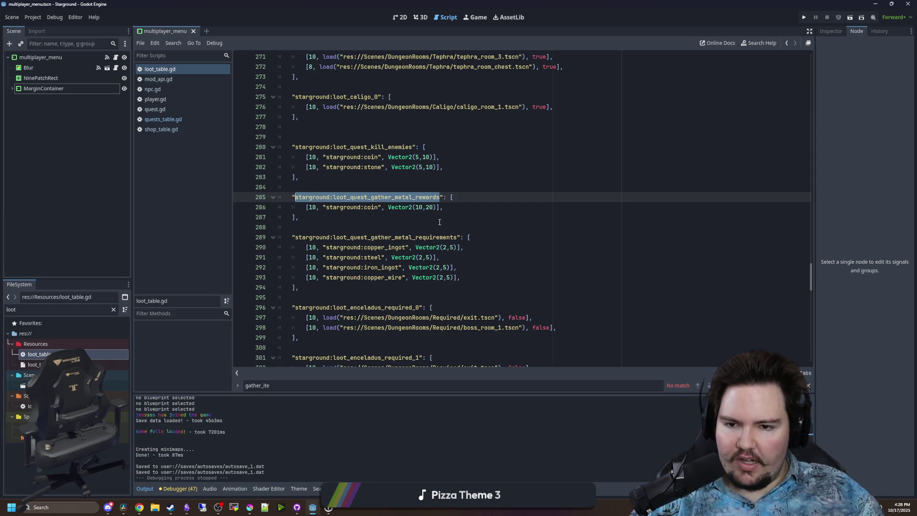
pyautogui.click(329, 184)
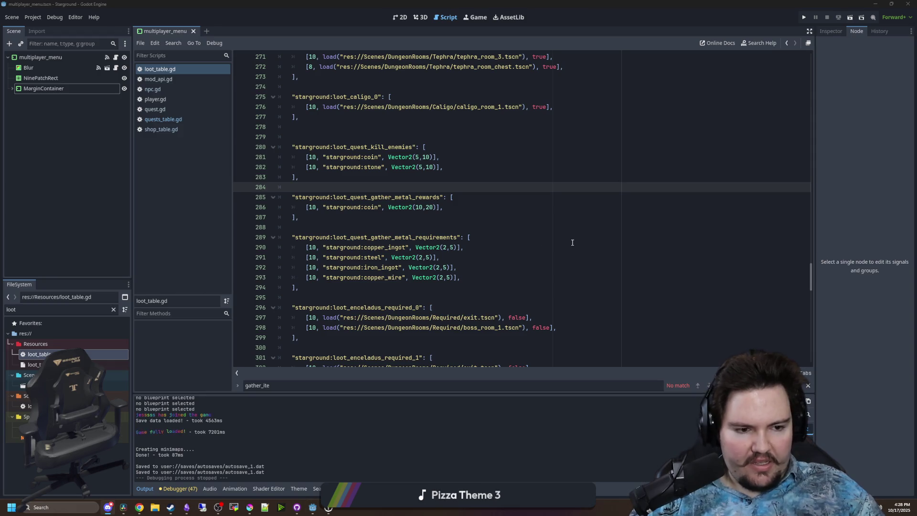
pyautogui.click(399, 227)
pyautogui.click(430, 208)
pyautogui.click(437, 218)
pyautogui.click(442, 198)
pyautogui.moveTo(443, 199)
pyautogui.mouseDown()
pyautogui.moveTo(315, 208)
pyautogui.moveTo(296, 200)
pyautogui.mouseUp()
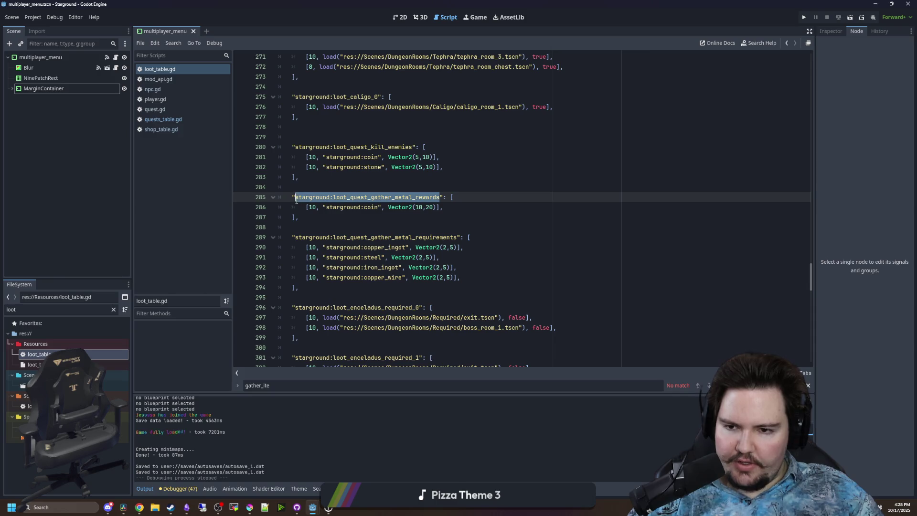
pyautogui.click(323, 187)
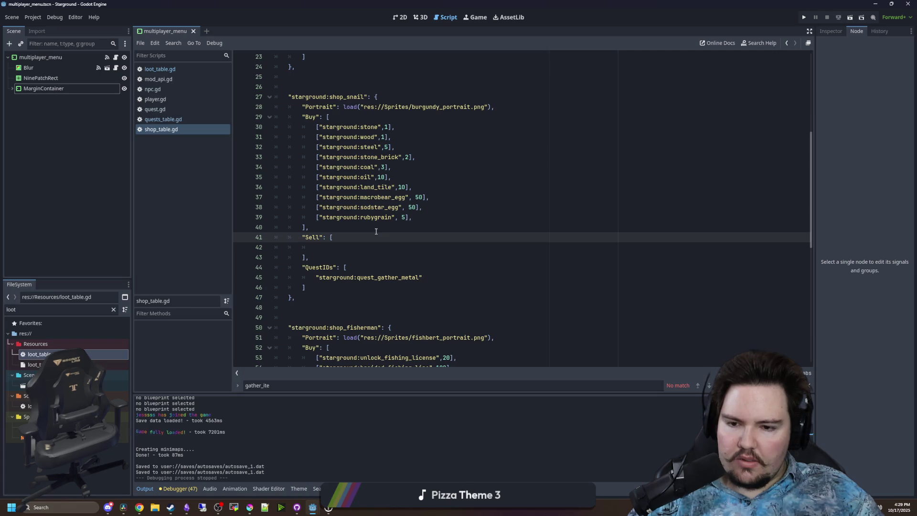
# In quests_table.gd, change Gather Metal's LootAmount from 3 to 1, append _rewards to its LootID, and save.
pyautogui.scroll(4, 382, 229)
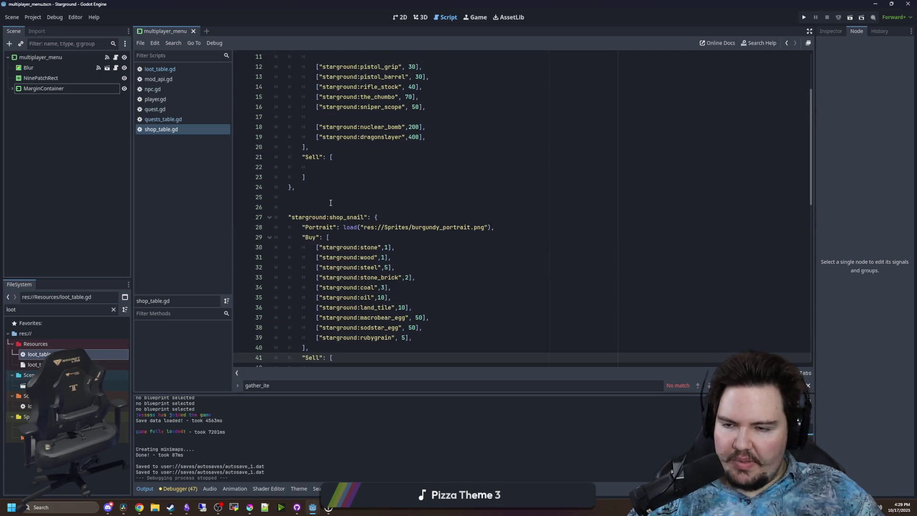
pyautogui.scroll(-3, 363, 206)
pyautogui.scroll(-1, 363, 206)
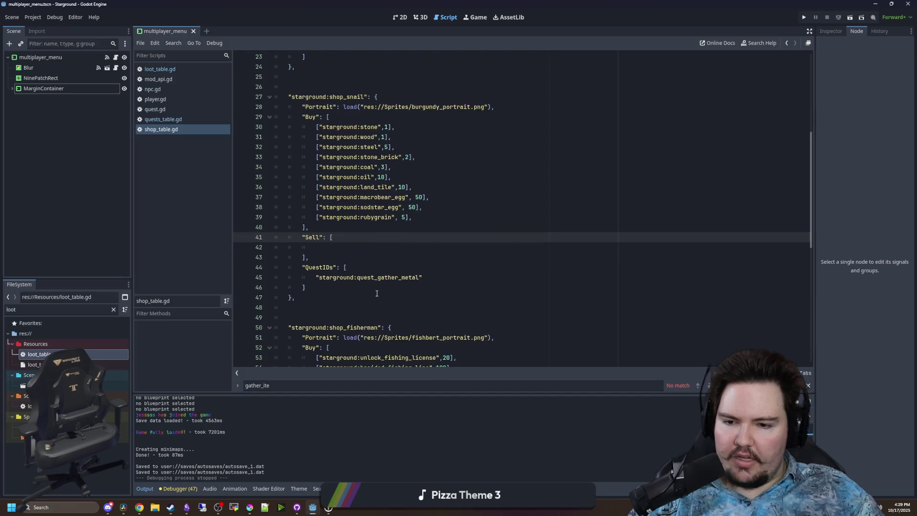
pyautogui.click(315, 287)
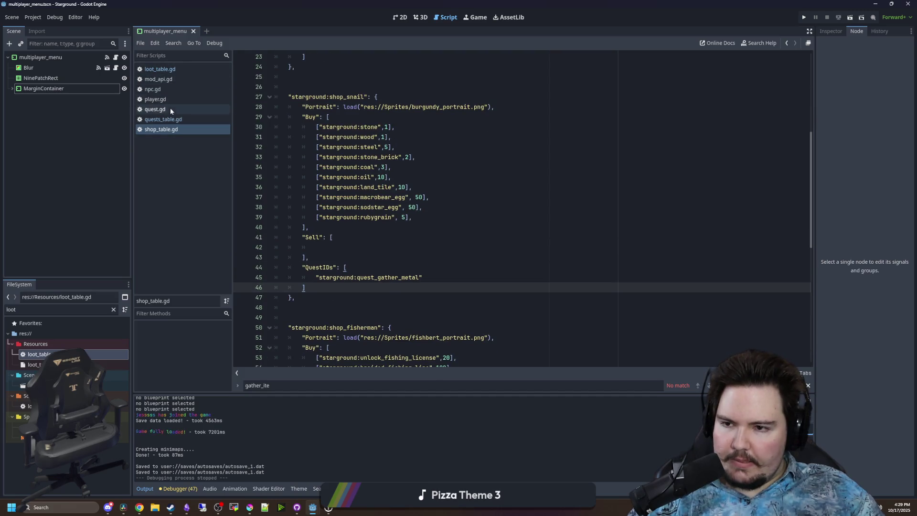
pyautogui.click(165, 119)
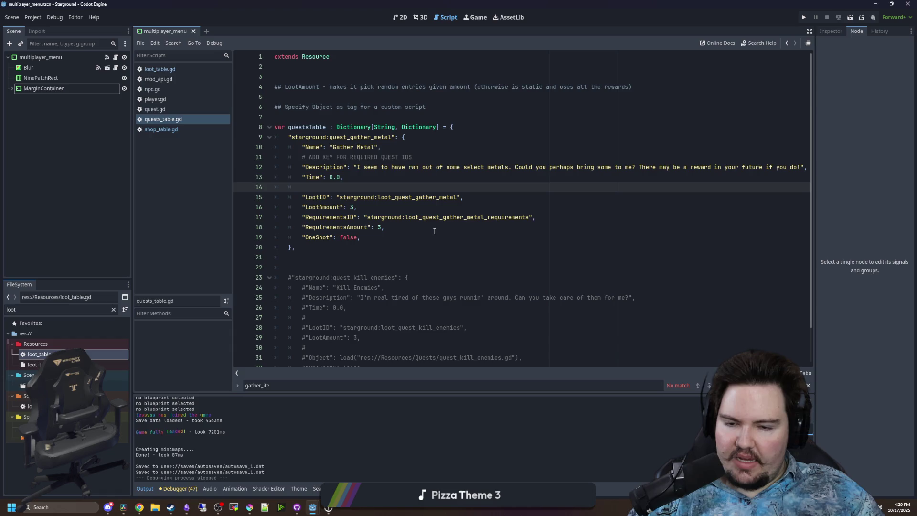
pyautogui.click(390, 209)
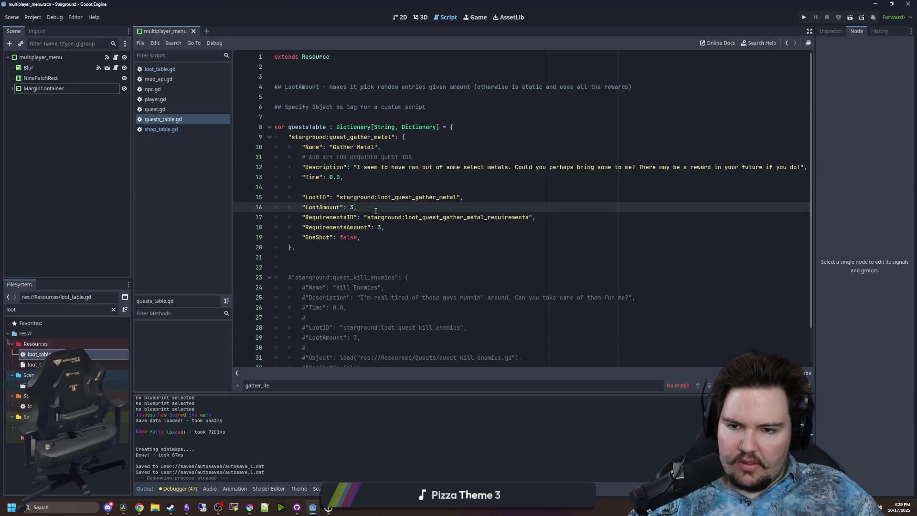
pyautogui.click(385, 241)
pyautogui.click(355, 210)
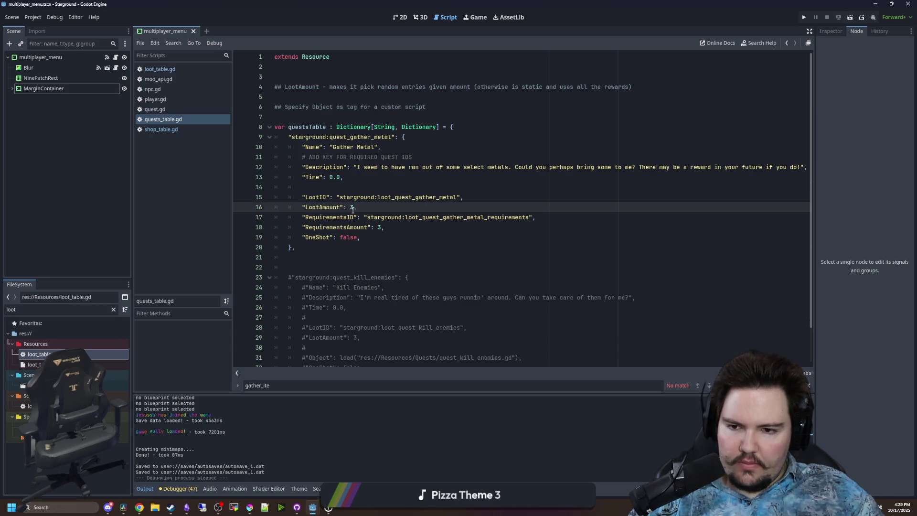
pyautogui.click(313, 196)
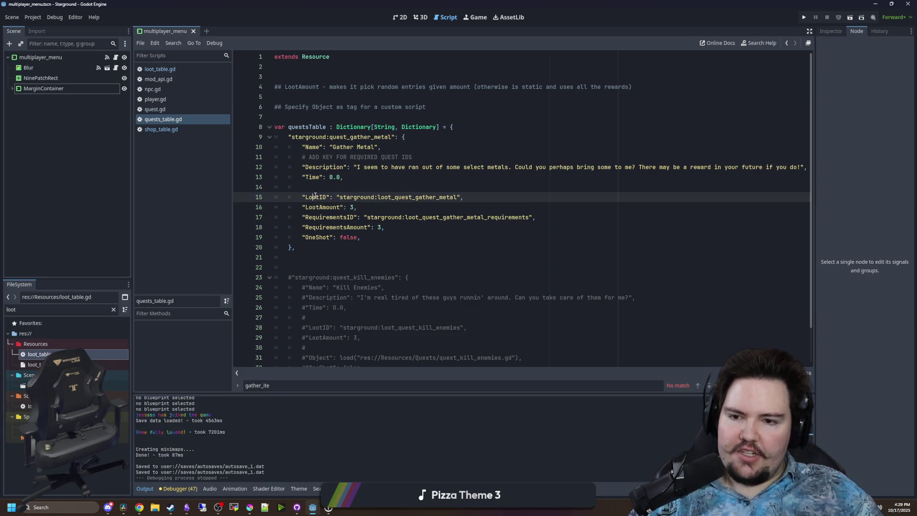
pyautogui.doubleClick(352, 207)
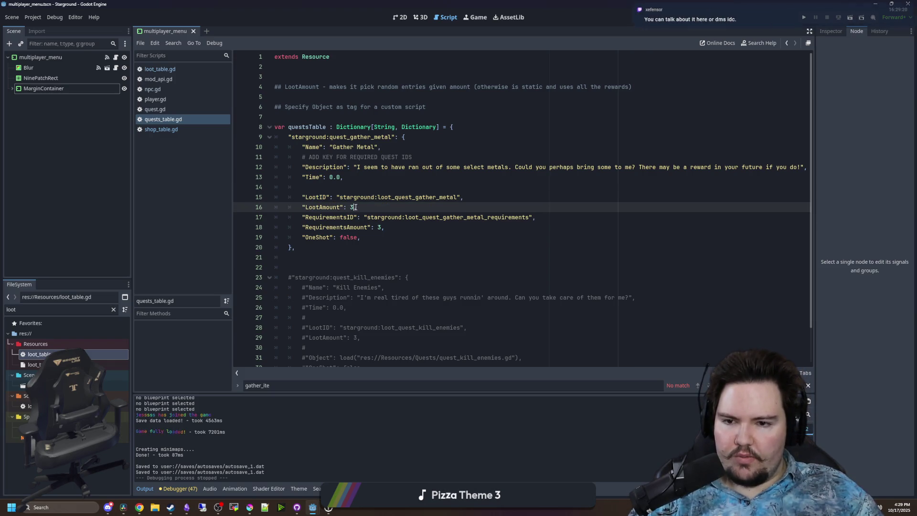
pyautogui.write('1')
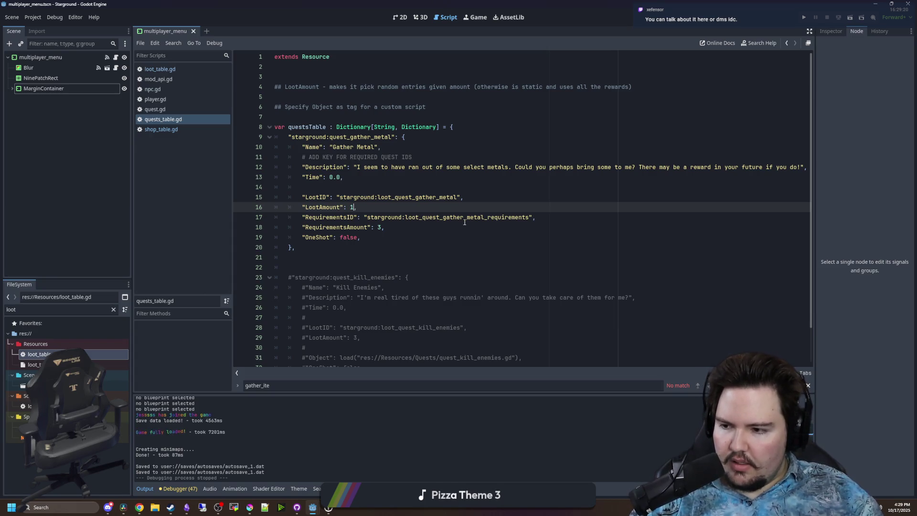
pyautogui.click(458, 197)
pyautogui.write('_rewards')
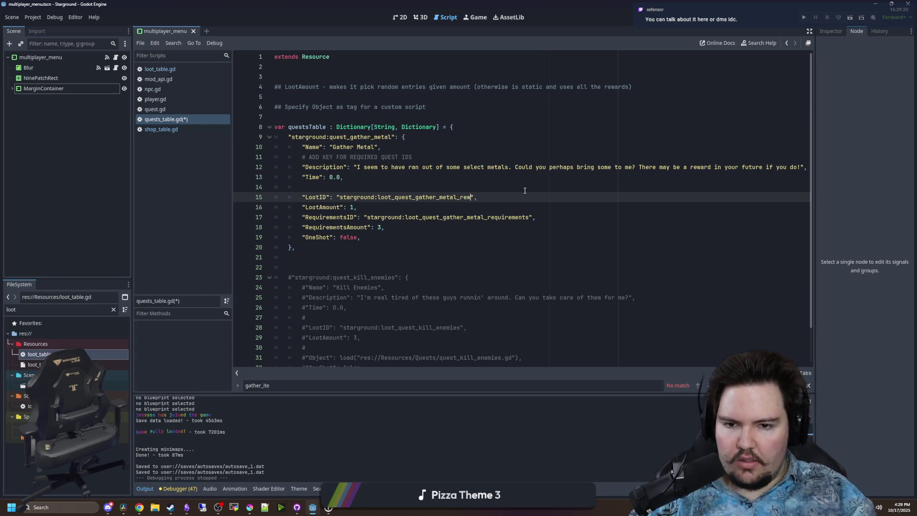
pyautogui.click(432, 189)
pyautogui.hotkey('ctrl', 's')
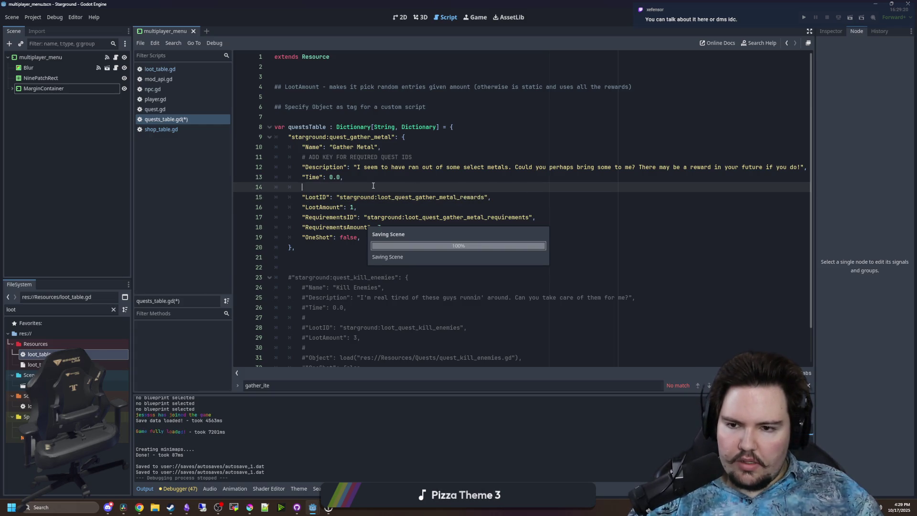
# Rename the quest's LootID and LootAmount keys to RewardsID and RewardsAmount.
pyautogui.click(406, 227)
pyautogui.press('Return')
pyautogui.click(315, 187)
pyautogui.click(320, 197)
pyautogui.moveTo(319, 198); pyautogui.dragTo(304, 198)
pyautogui.write('Rww')
pyautogui.press('BackSpace')
pyautogui.press('BackSpace')
pyautogui.write('ewards')
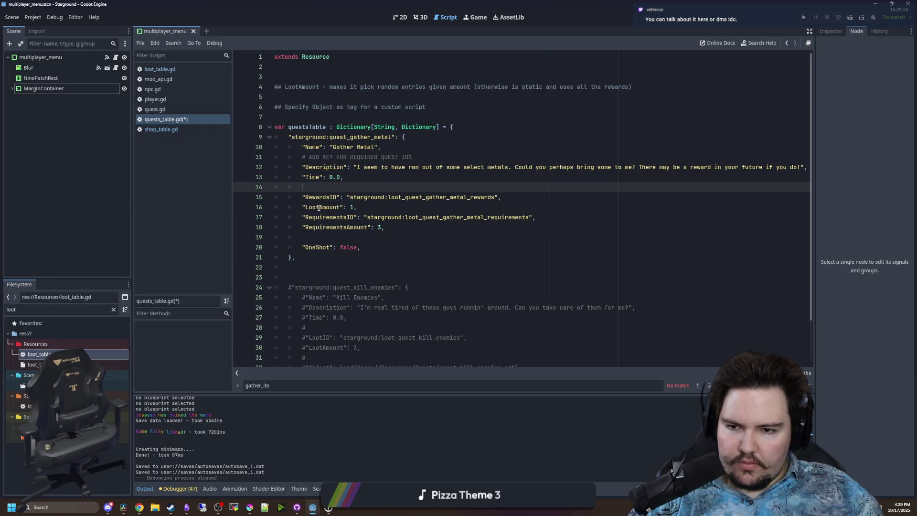
pyautogui.moveTo(319, 207); pyautogui.dragTo(304, 207)
pyautogui.write('Rw')
pyautogui.press('BackSpace')
pyautogui.write('ewards')
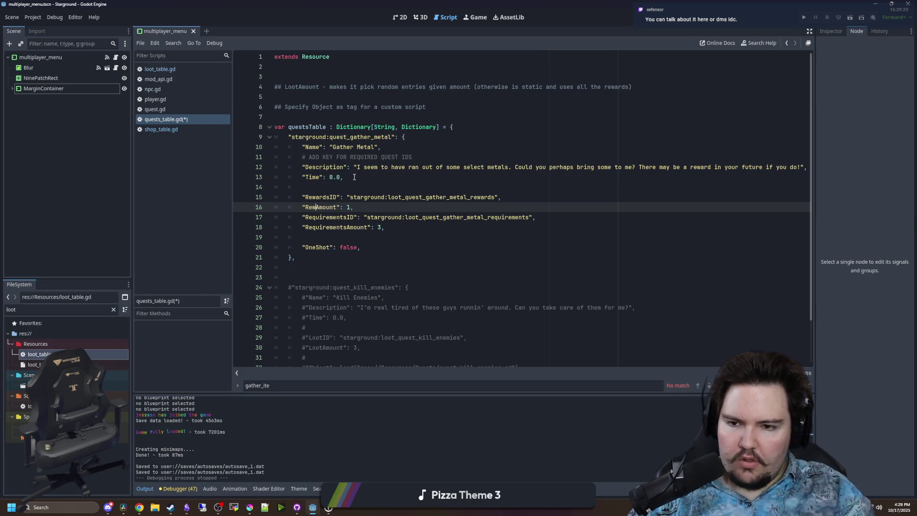
pyautogui.click(336, 181)
pyautogui.click(327, 187)
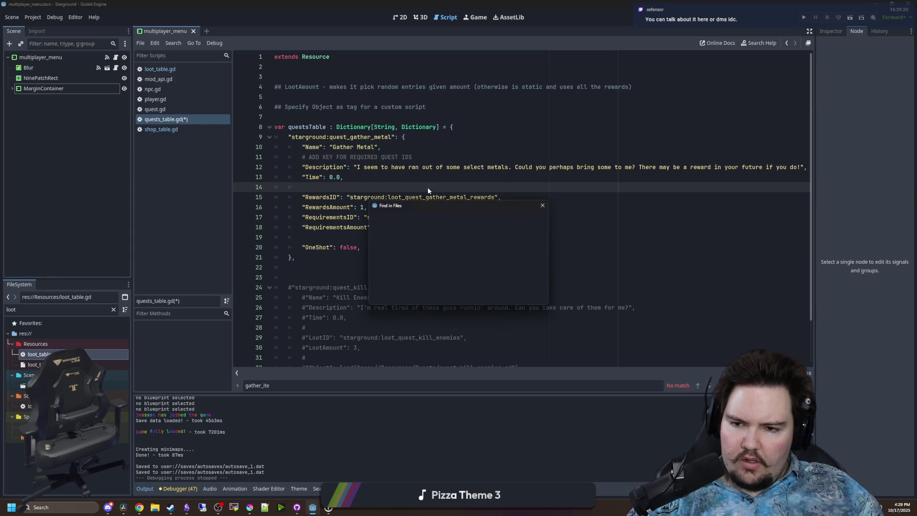
pyautogui.press('Up')
pyautogui.press('Up')
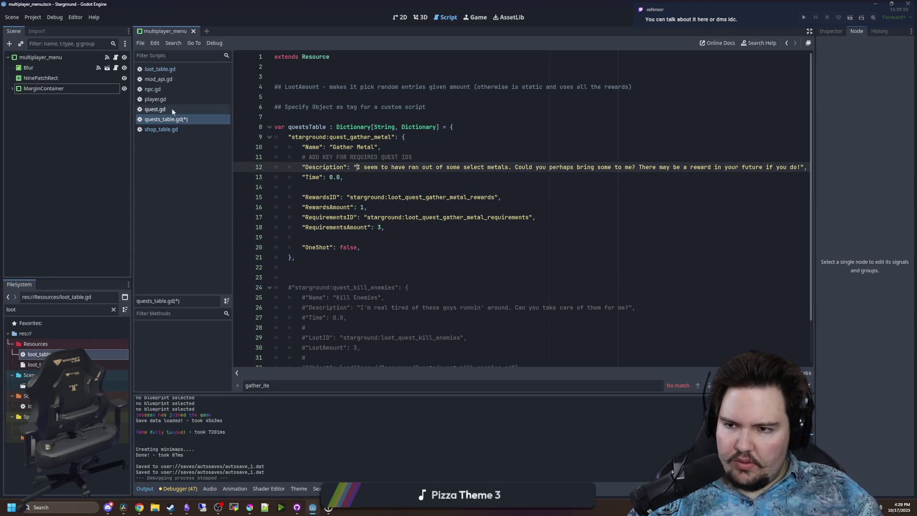
pyautogui.click(359, 178)
pyautogui.hotkey('ctrl', 'shift', 'f')
# Search the project for LootAmount, then change quest.gd's LootID key string to RewardsID.
pyautogui.write('LootAmount')
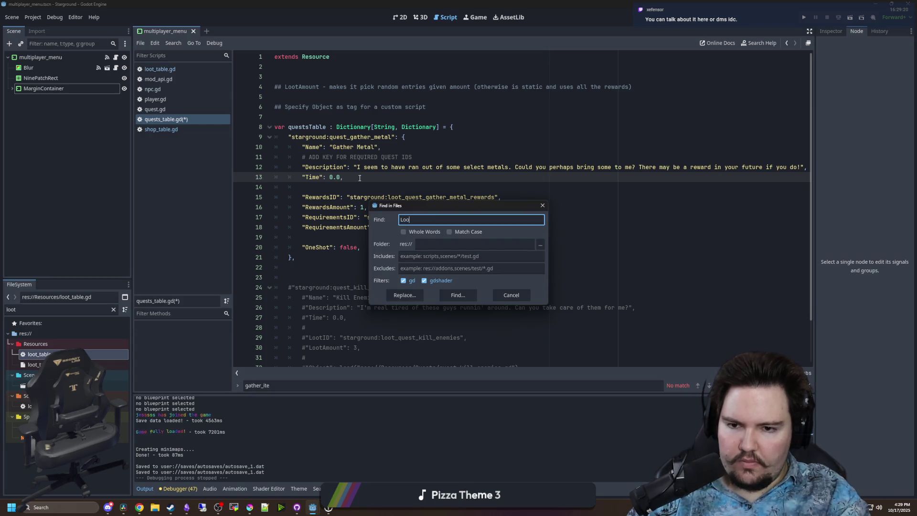
pyautogui.press('Return')
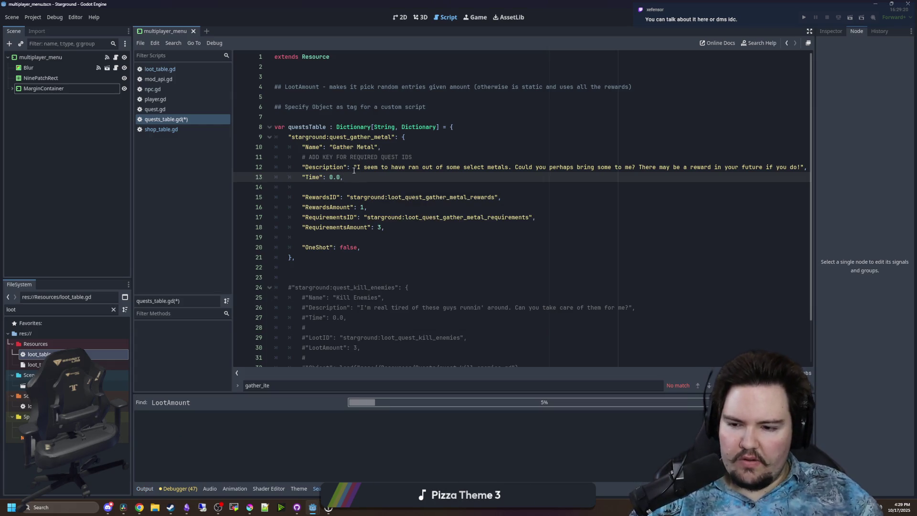
pyautogui.click(293, 431)
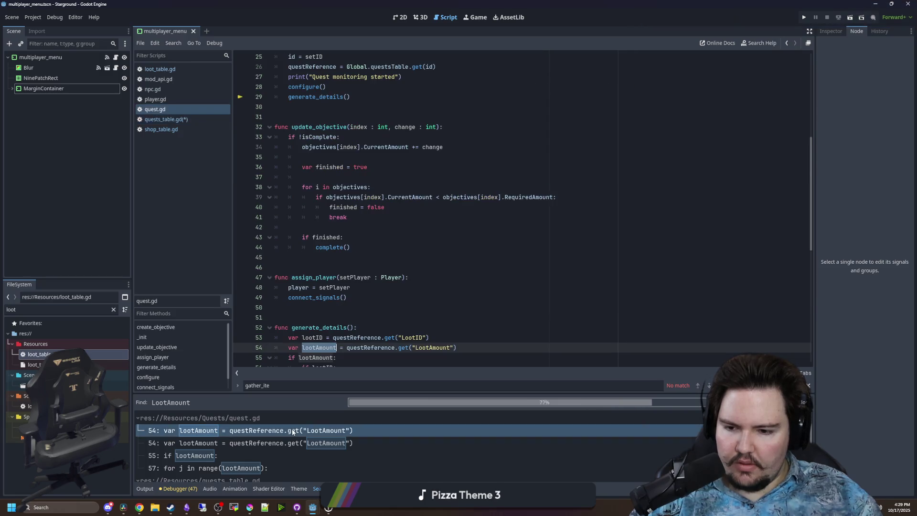
pyautogui.scroll(-4, 376, 243)
pyautogui.click(375, 244)
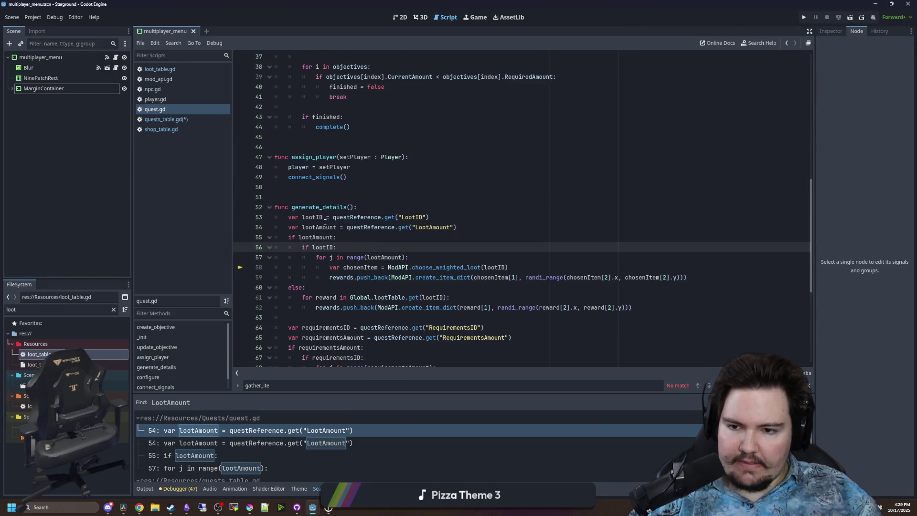
pyautogui.doubleClick(312, 217)
pyautogui.click(335, 238)
pyautogui.doubleClick(412, 217)
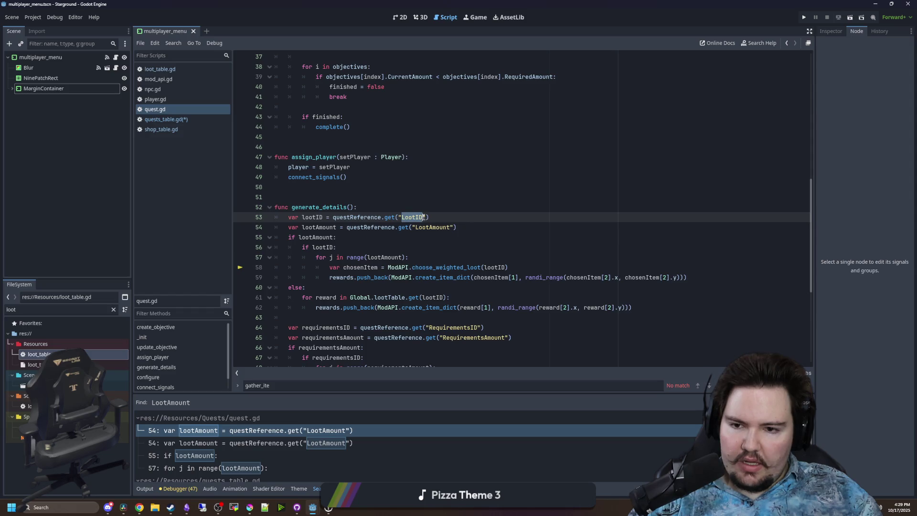
pyautogui.write('RewardsID')
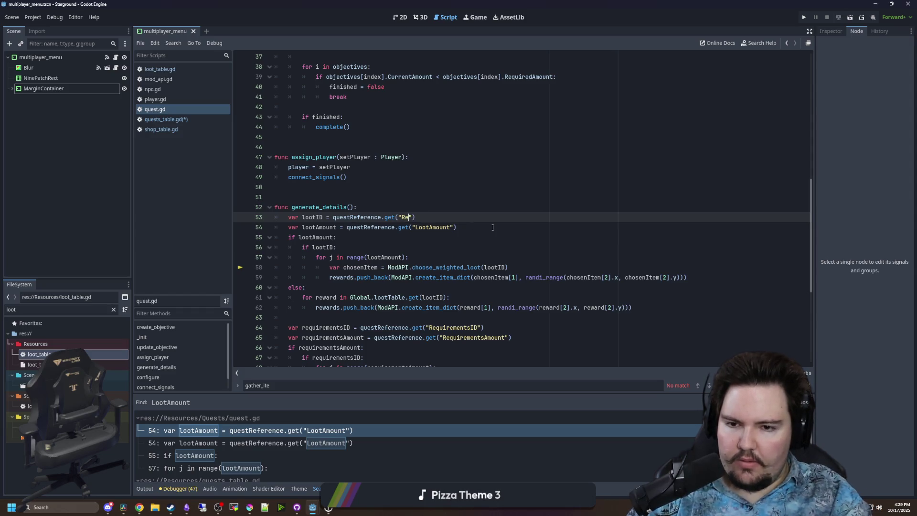
# Rename the lootID and lootAmount variables to rewardsID and rewardsAmount, and the LootAmount key to RewardsAmount.
pyautogui.doubleClick(312, 218)
pyautogui.write('rewardsID')
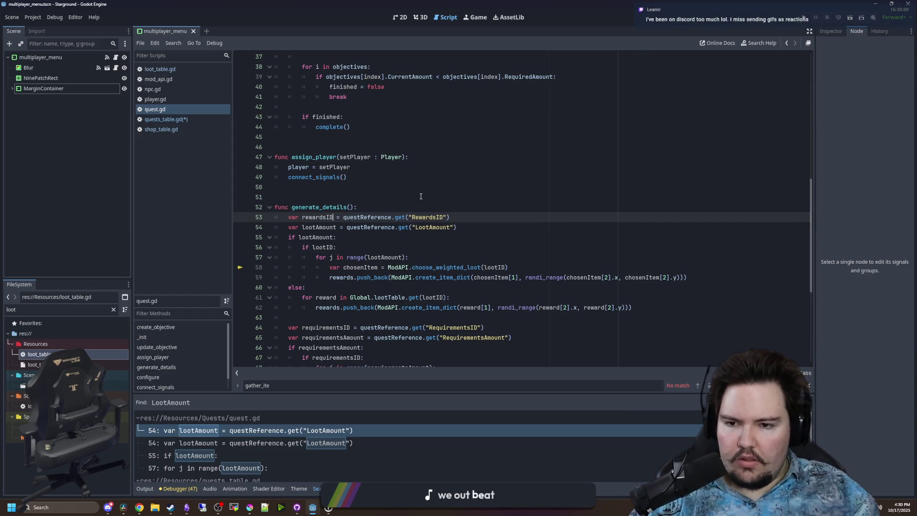
pyautogui.doubleClick(324, 223)
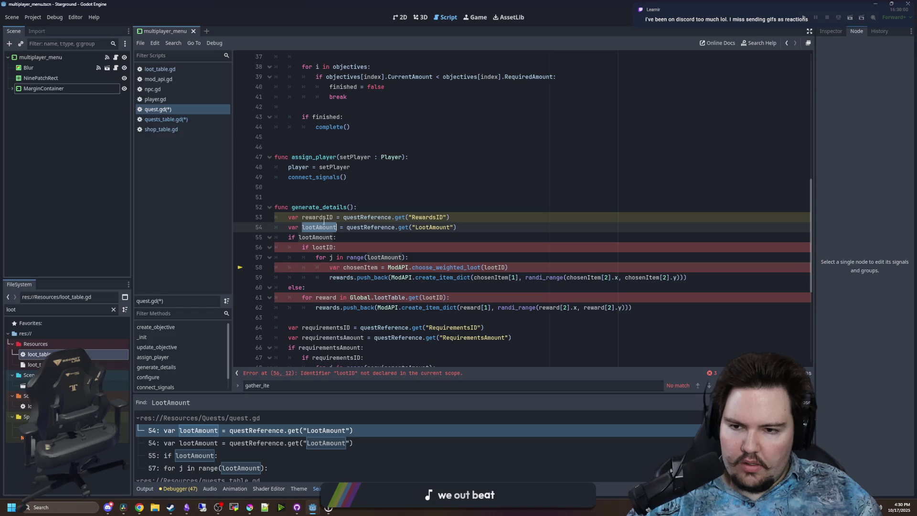
pyautogui.write('rewards')
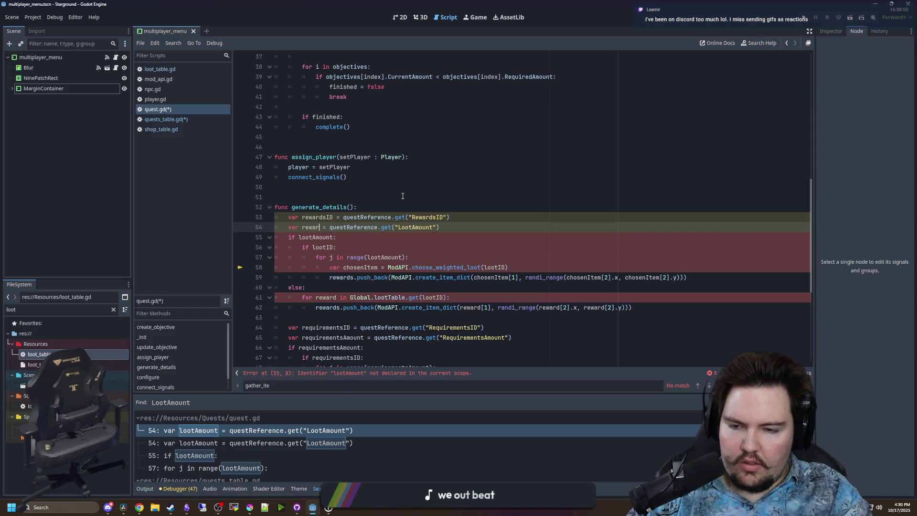
pyautogui.write('Amount')
pyautogui.doubleClick(324, 227)
pyautogui.hotkey('ctrl', 'c')
pyautogui.doubleClick(434, 226)
pyautogui.hotkey('ctrl', 'v')
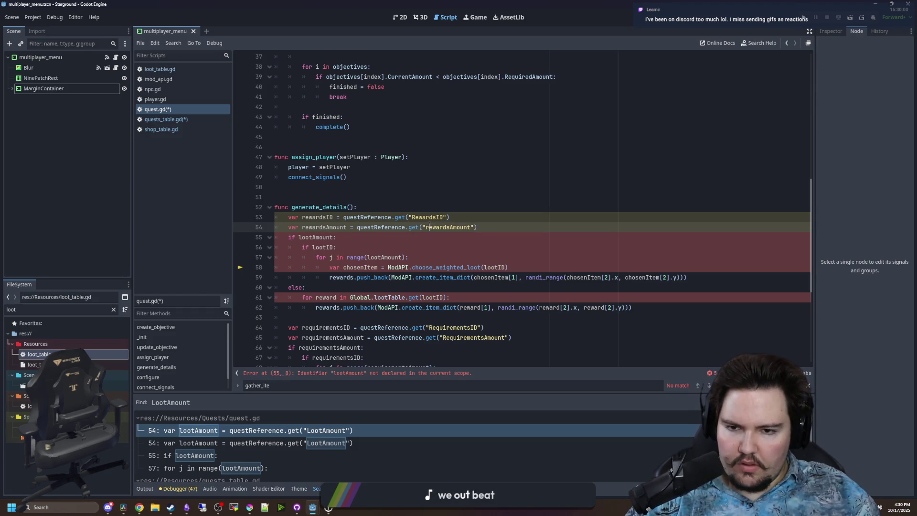
pyautogui.press('BackSpace')
pyautogui.write('R')
# Use rewardsAmount and rewardsID in the line 55 and 56 checks.
pyautogui.scroll(-1, 348, 214)
pyautogui.click(349, 215)
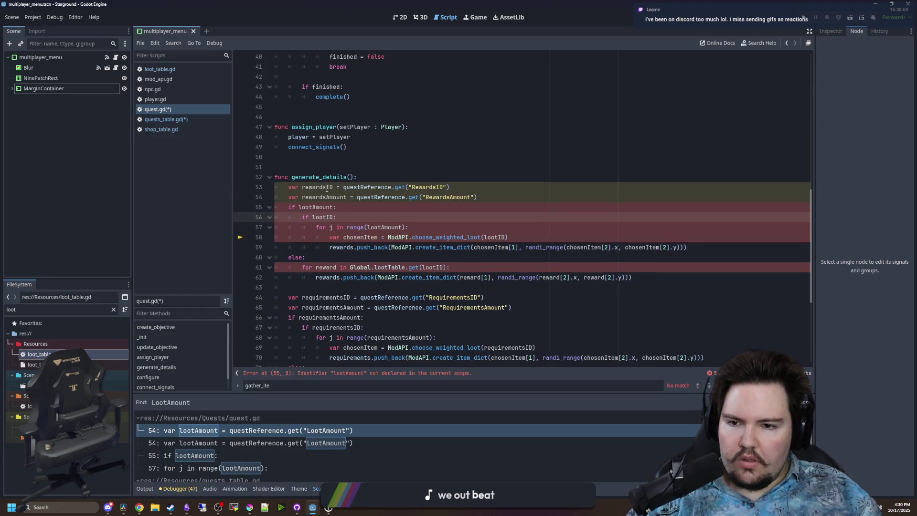
pyautogui.doubleClick(324, 197)
pyautogui.hotkey('ctrl', 'c')
pyautogui.doubleClick(317, 207)
pyautogui.hotkey('ctrl', 'v')
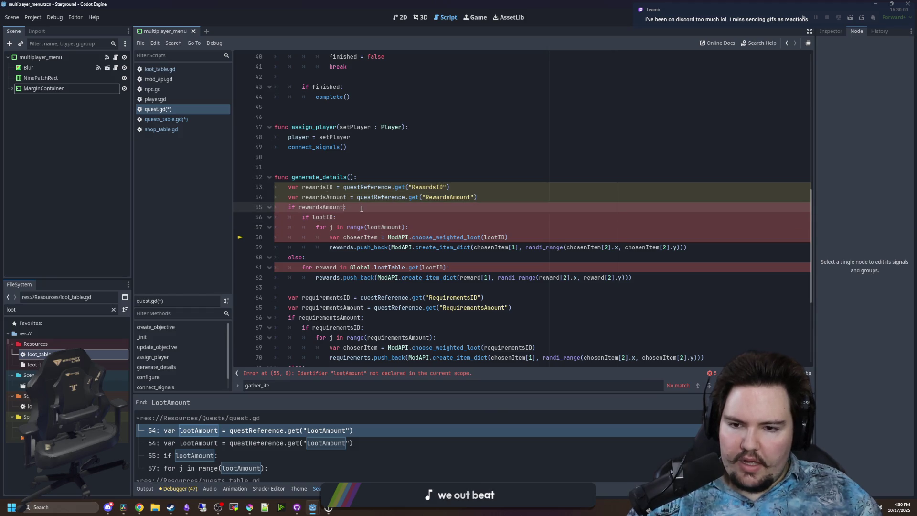
pyautogui.doubleClick(317, 187)
pyautogui.hotkey('ctrl', 'c')
pyautogui.doubleClick(323, 217)
pyautogui.hotkey('ctrl', 'v')
pyautogui.click(369, 211)
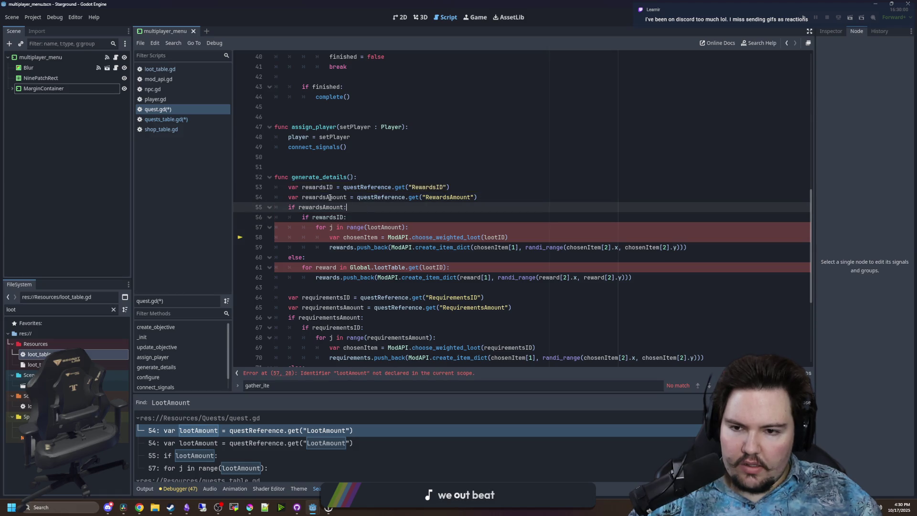
# Replace lootAmount and lootID in the loop range, weighted loot call and lootTable lookup.
pyautogui.doubleClick(325, 197)
pyautogui.hotkey('ctrl', 'c')
pyautogui.doubleClick(382, 227)
pyautogui.hotkey('ctrl', 'v')
pyautogui.click(382, 218)
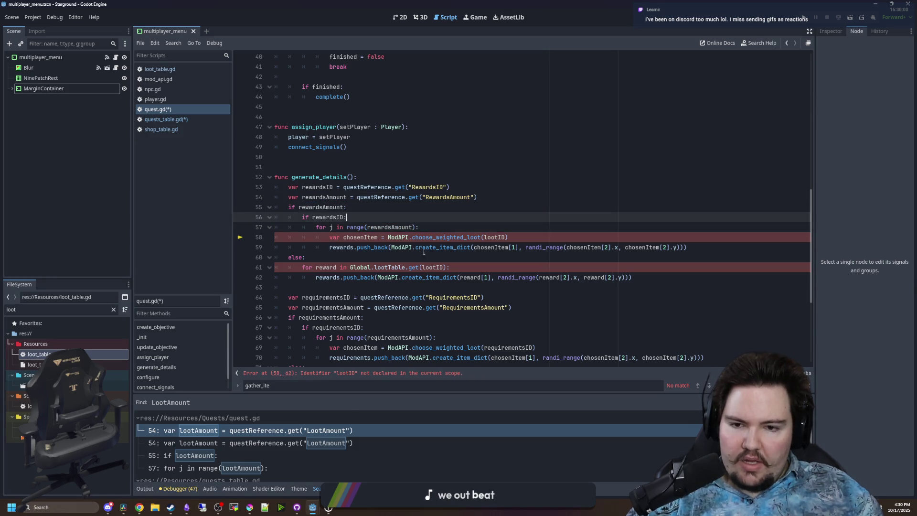
pyautogui.doubleClick(318, 187)
pyautogui.hotkey('ctrl', 'c')
pyautogui.doubleClick(495, 237)
pyautogui.hotkey('ctrl', 'v')
pyautogui.press('Up')
pyautogui.press('Up')
pyautogui.press('Up')
pyautogui.doubleClick(439, 268)
pyautogui.hotkey('ctrl', 'v')
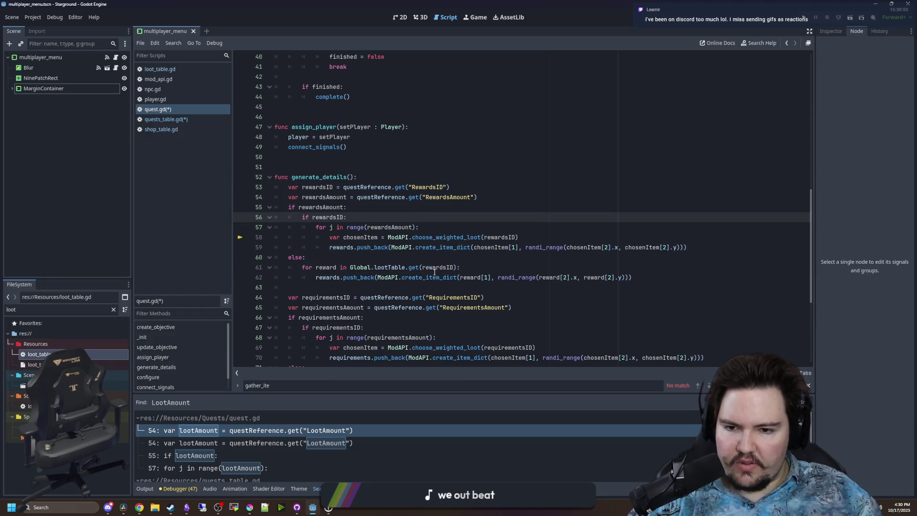
pyautogui.doubleClick(434, 268)
# Review the updated generate_details function and save quest.gd.
pyautogui.scroll(-5, 397, 229)
pyautogui.scroll(6, 355, 190)
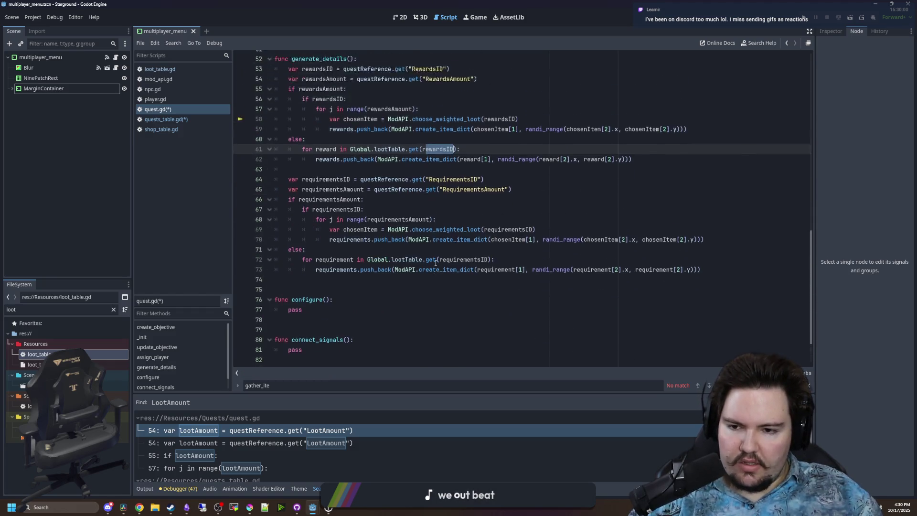
pyautogui.click(336, 177)
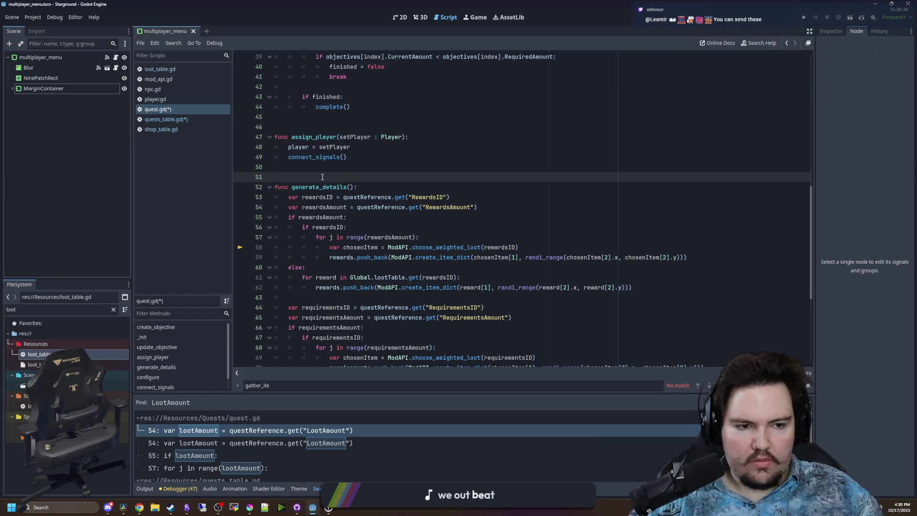
pyautogui.scroll(-1, 323, 177)
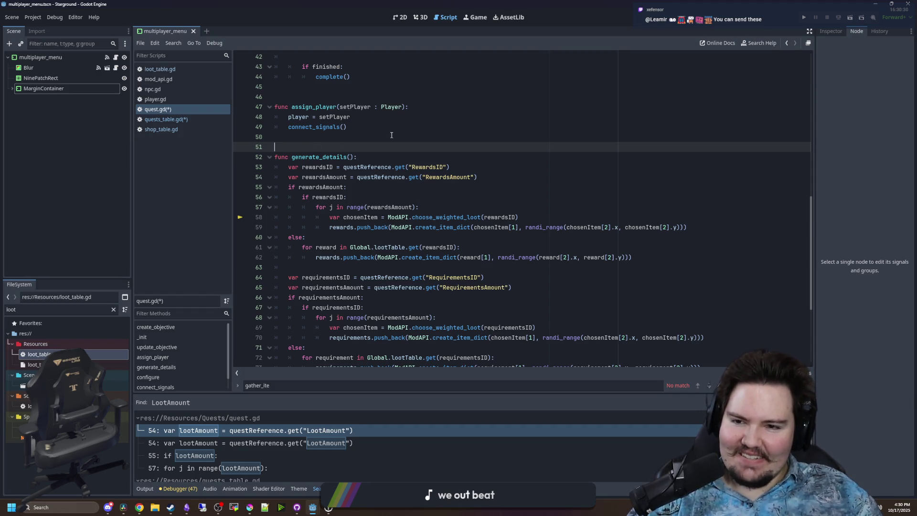
pyautogui.click(420, 184)
pyautogui.scroll(-1, 420, 184)
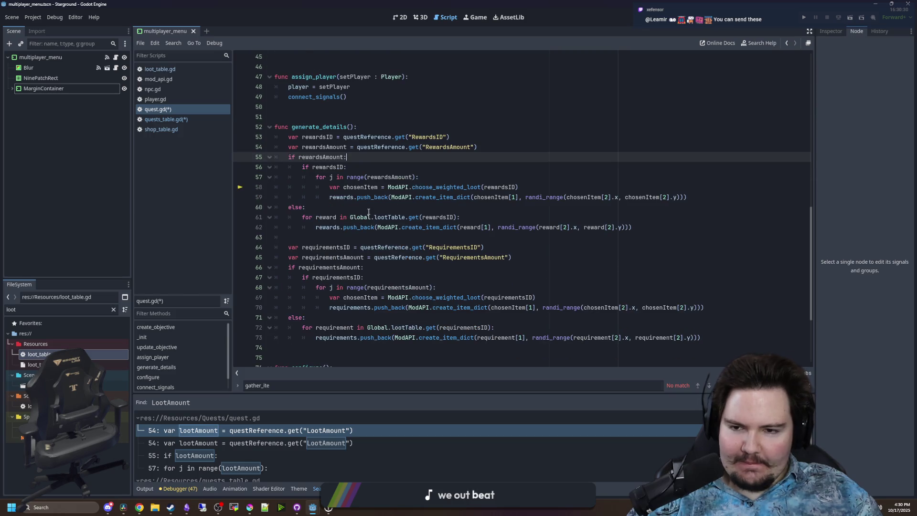
pyautogui.click(306, 207)
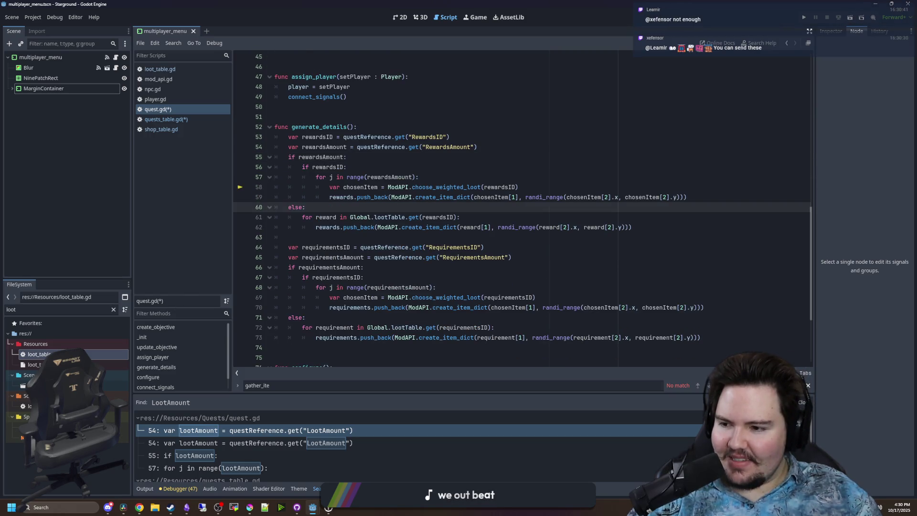
pyautogui.click(306, 107)
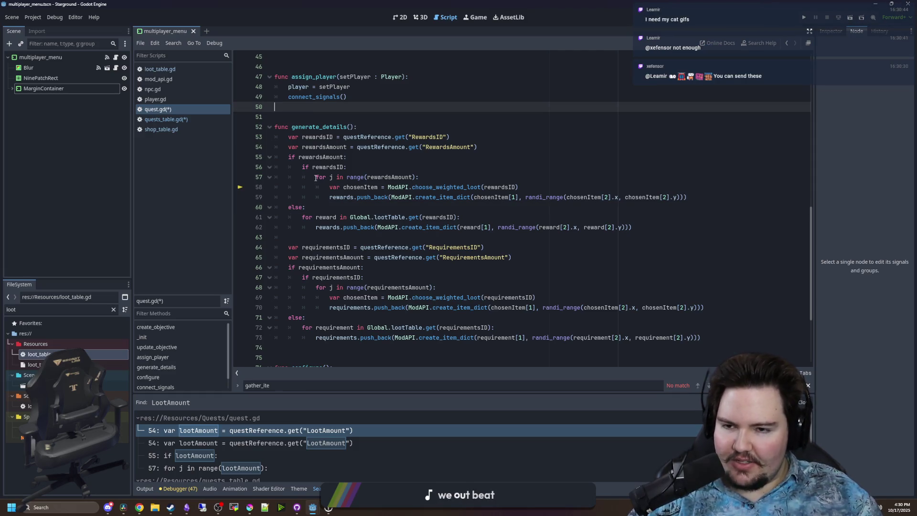
pyautogui.click(359, 162)
pyautogui.hotkey('ctrl', 's')
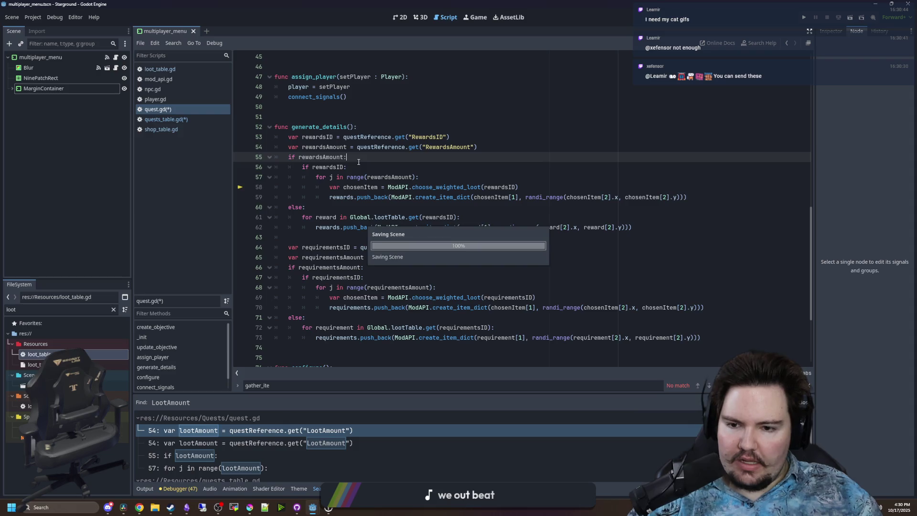
# Open quests_table.gd from the search results, change the line 4 comment from LootAmount to Amount, and save.
pyautogui.scroll(-3, 273, 429)
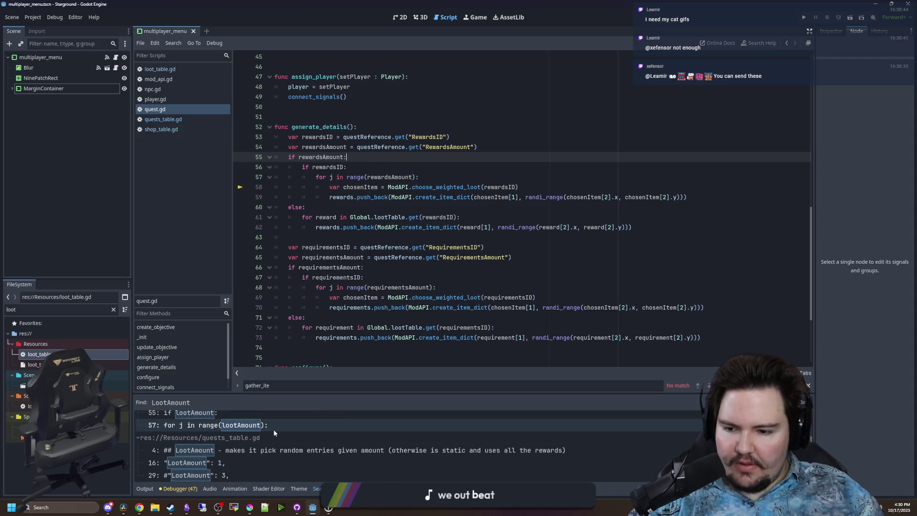
pyautogui.click(255, 449)
pyautogui.click(236, 460)
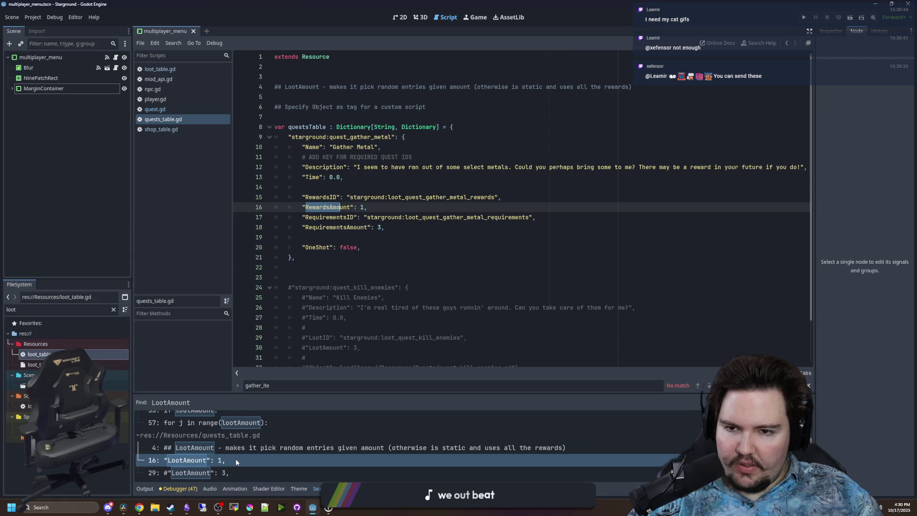
pyautogui.click(279, 449)
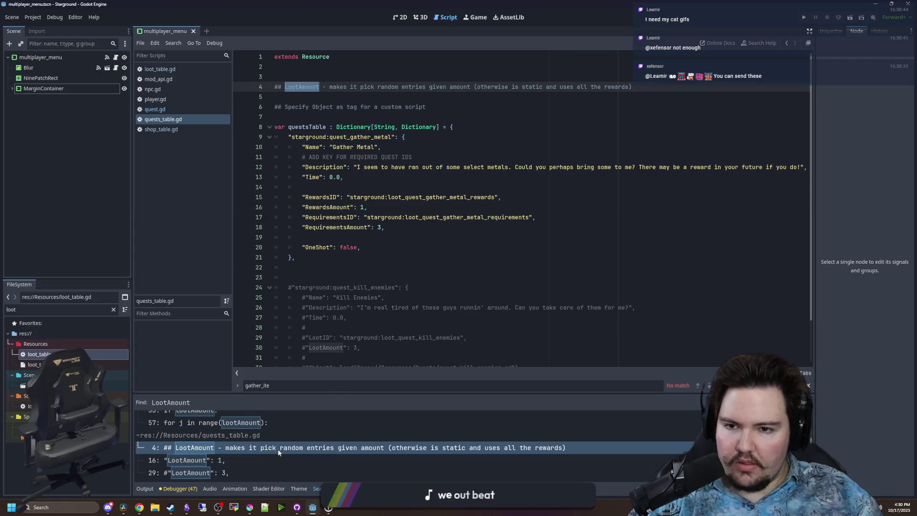
pyautogui.click(335, 95)
pyautogui.click(299, 88)
pyautogui.press('BackSpace')
pyautogui.press('BackSpace')
pyautogui.press('BackSpace')
pyautogui.write('RewardsA')
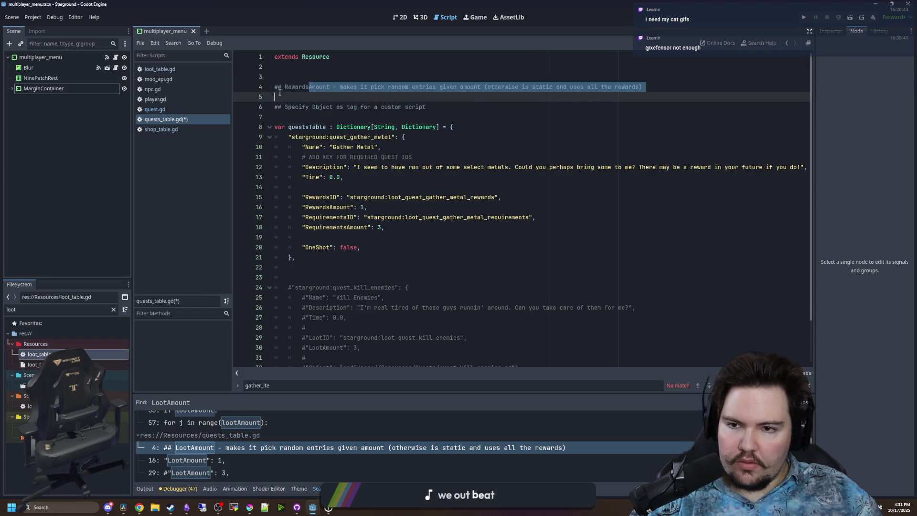
pyautogui.moveTo(310, 87); pyautogui.dragTo(285, 87)
pyautogui.press('BackSpace')
pyautogui.click(305, 78)
pyautogui.press('Down')
pyautogui.press('Down')
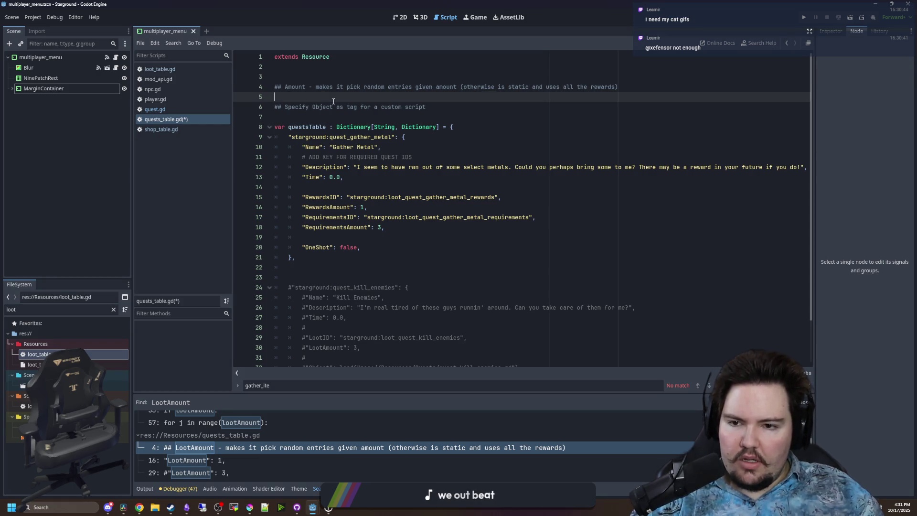
pyautogui.hotkey('ctrl', 's')
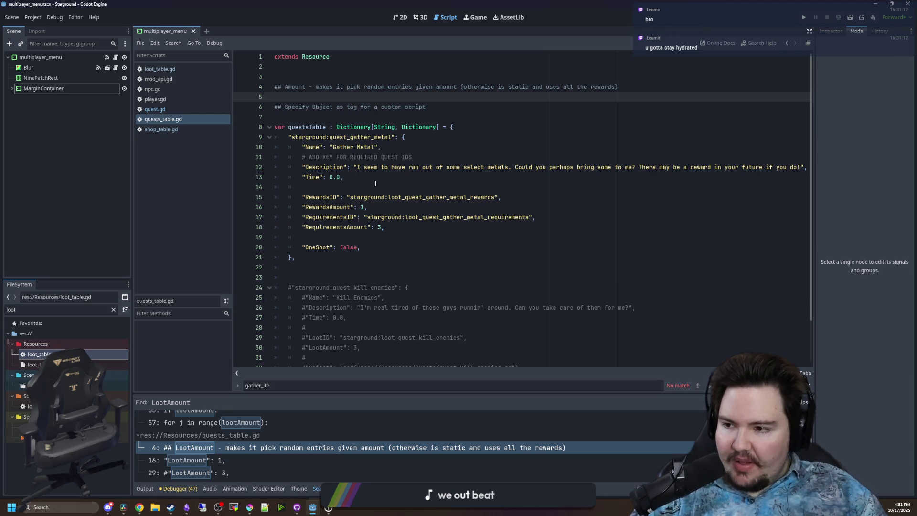
# Save quests_table.gd a couple more times.
pyautogui.click(329, 117)
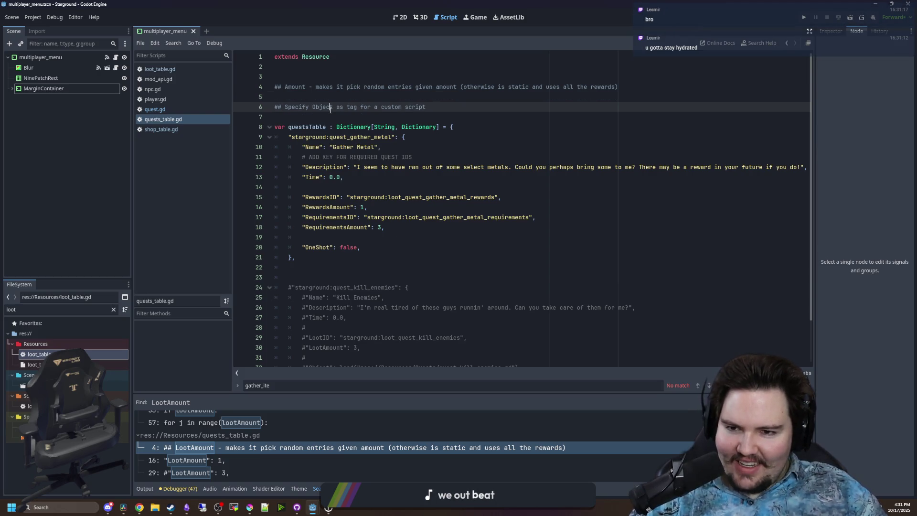
pyautogui.press('Up')
pyautogui.press('Up')
pyautogui.press('Up')
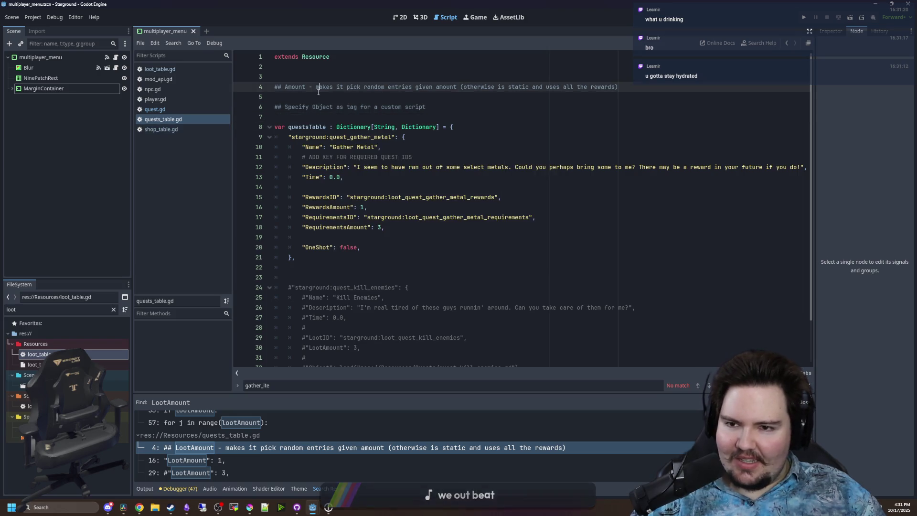
pyautogui.press('Down')
pyautogui.hotkey('ctrl', 's')
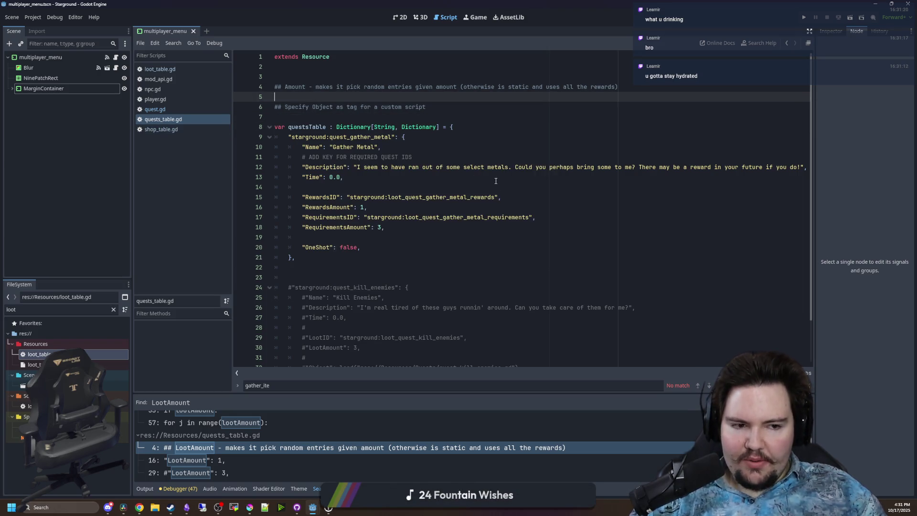
pyautogui.click(309, 116)
pyautogui.hotkey('ctrl', 's')
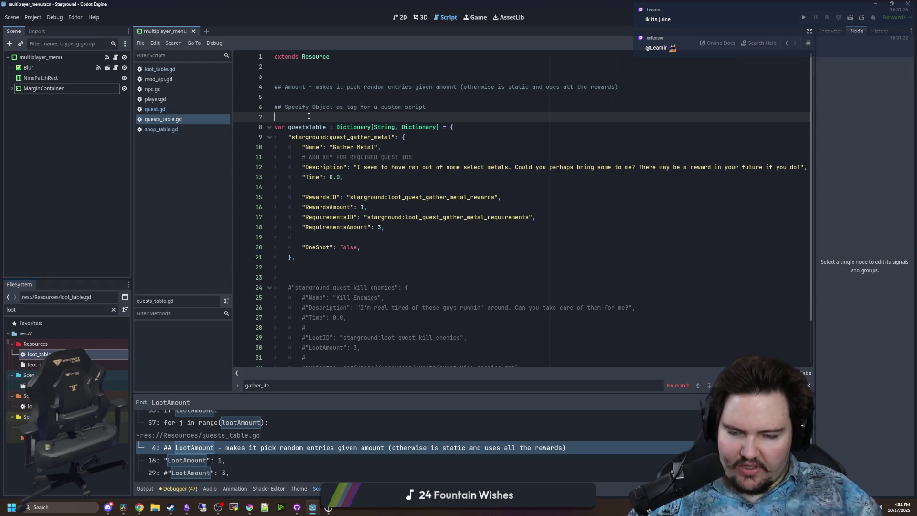
# Look over the Gather Metal entry in quests_table.gd, then reopen Find in Files for LootAmount.
pyautogui.click(431, 257)
pyautogui.click(424, 241)
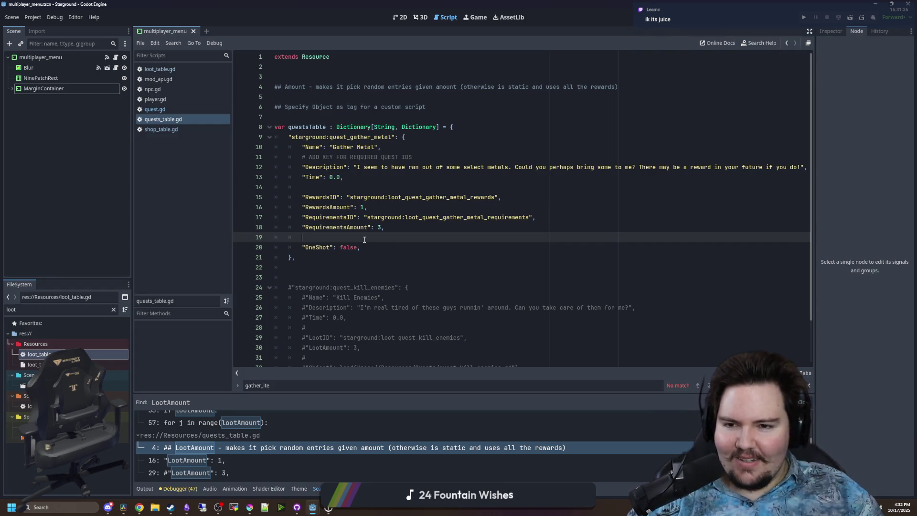
pyautogui.click(361, 176)
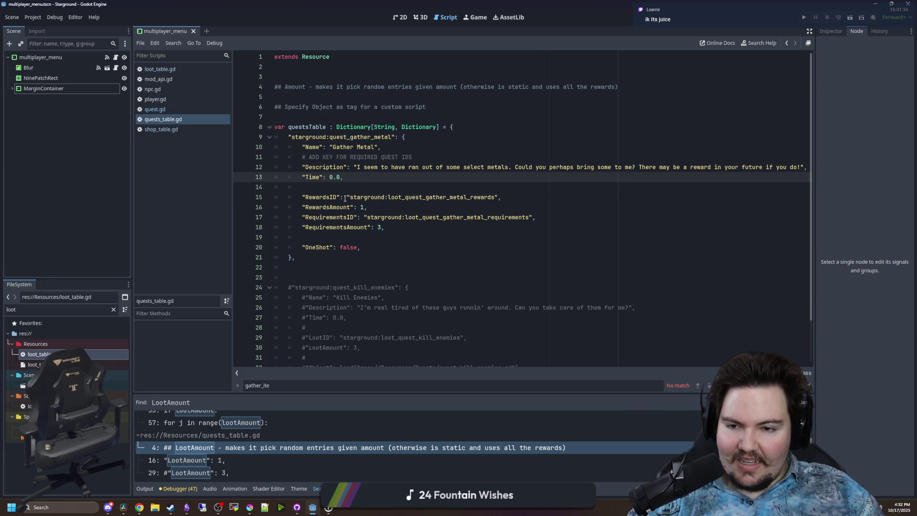
pyautogui.click(351, 189)
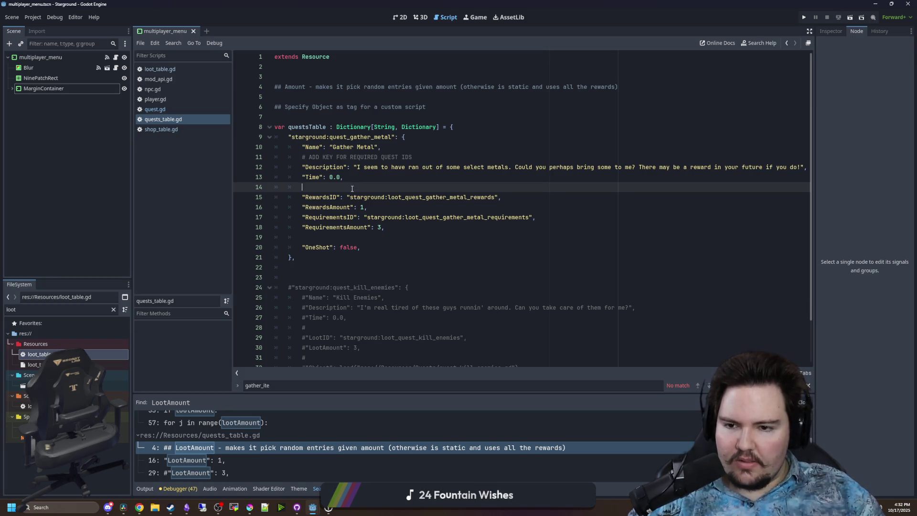
pyautogui.press('Up')
pyautogui.press('Up')
pyautogui.press('Up')
pyautogui.press('Down')
pyautogui.press('Down')
pyautogui.press('Down')
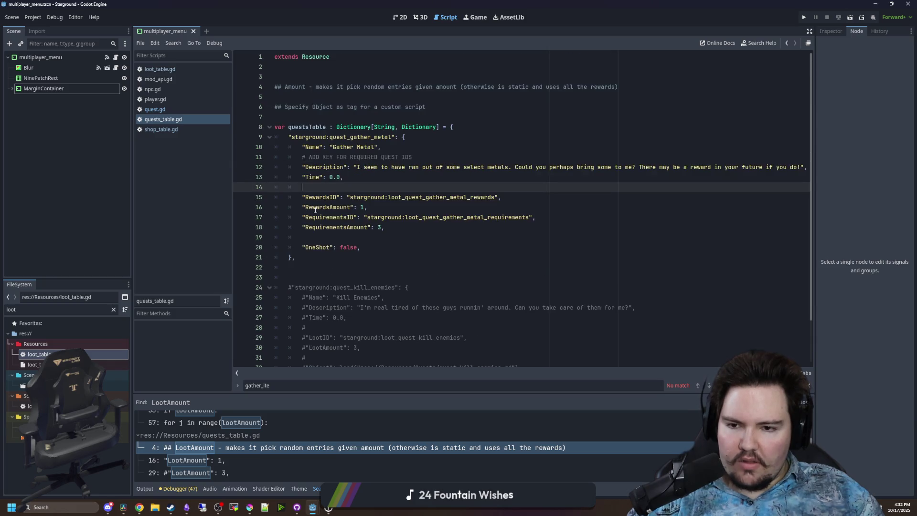
pyautogui.scroll(-2, 329, 224)
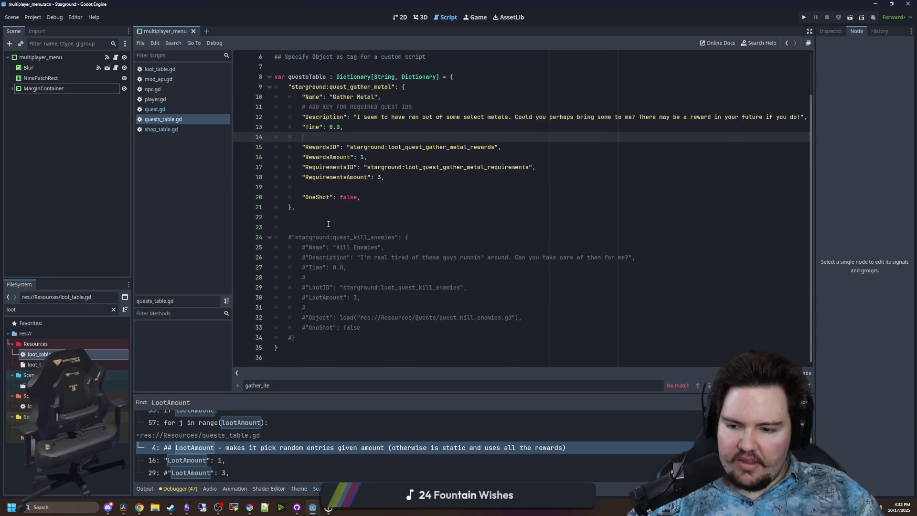
pyautogui.hotkey('ctrl', 'shift', 'f')
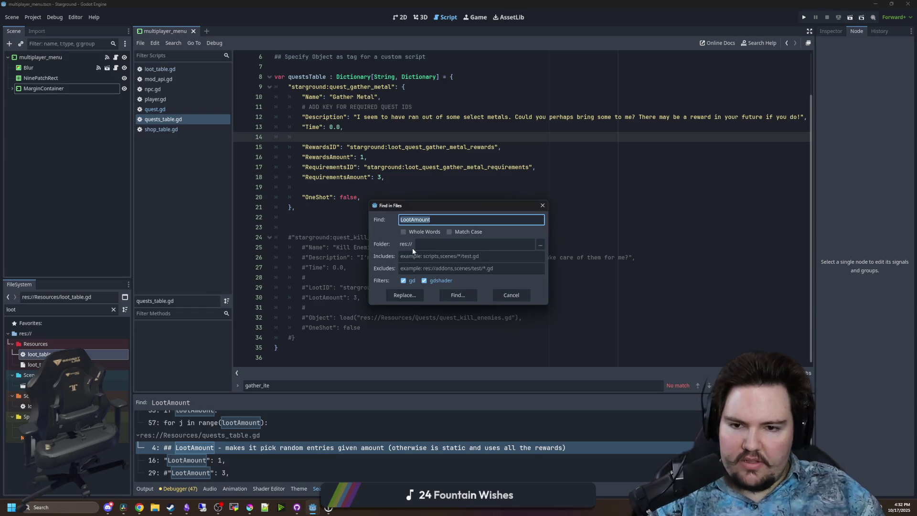
# Rerun the LootAmount search, then search all project files for LootID.
pyautogui.press('Return')
pyautogui.click(410, 218)
pyautogui.hotkey('ctrl', 'shift', 'f')
pyautogui.write('LootID')
pyautogui.press('Return')
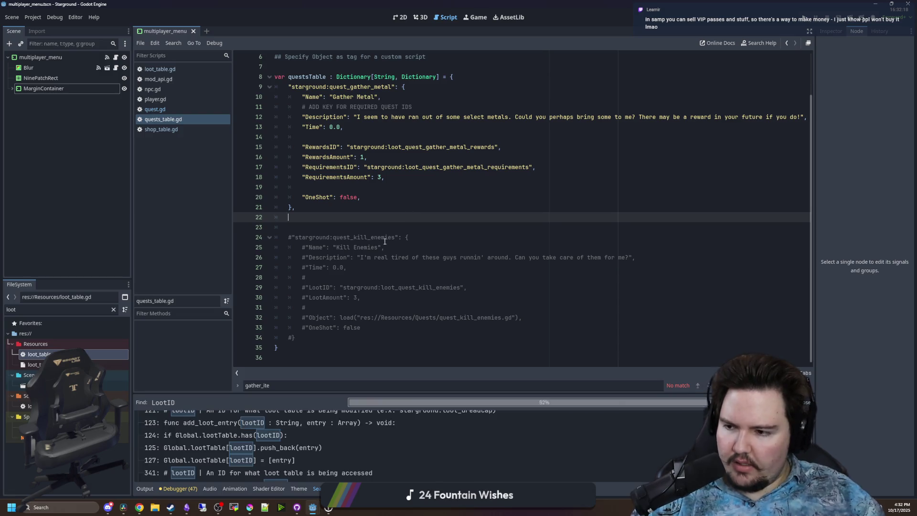
# Review the LootID matches in quests_table.gd line 29 and mod_api.gd lines 121–352.
pyautogui.moveTo(266, 392); pyautogui.dragTo(267, 297)
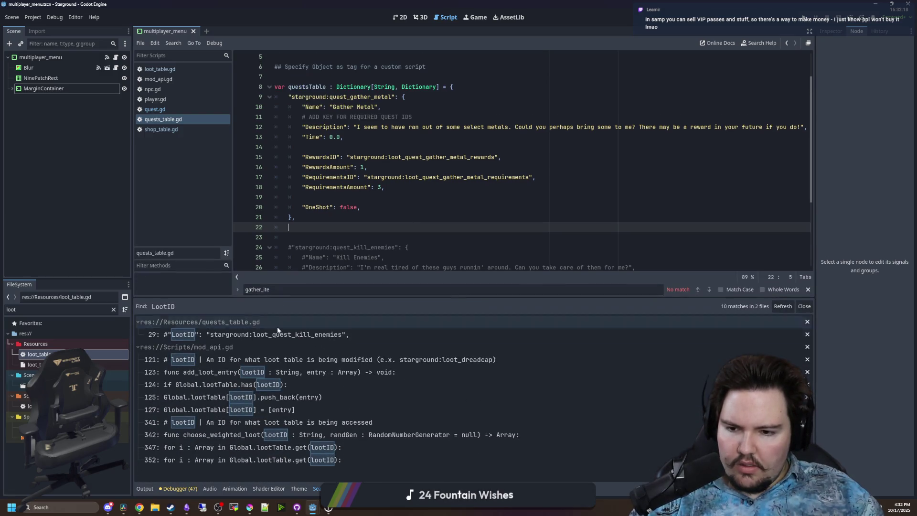
pyautogui.click(284, 335)
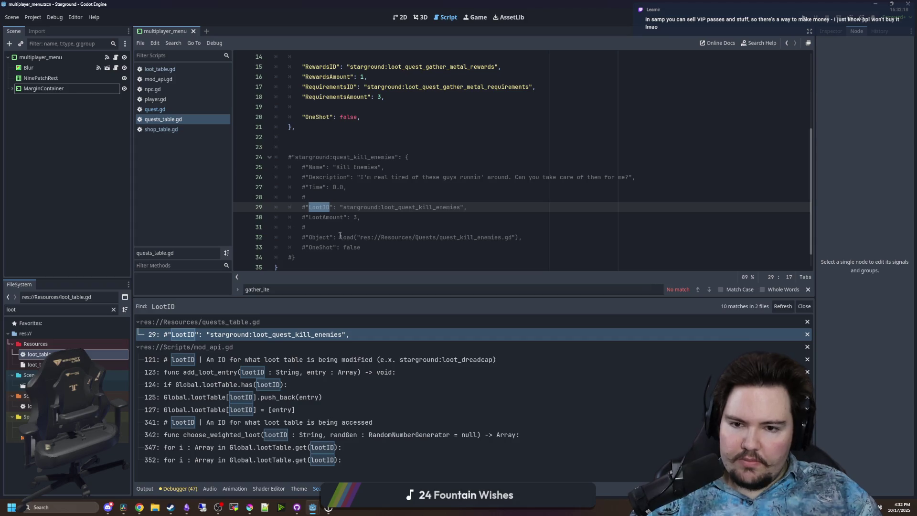
pyautogui.click(245, 359)
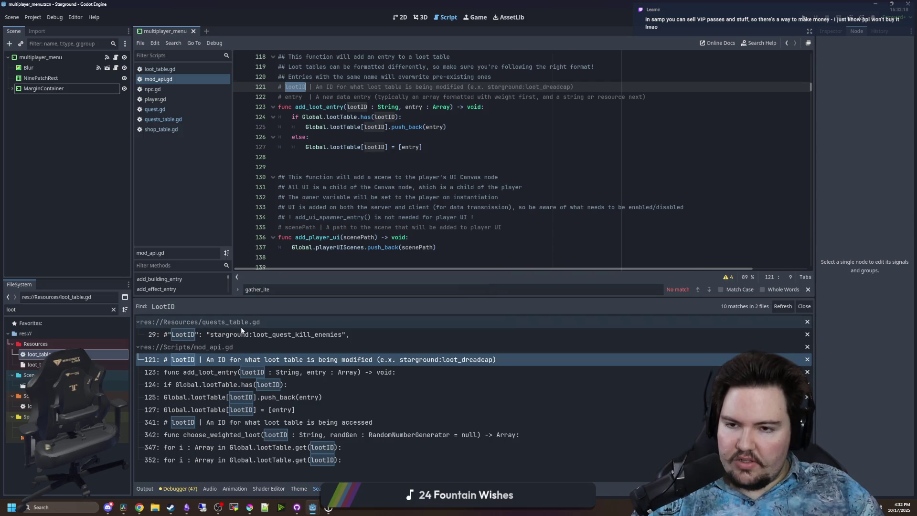
pyautogui.click(210, 397)
pyautogui.click(224, 410)
pyautogui.click(251, 423)
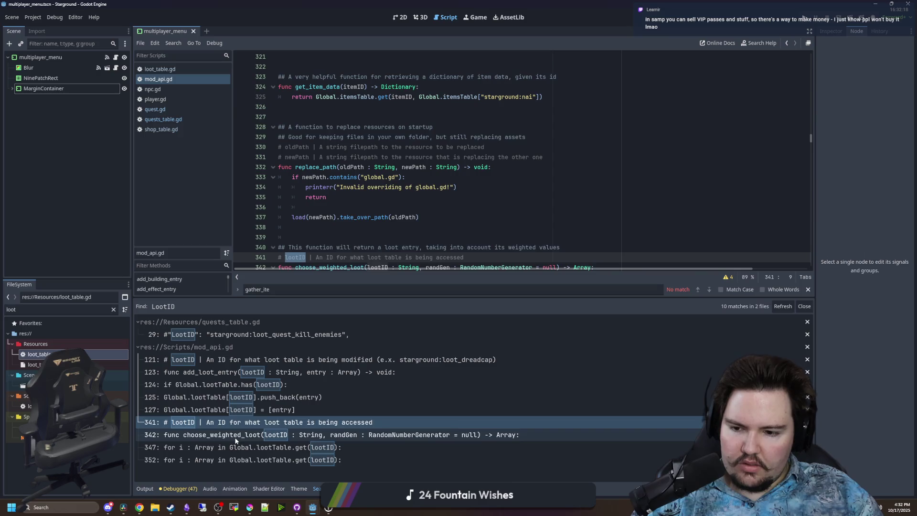
pyautogui.click(246, 435)
pyautogui.click(241, 446)
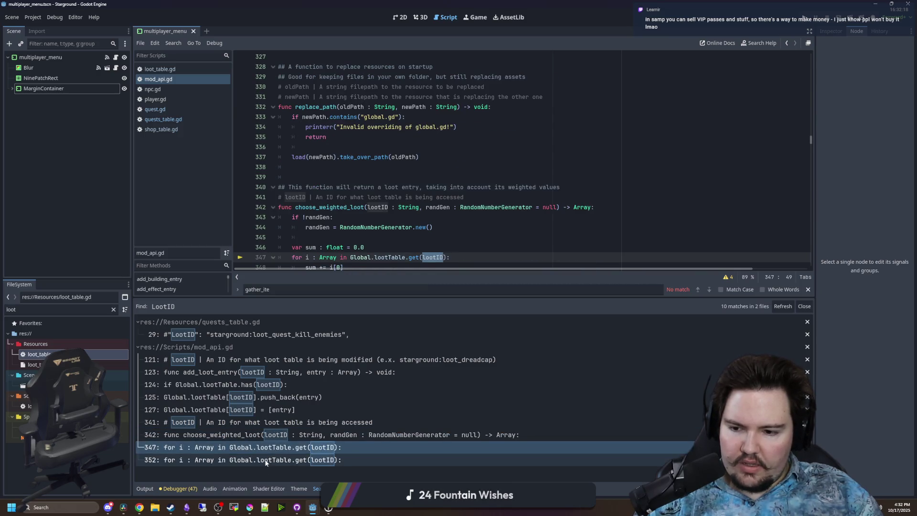
pyautogui.click(241, 460)
# Save the project files and launch the game to test the changes.
pyautogui.click(395, 187)
pyautogui.hotkey('ctrl', 's')
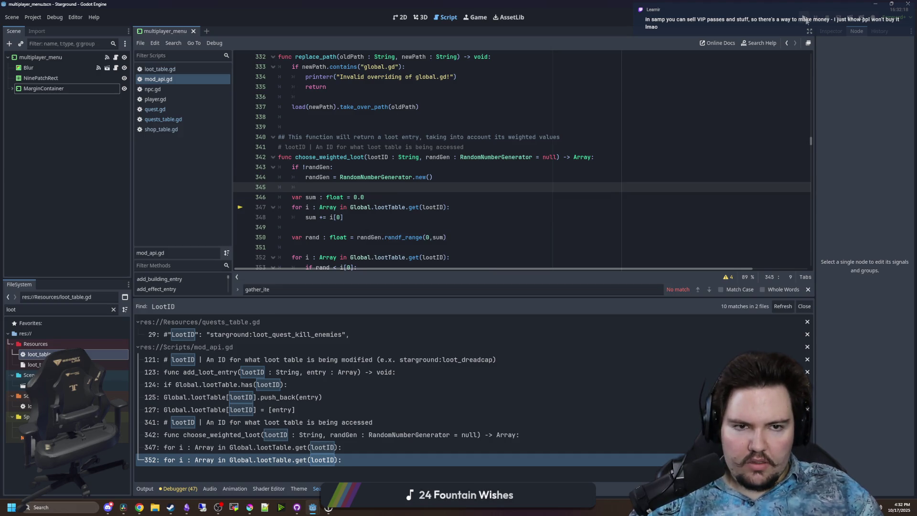
pyautogui.click(806, 20)
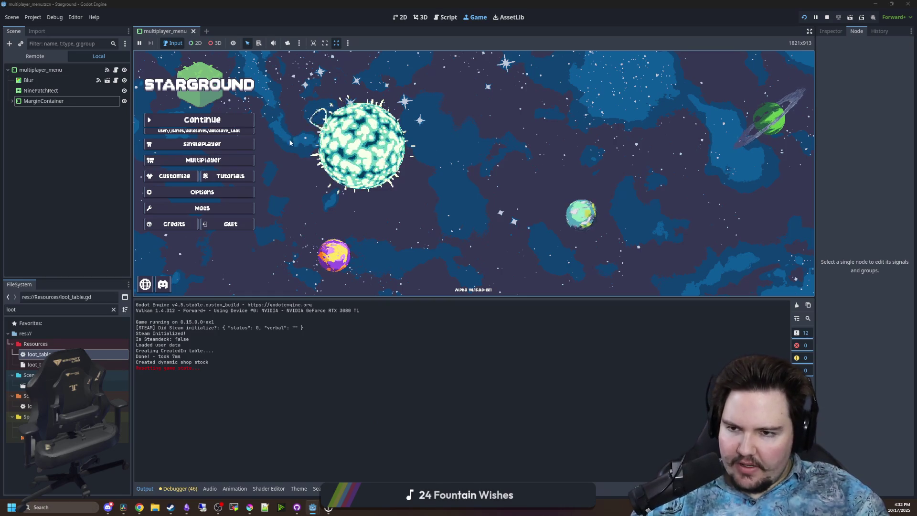
# Continue the last Starground save (autosave_1.dat) from the main menu.
pyautogui.click(230, 121)
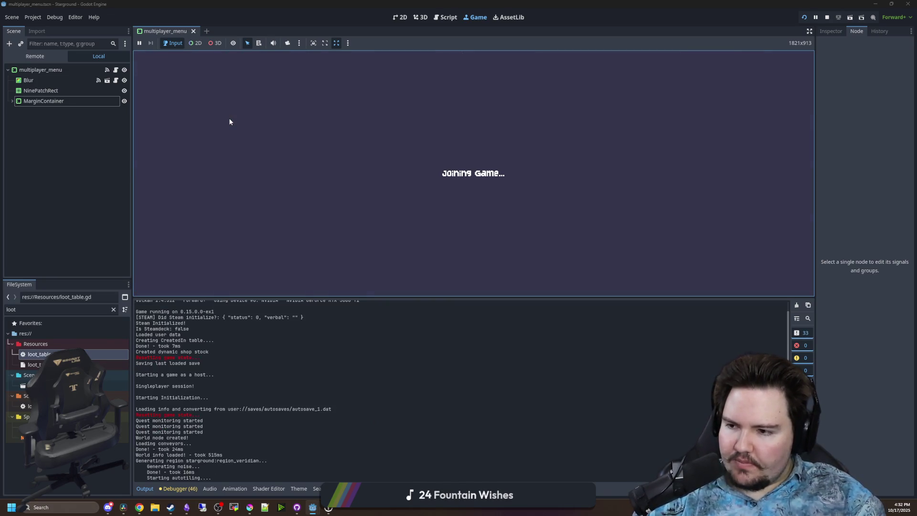
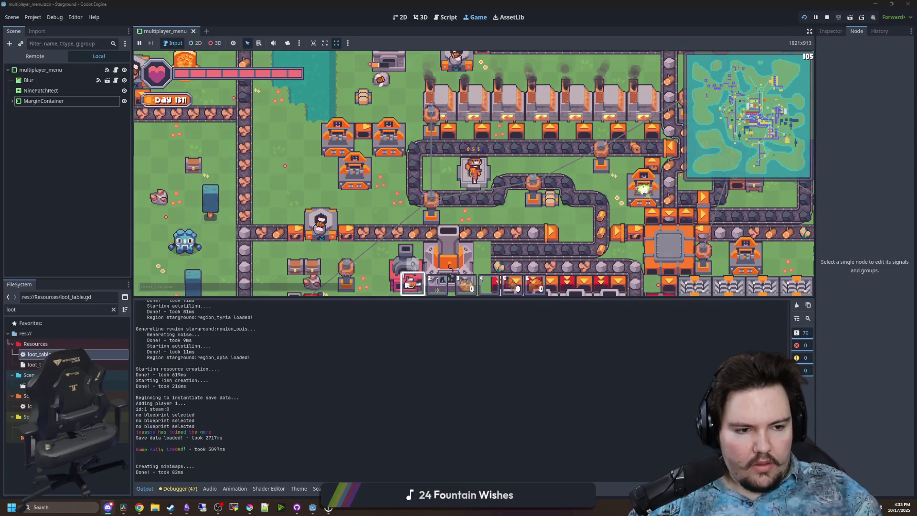
# Switch from the running Godot game to Discord and scroll the mod-downloads forum to the top.
pyautogui.hotkey('alt', 'Tab')
pyautogui.scroll(-3, 260, 231)
pyautogui.scroll(-1, 260, 231)
pyautogui.scroll(5, 271, 386)
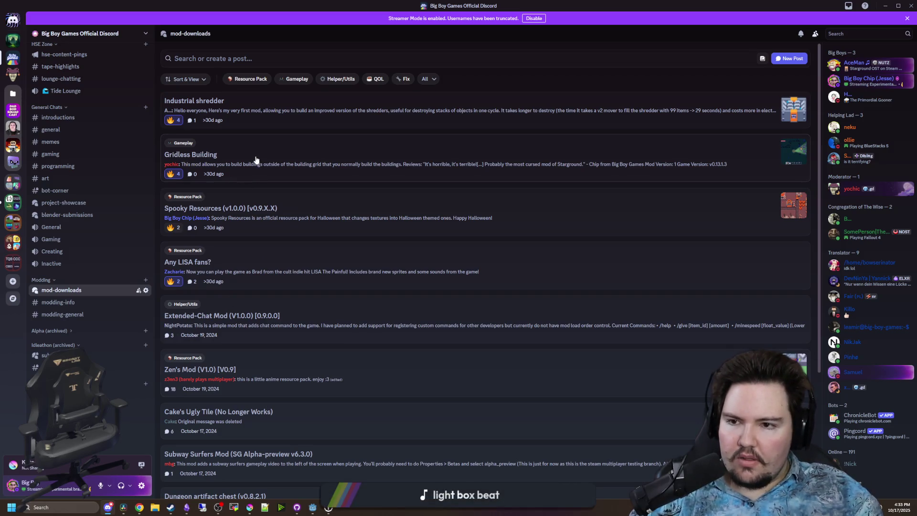
# Read the Gridless Building, Industrial shredder and Any LISA fans? posts.
pyautogui.click(256, 159)
pyautogui.click(285, 103)
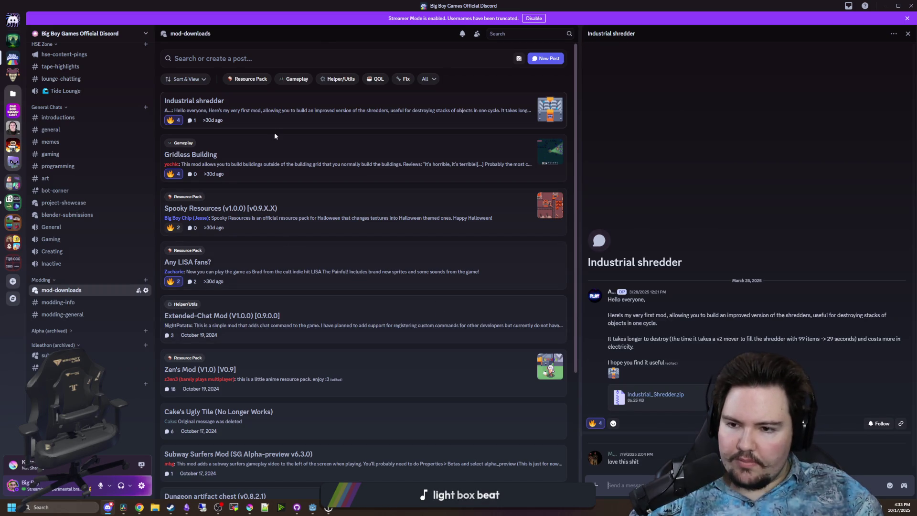
pyautogui.click(236, 262)
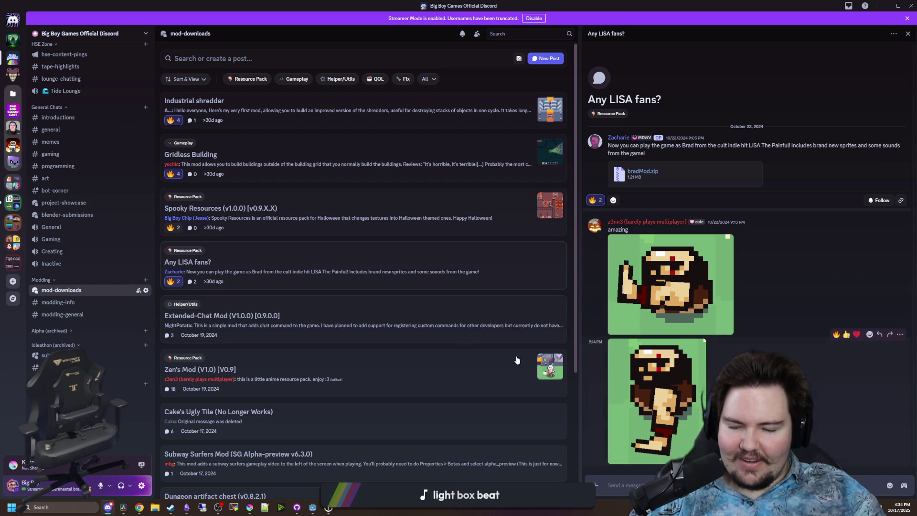
# View the Extended-Chat Mod post's chat commands, then open the Zen's Mod (V1.0) [V0.9] post.
pyautogui.scroll(-2, 307, 290)
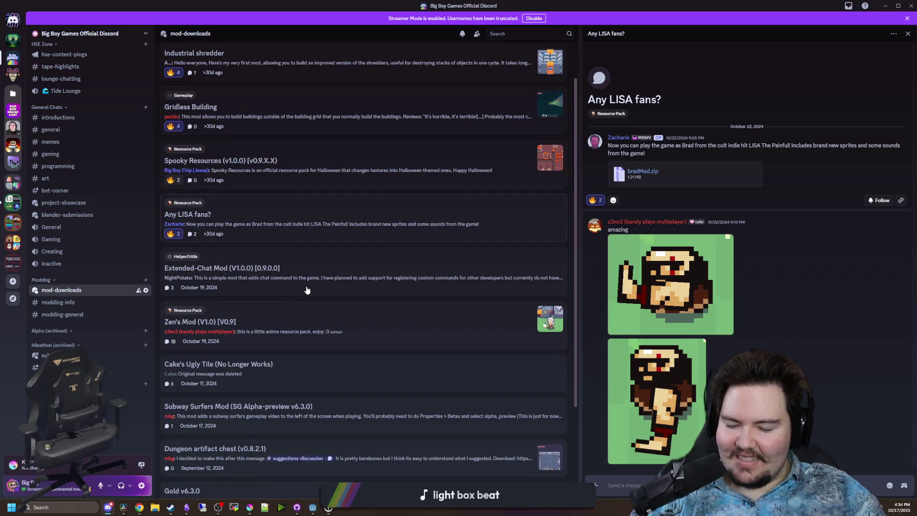
pyautogui.click(309, 274)
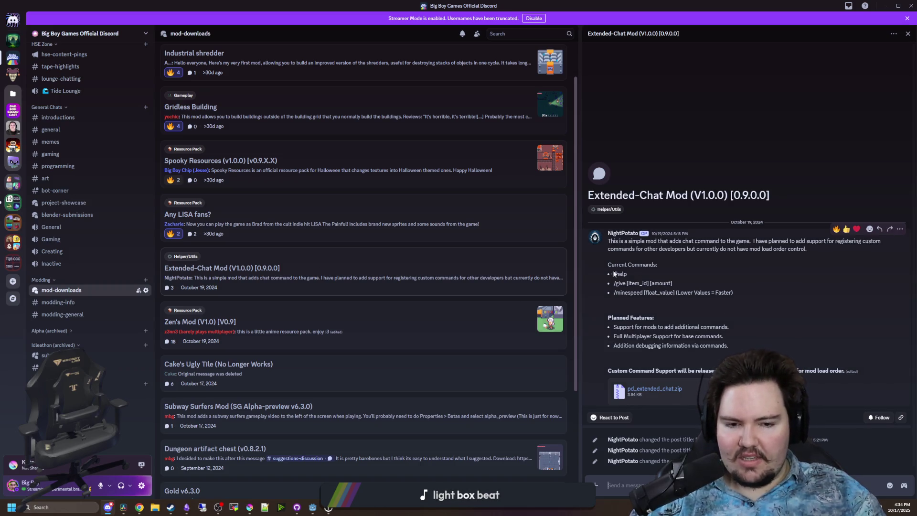
pyautogui.moveTo(782, 292); pyautogui.dragTo(610, 272)
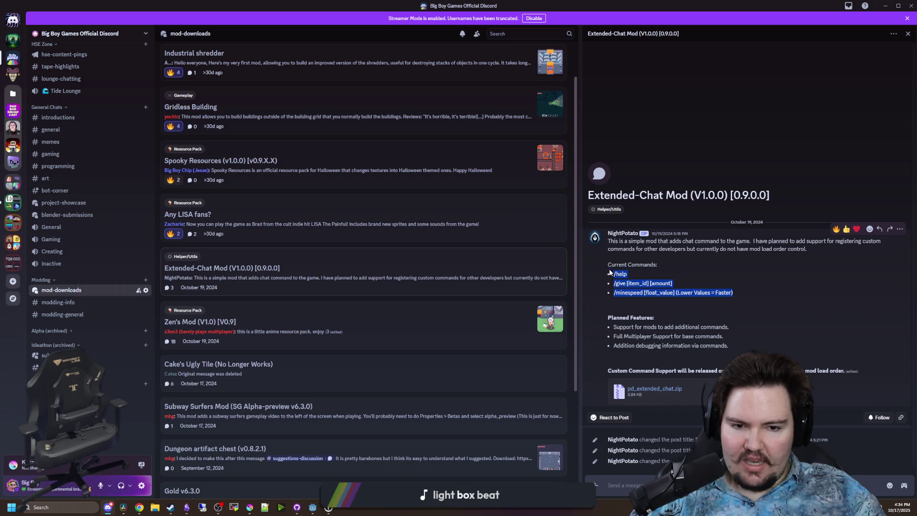
pyautogui.click(696, 290)
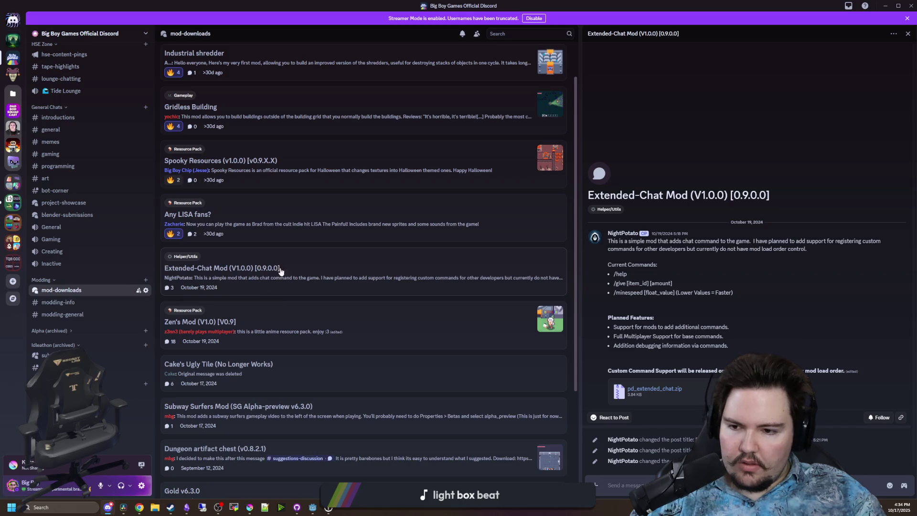
pyautogui.click(337, 320)
pyautogui.scroll(-2, 330, 321)
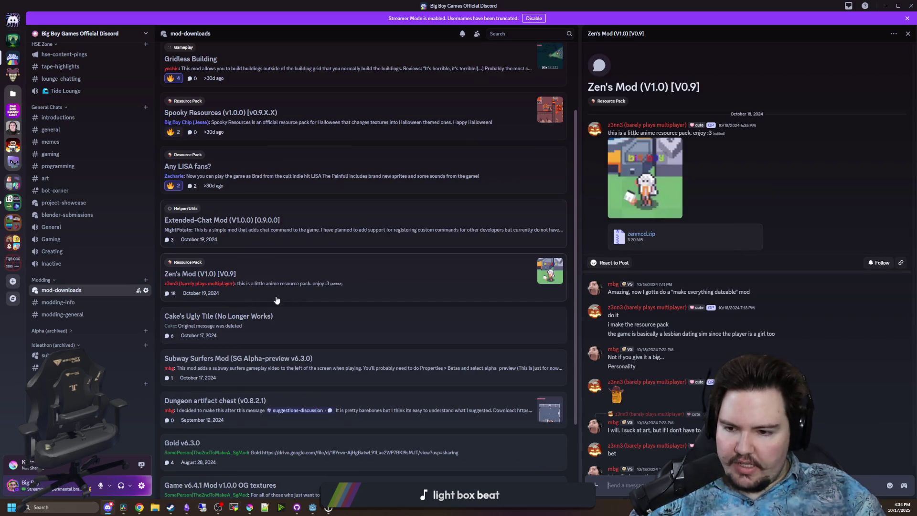
# Look through the Cake's Ugly Tile and Subway Surfers Mod posts.
pyautogui.click(319, 323)
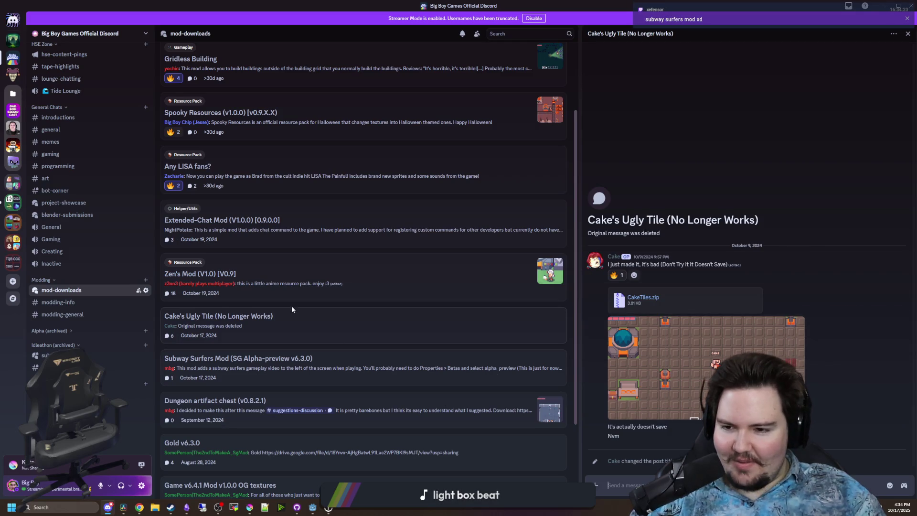
pyautogui.scroll(-3, 292, 309)
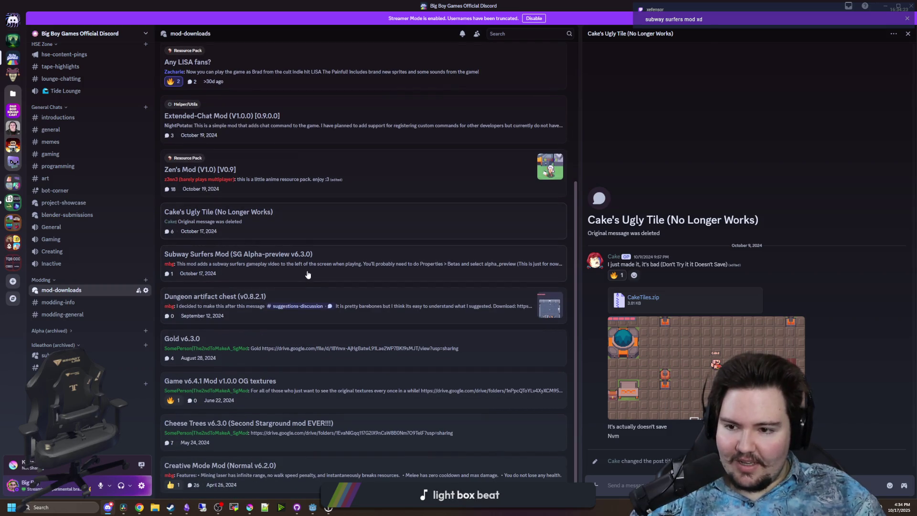
pyautogui.click(308, 275)
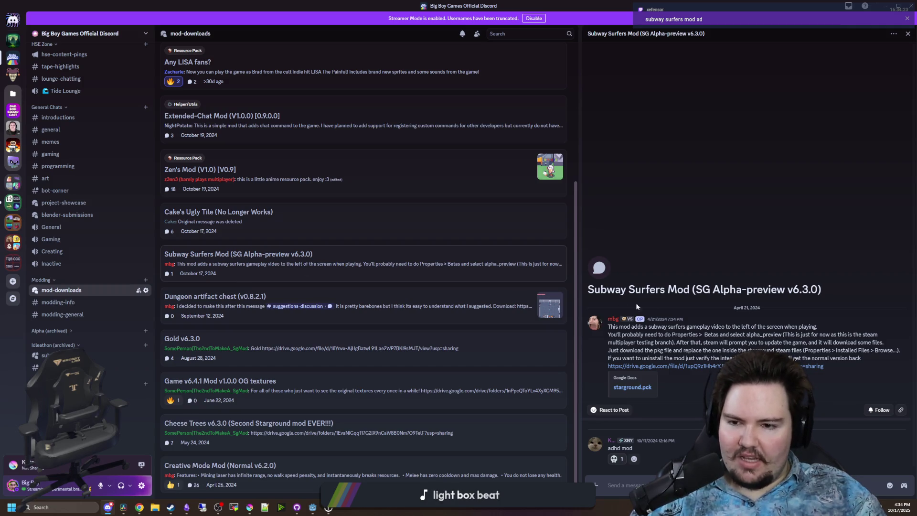
pyautogui.click(818, 290)
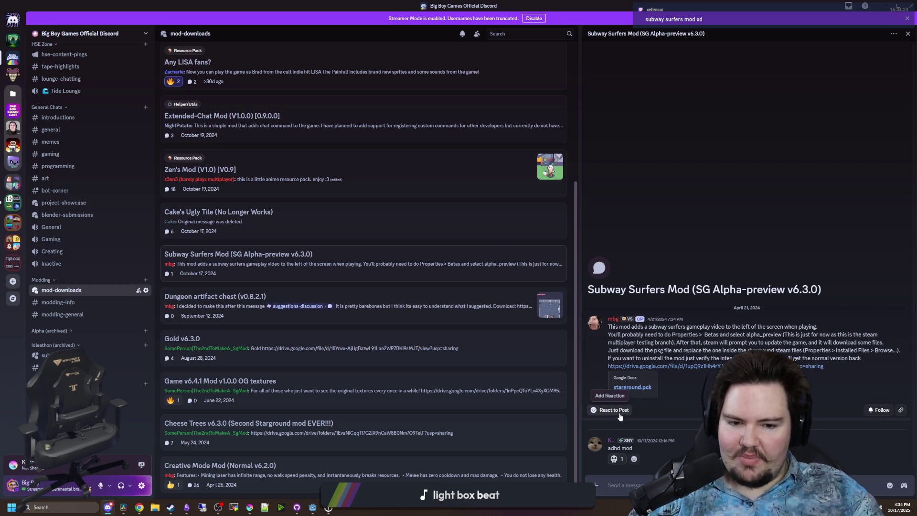
# Watch the Dungeon artifact chest preview video full screen, then open the Gold v6.3.0 post.
pyautogui.click(420, 302)
pyautogui.rightClick(416, 293)
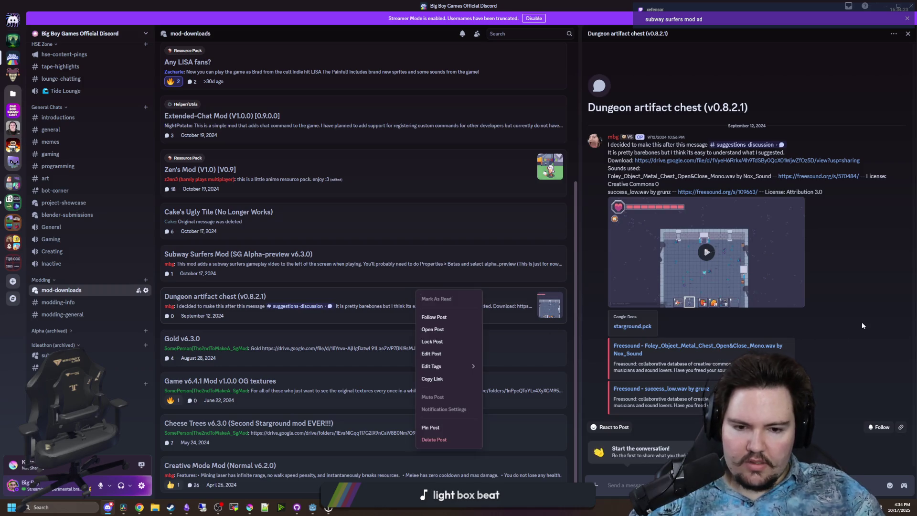
pyautogui.click(708, 256)
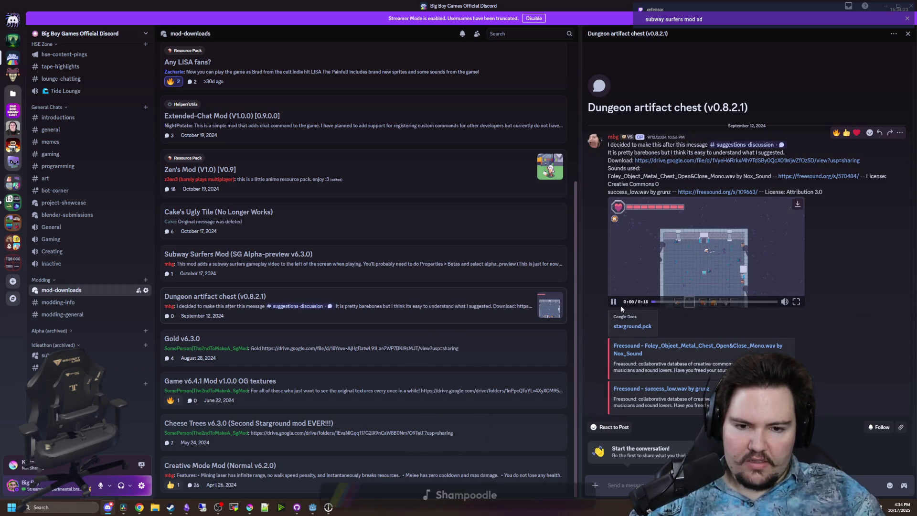
pyautogui.click(797, 301)
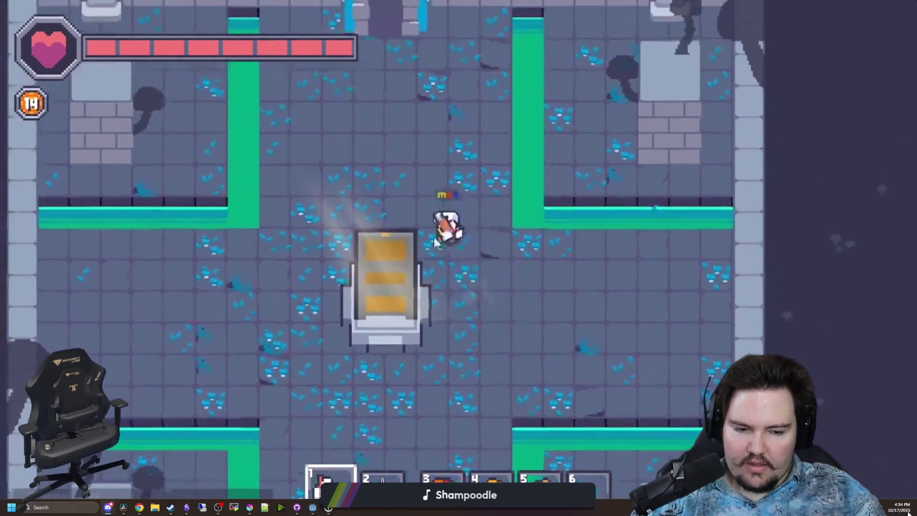
pyautogui.press('Escape')
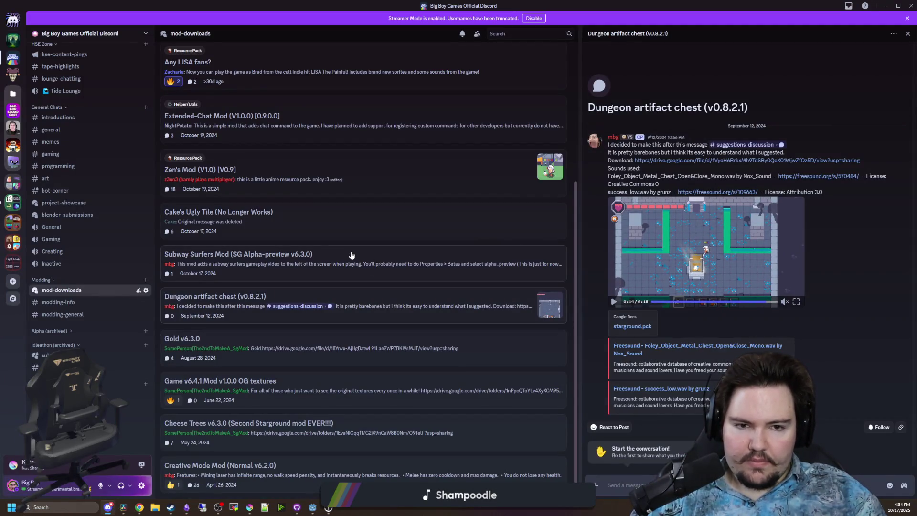
pyautogui.click(278, 357)
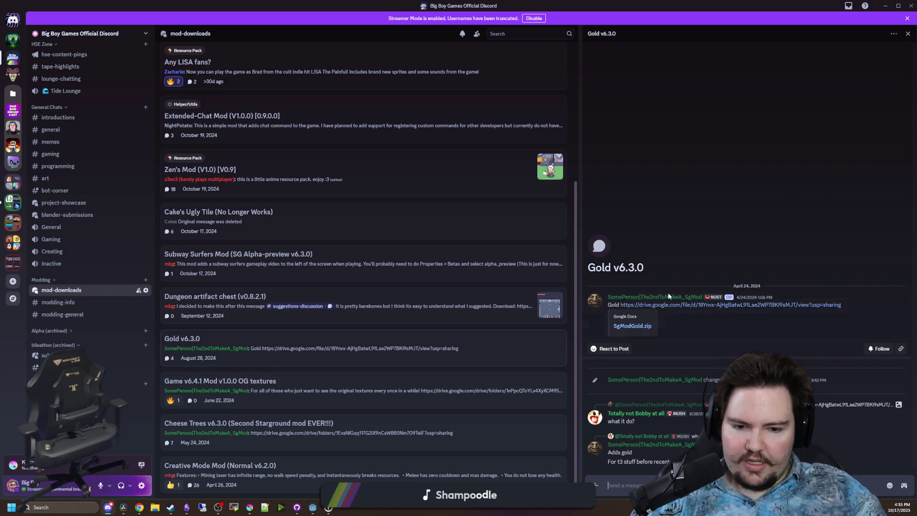
# Browse the OG textures and Cheese Trees v6.3.0 posts, enlarging the cheese trees screenshot.
pyautogui.click(298, 380)
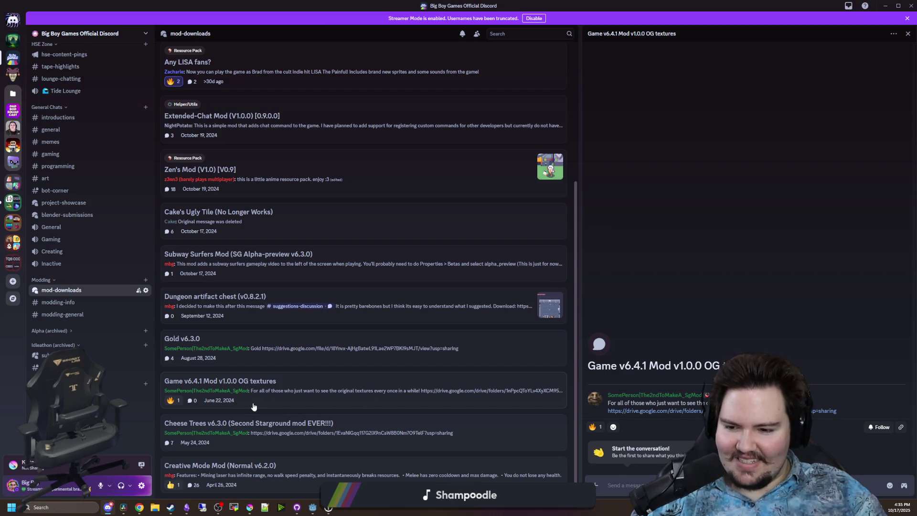
pyautogui.click(255, 428)
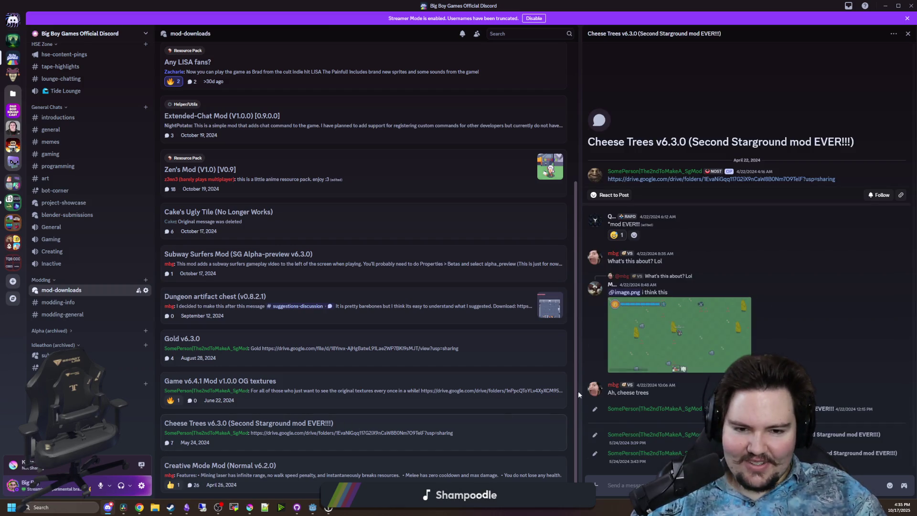
pyautogui.click(669, 339)
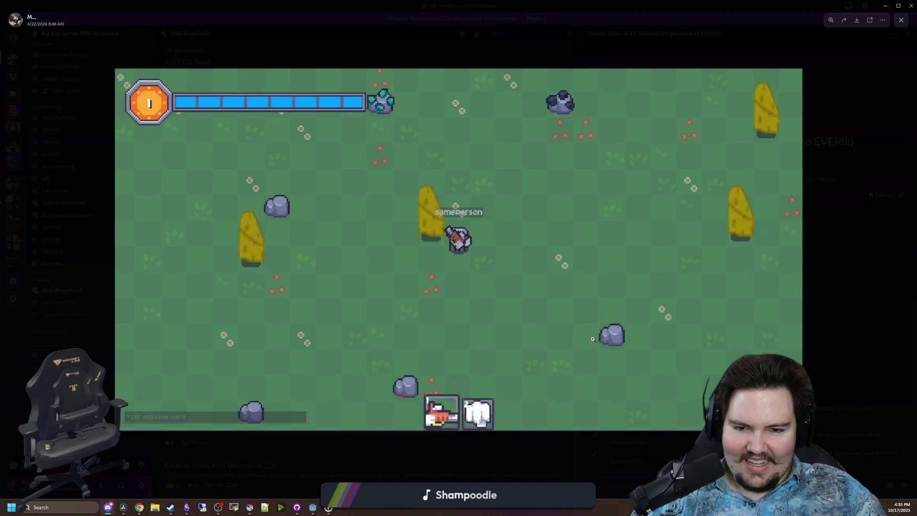
pyautogui.click(462, 457)
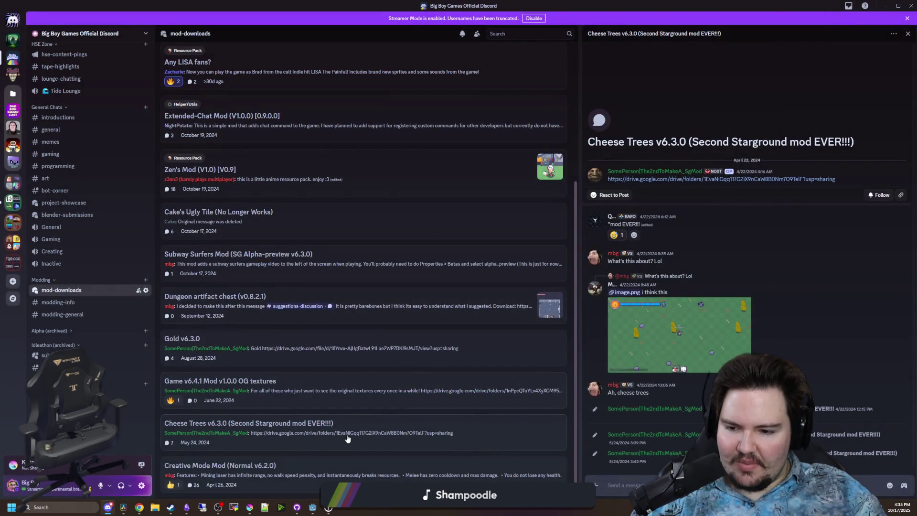
# Read the Creative Mode Mod (Normal v6.2.0) feature list, then return to the Godot game.
pyautogui.click(302, 468)
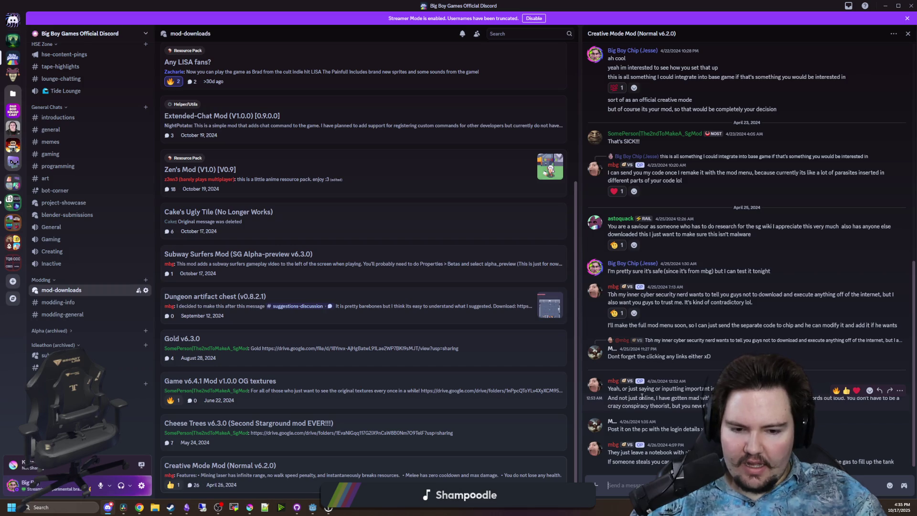
pyautogui.scroll(15, 670, 396)
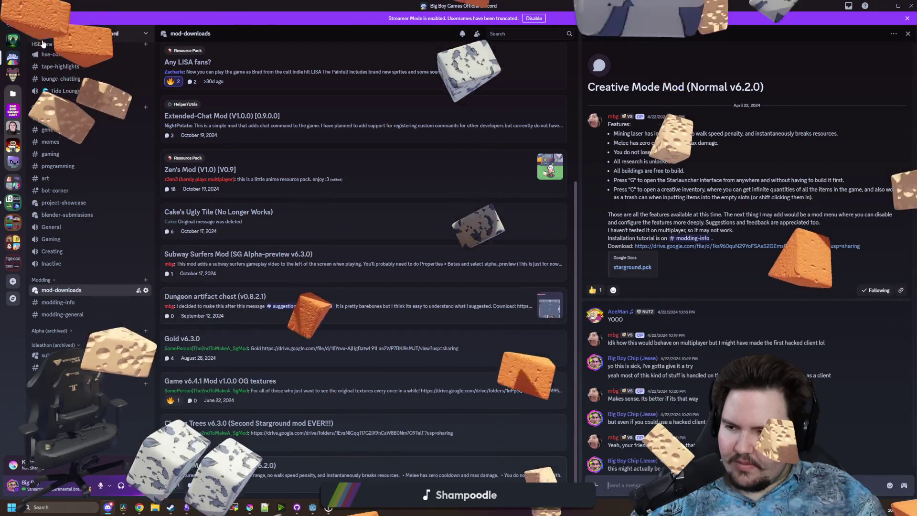
pyautogui.hotkey('alt', 'Tab')
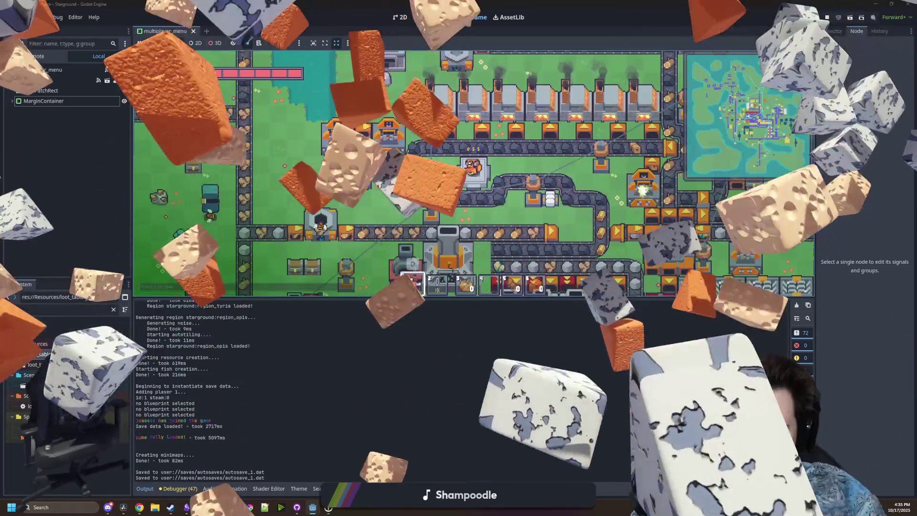
# Launch from the space map to the station.
pyautogui.scroll(3, 552, 196)
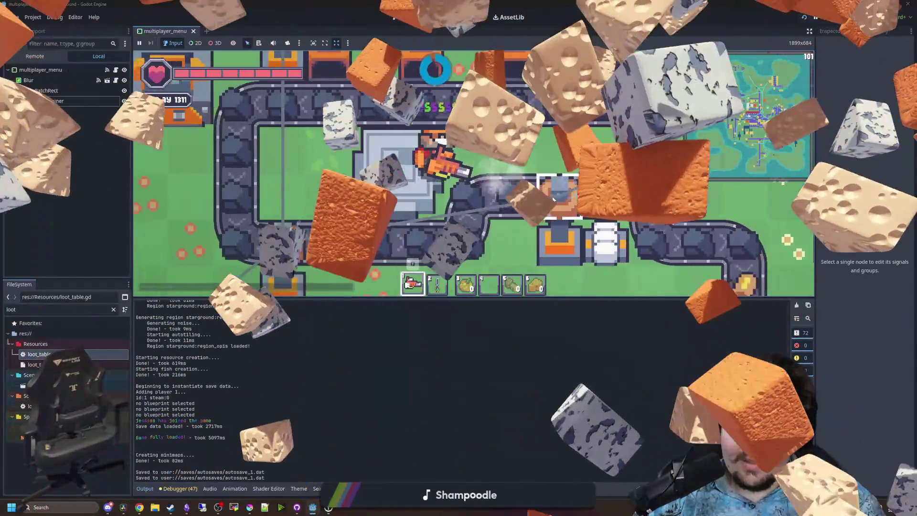
pyautogui.scroll(-3, 553, 198)
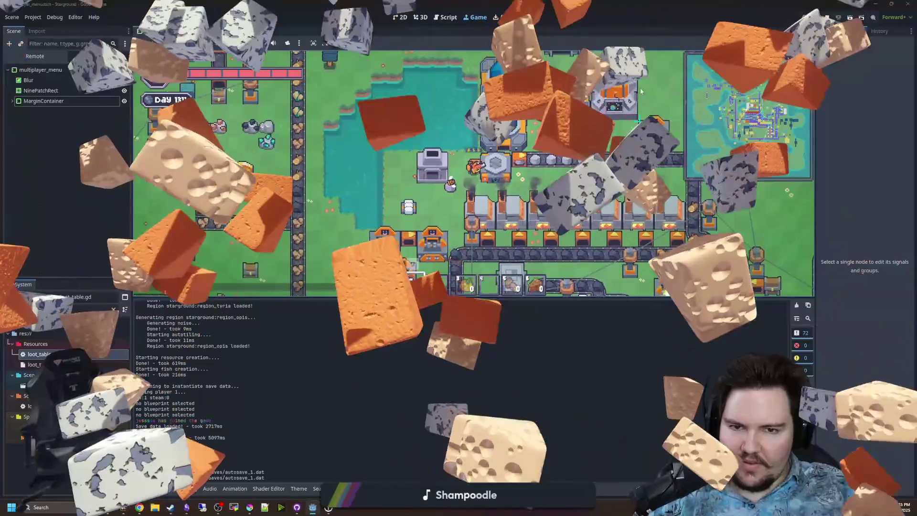
pyautogui.scroll(2, 565, 178)
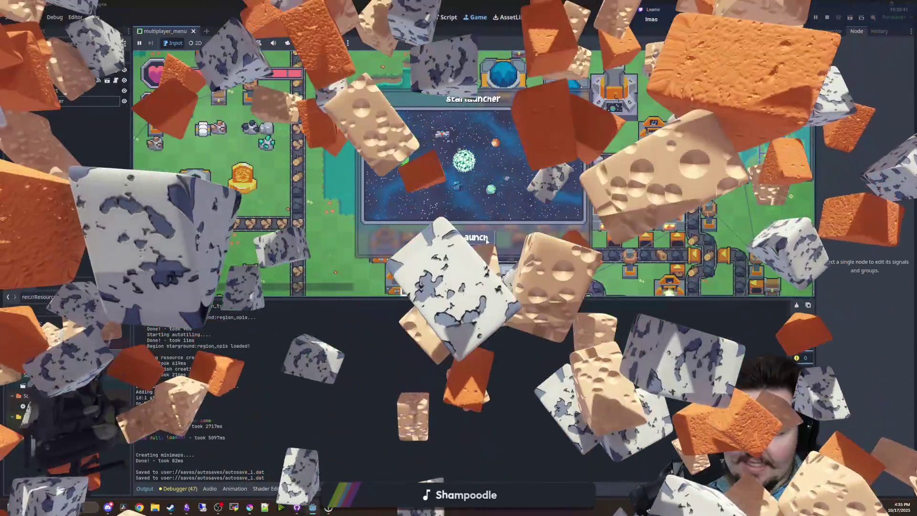
pyautogui.click(473, 238)
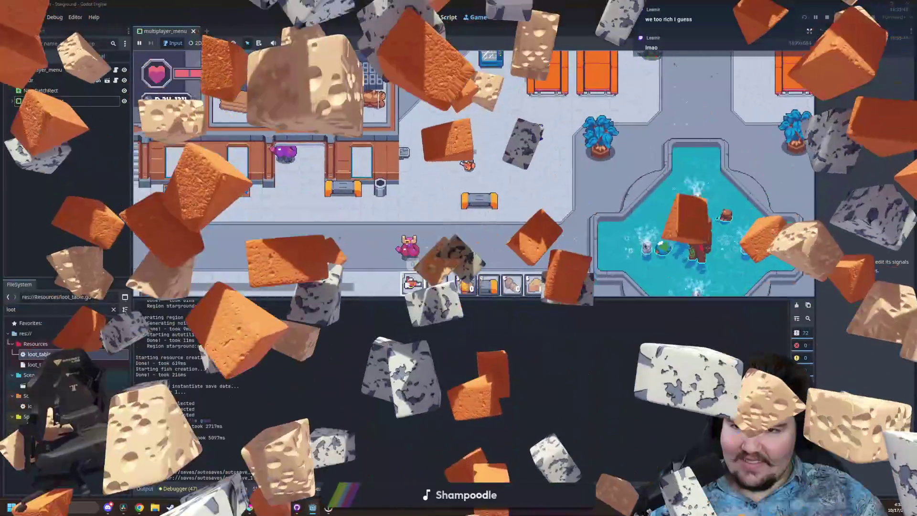
# Open the station shop and inventory and select the third Gather Metal quest.
pyautogui.press('Tab')
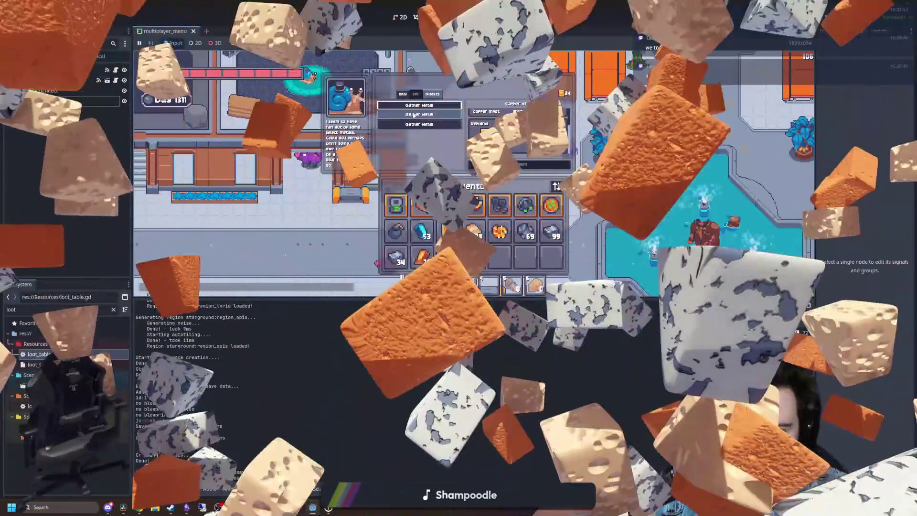
pyautogui.click(414, 115)
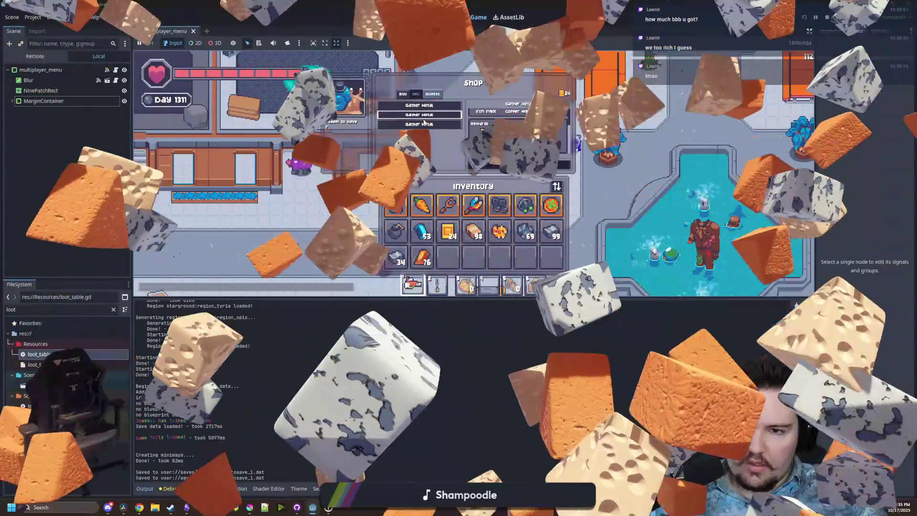
pyautogui.click(424, 123)
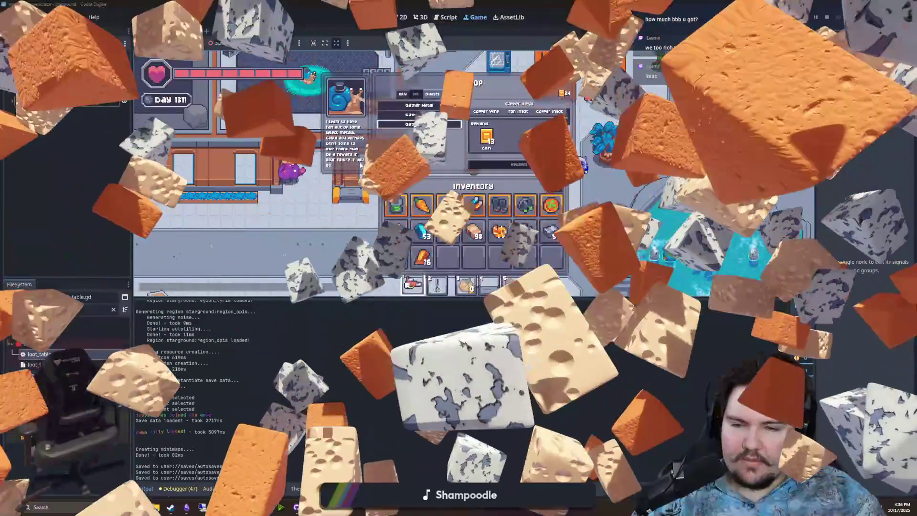
# Check the pause menu's Accessibility options, briefly opening the NPC shop in between.
pyautogui.press('Escape')
pyautogui.press('Escape')
pyautogui.click(474, 186)
pyautogui.click(514, 130)
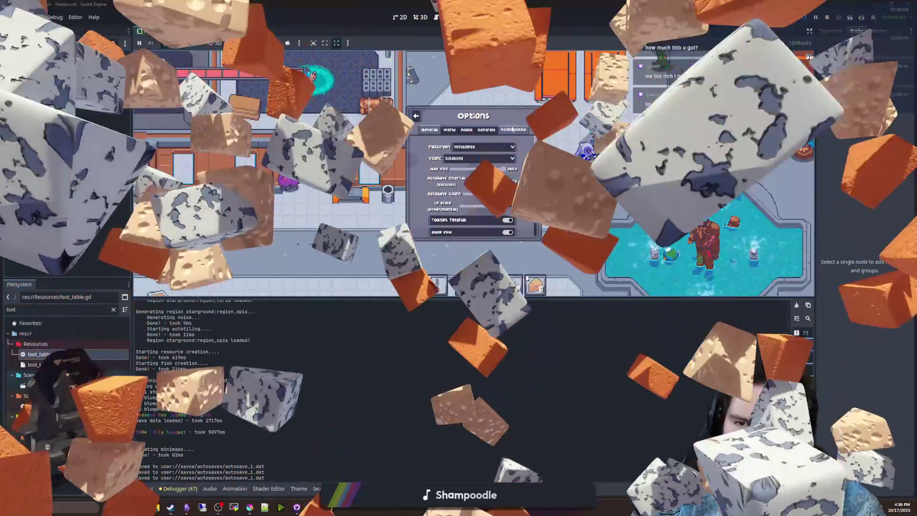
pyautogui.press('Escape')
pyautogui.press('Escape')
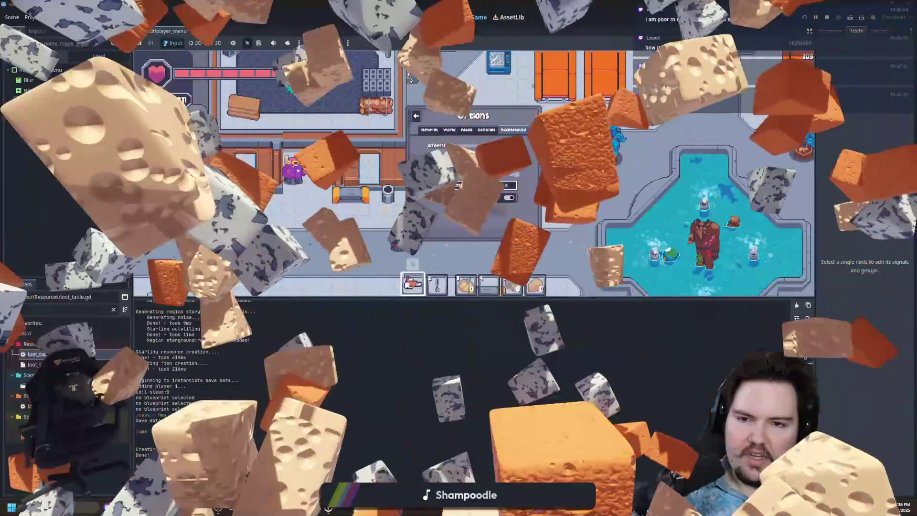
pyautogui.press('e')
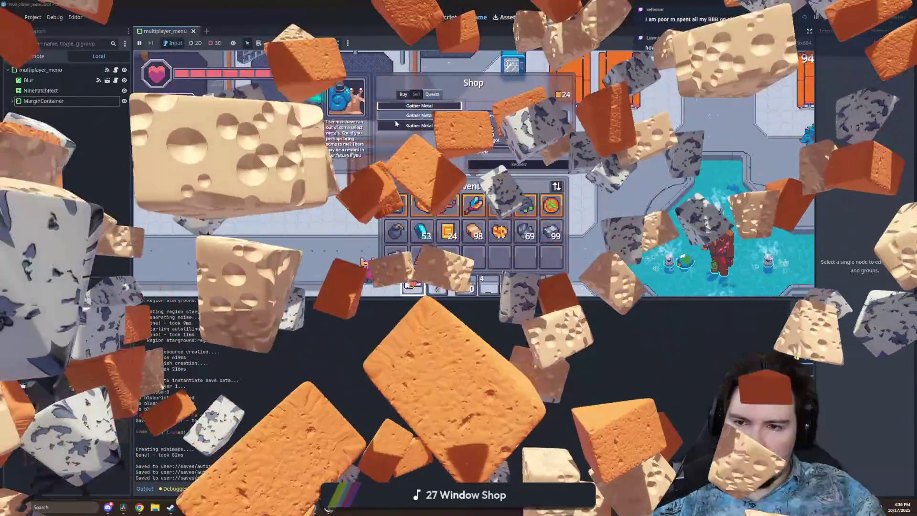
pyautogui.press('Escape')
pyautogui.press('Escape')
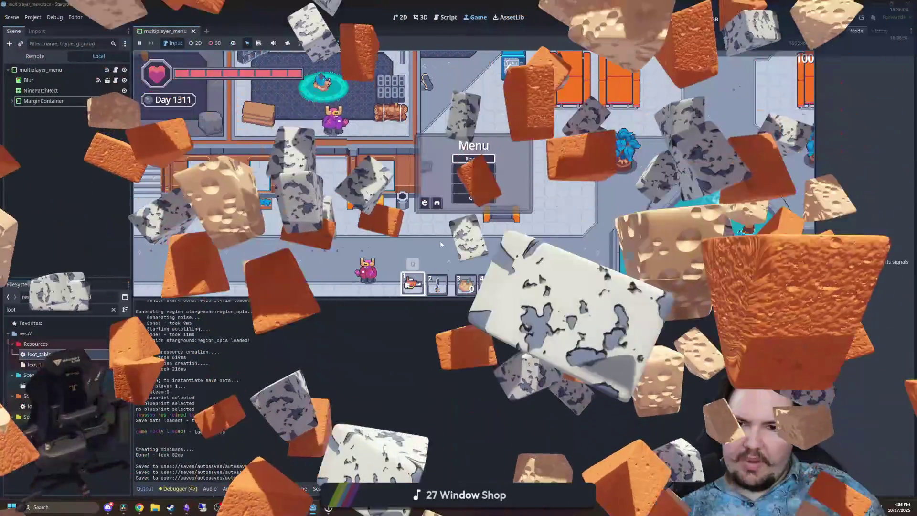
pyautogui.click(483, 182)
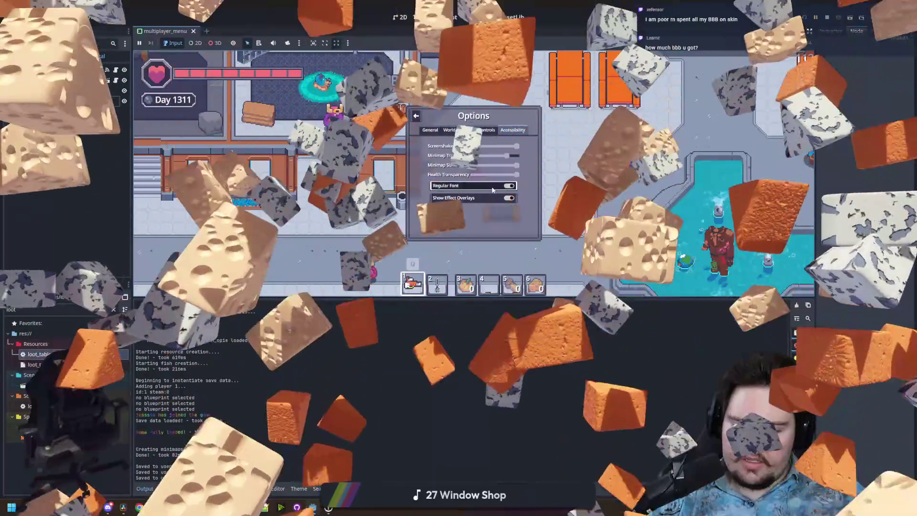
pyautogui.press('Escape')
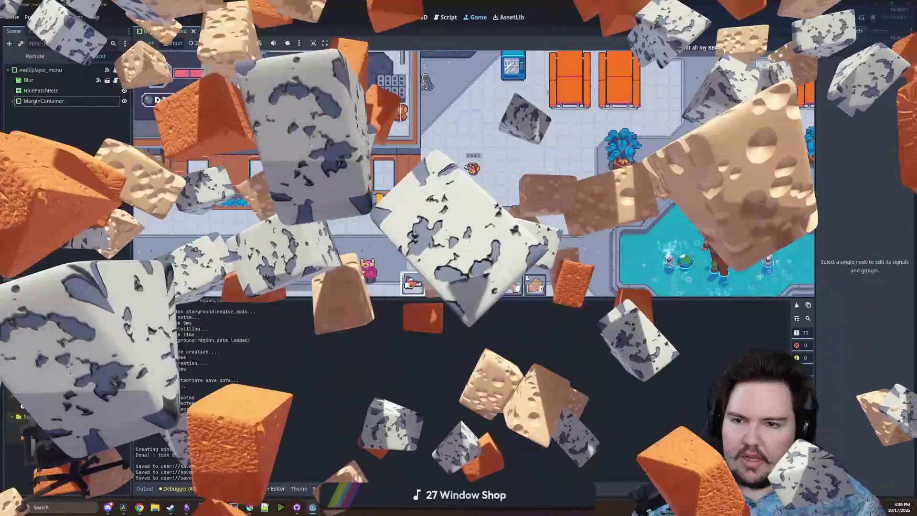
# Review the second and third Gather Metal quests' requirements in the shop's Quests list.
pyautogui.press('e')
pyautogui.click(434, 94)
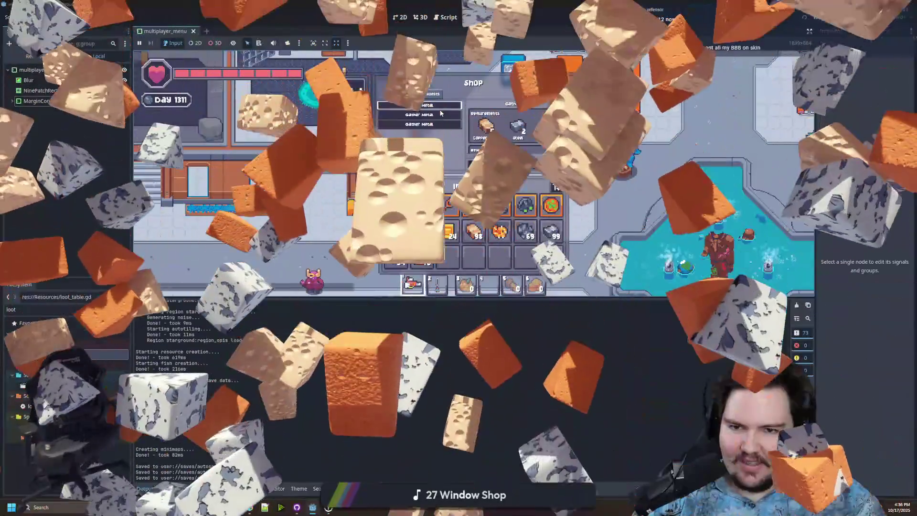
pyautogui.click(437, 117)
pyautogui.click(438, 123)
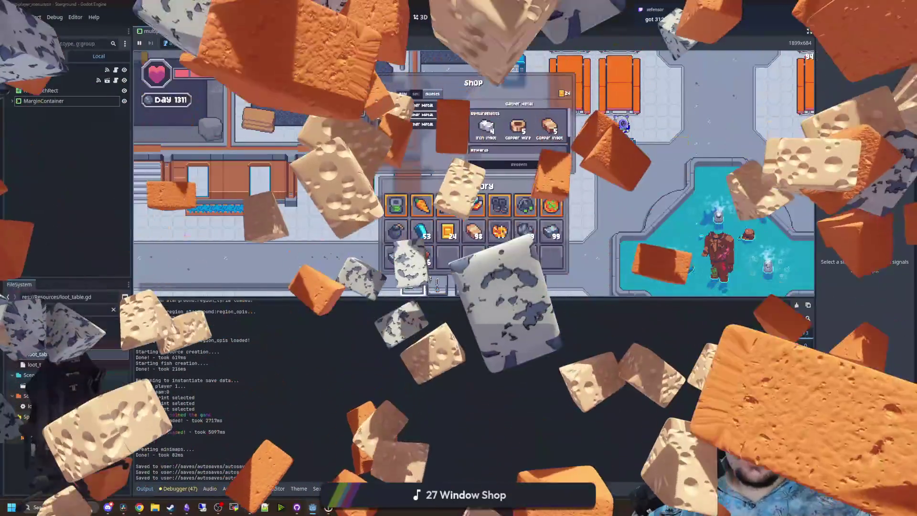
pyautogui.scroll(2, 519, 125)
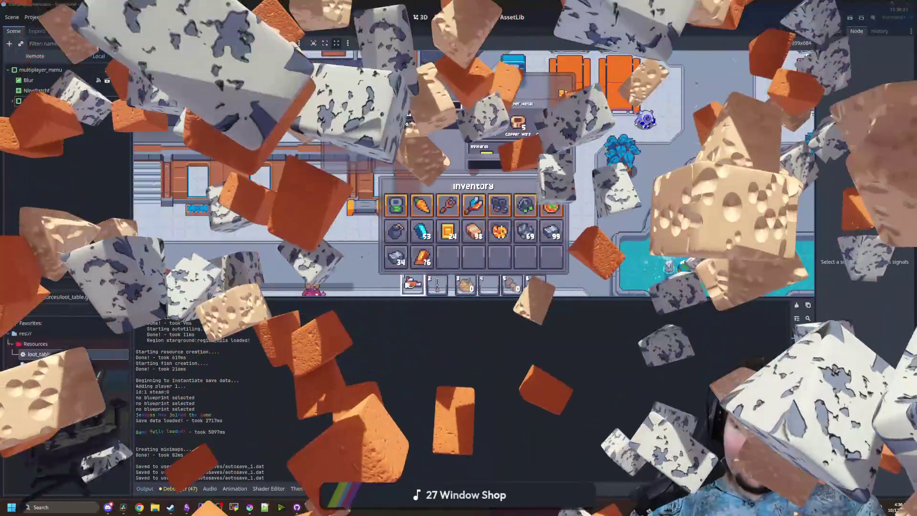
pyautogui.click(395, 123)
pyautogui.press('Escape')
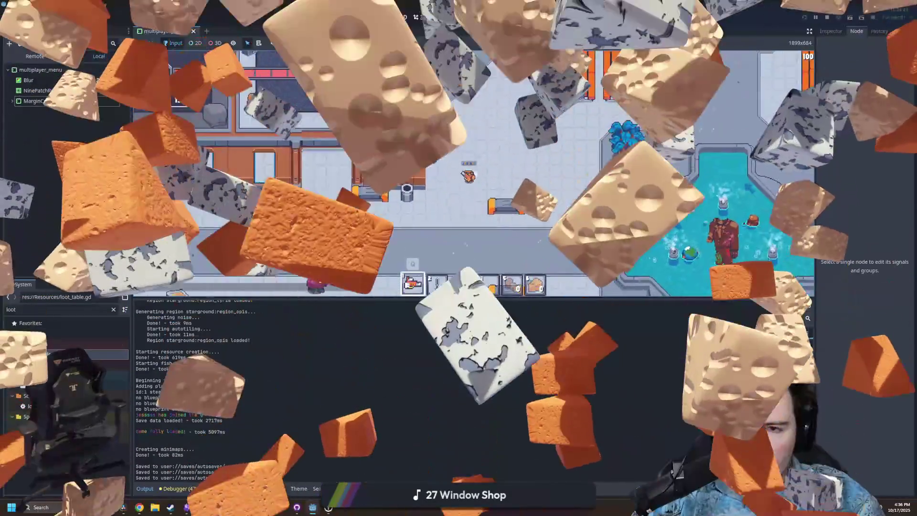
# Walk the player into the NPC's room and check the shop once more.
pyautogui.press('w')
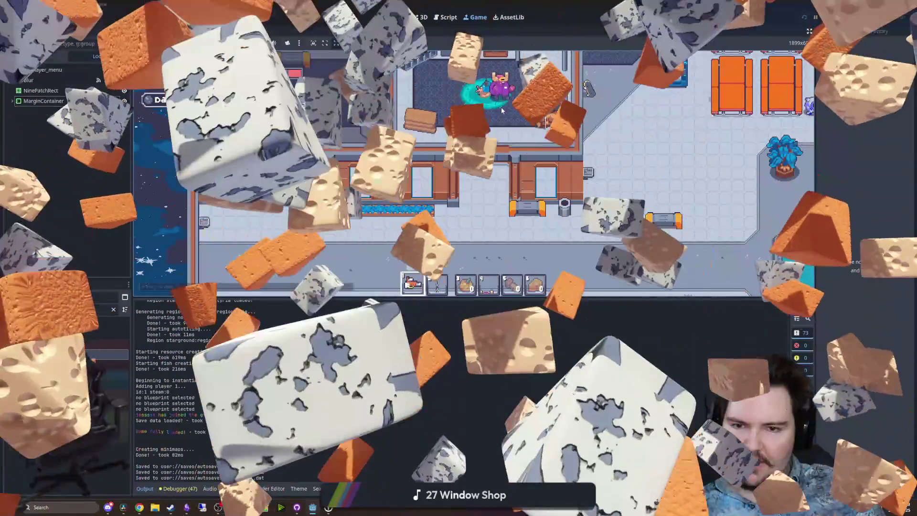
pyautogui.press('s')
pyautogui.press('d')
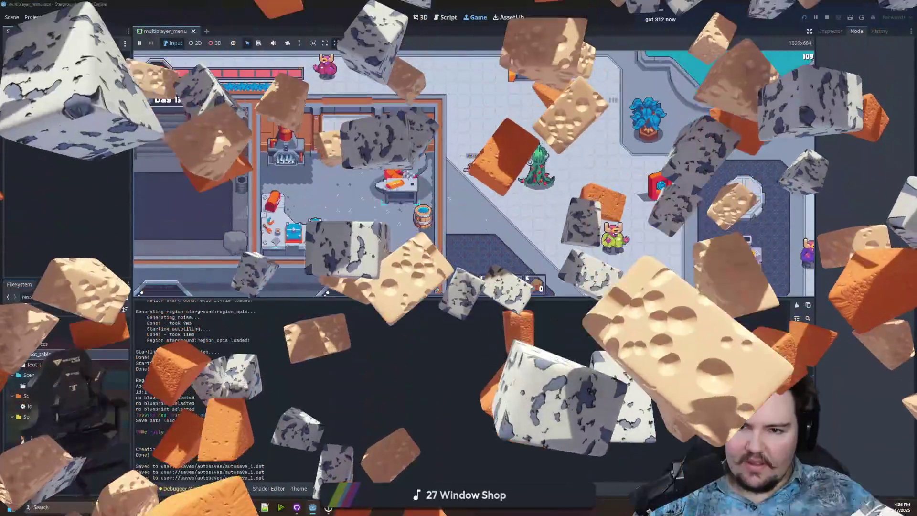
pyautogui.press('e')
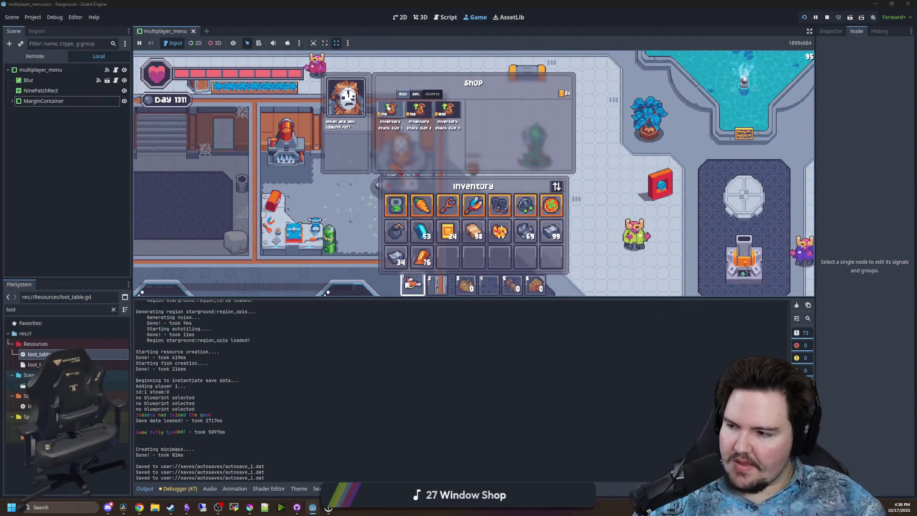
pyautogui.press('d')
pyautogui.press('e')
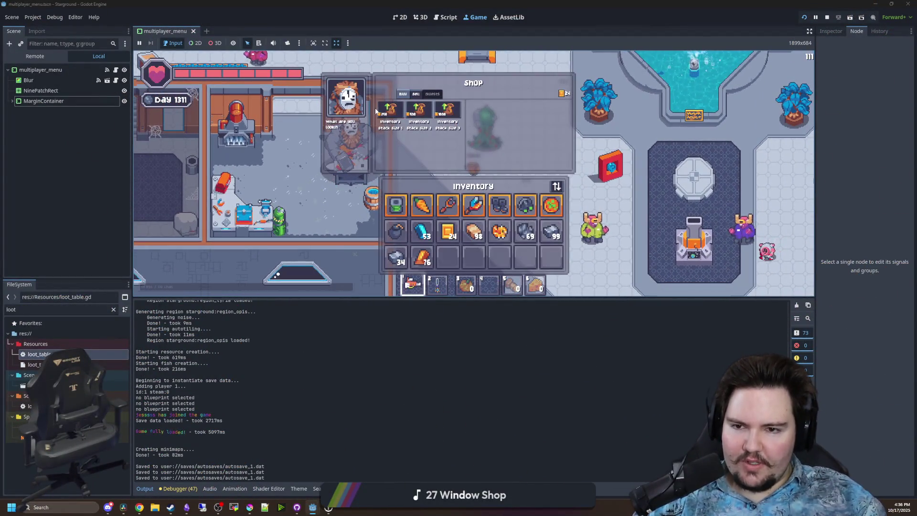
# Walk around the fountain plaza and open the Trading Terminal.
pyautogui.press('d')
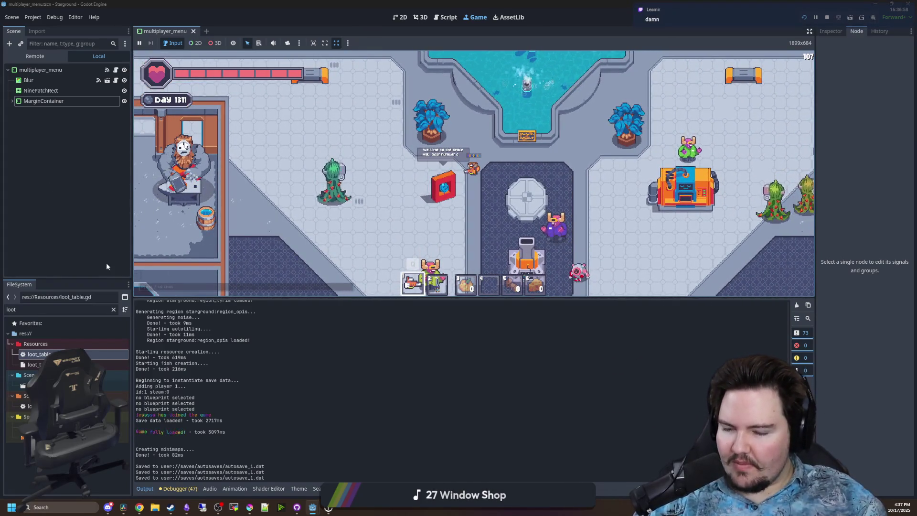
pyautogui.press('a')
pyautogui.press('w')
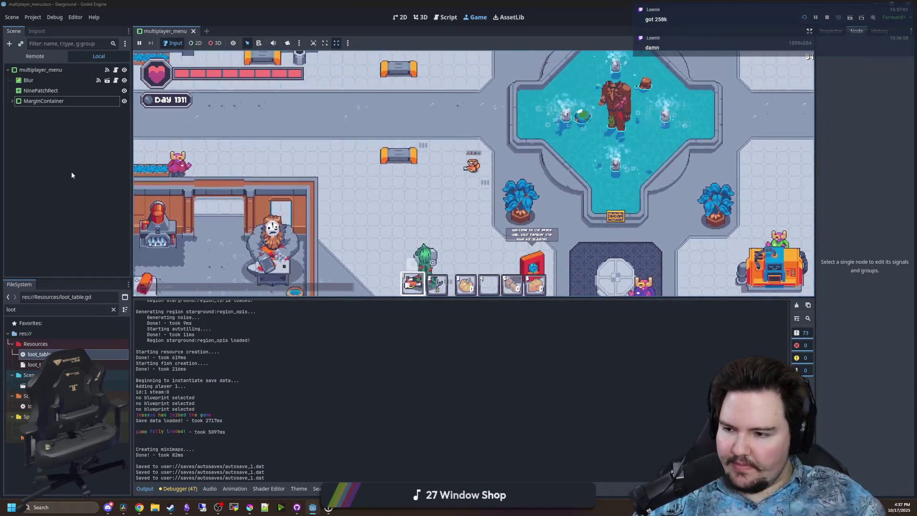
pyautogui.press('w')
pyautogui.press('d')
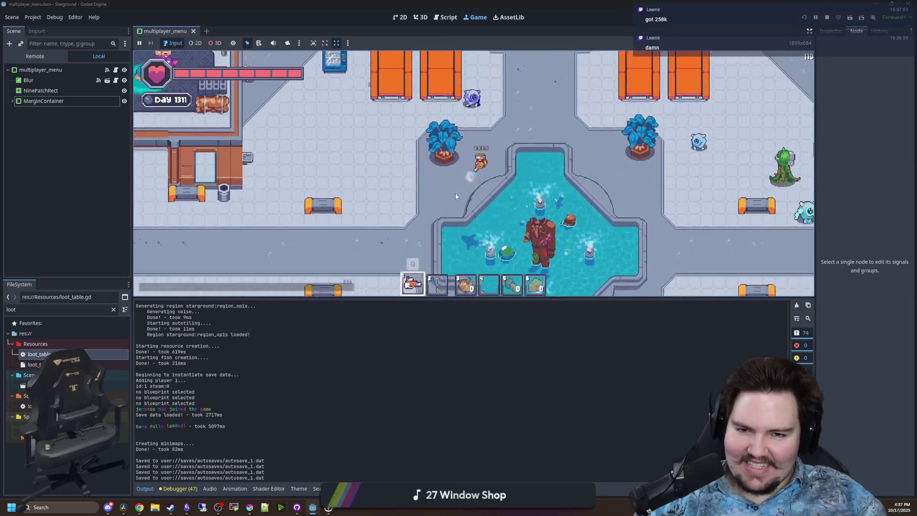
pyautogui.press('d')
pyautogui.press('s')
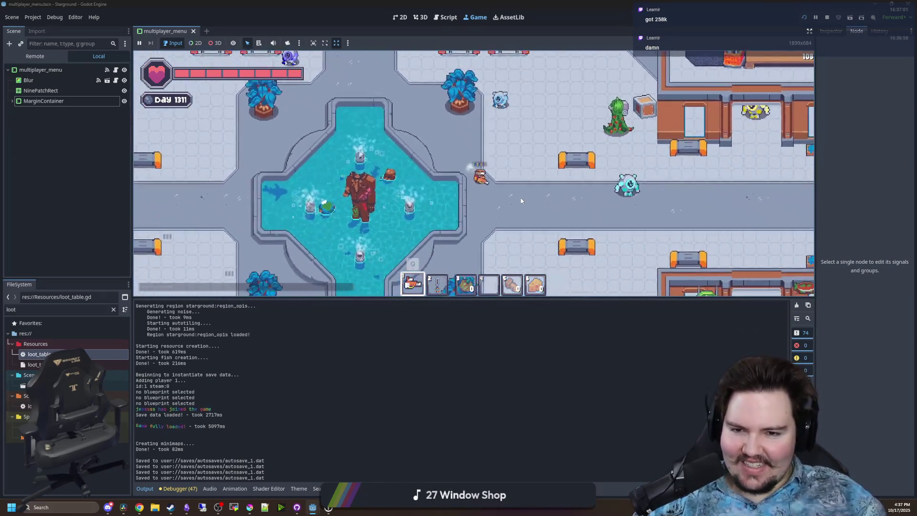
pyautogui.press('s')
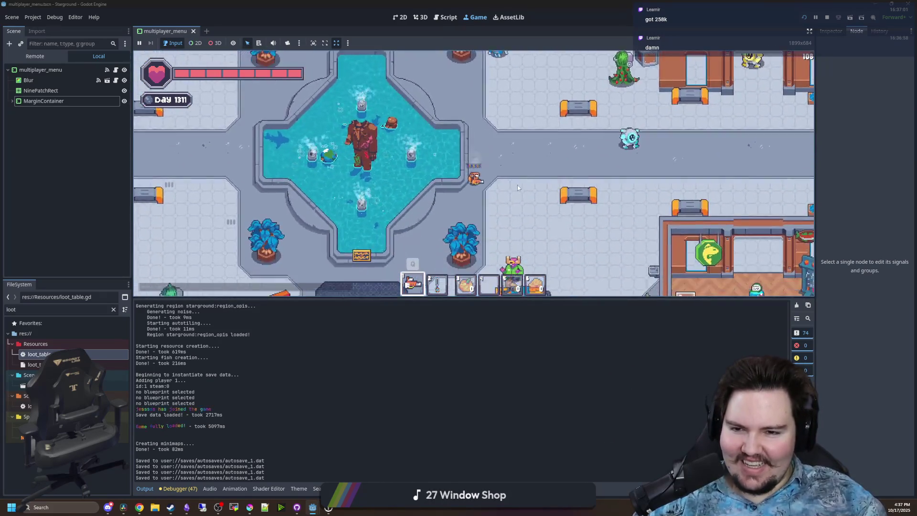
pyautogui.press('d')
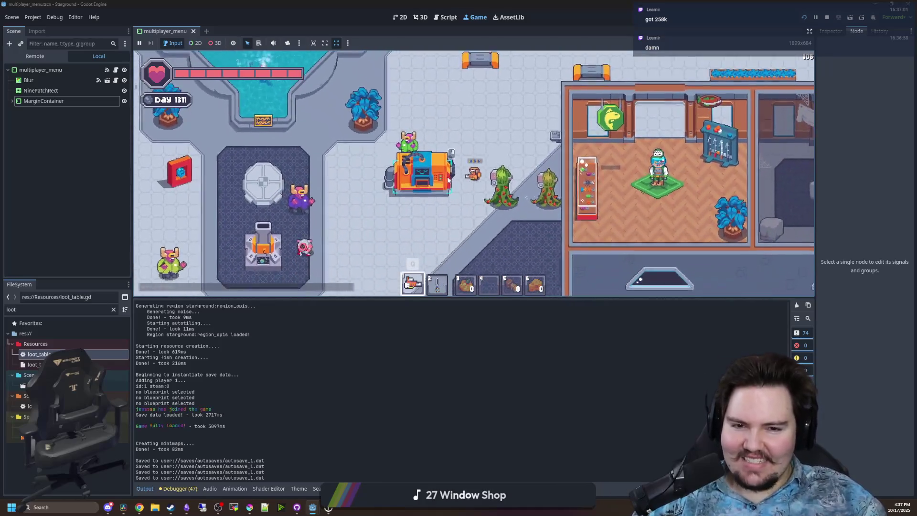
pyautogui.click(449, 180)
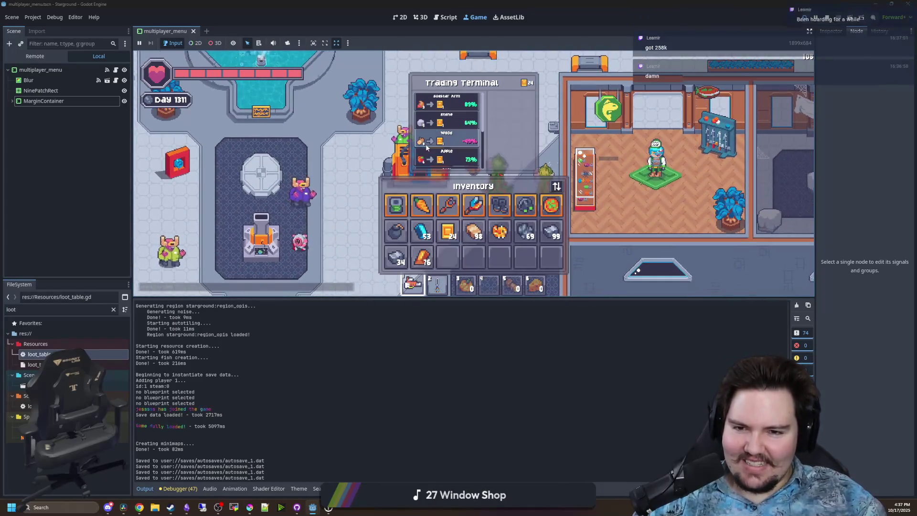
# Close the Trading Terminal and walk the player out of the room.
pyautogui.scroll(-1, 458, 147)
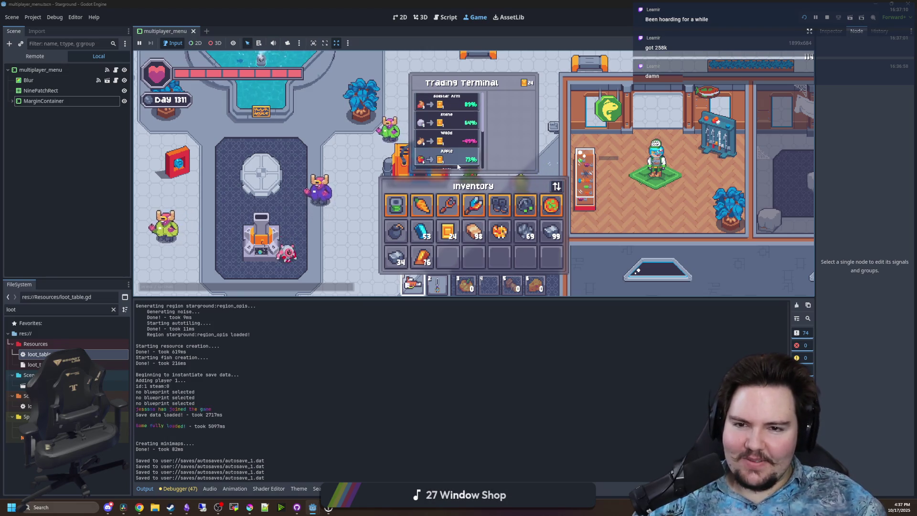
pyautogui.press('Escape')
pyautogui.press('w')
pyautogui.press('d')
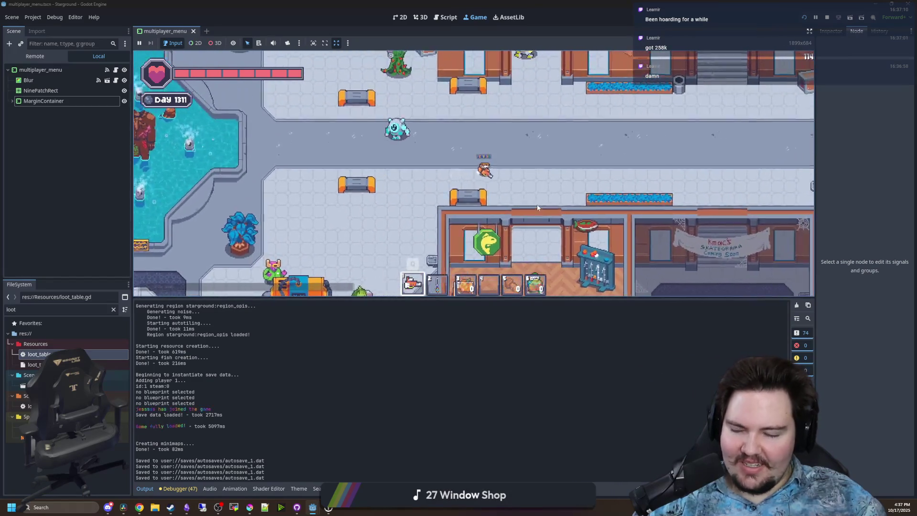
# Walk into the shop, check its panels, then head back toward the fountain.
pyautogui.press('s')
pyautogui.press('d')
pyautogui.press('e')
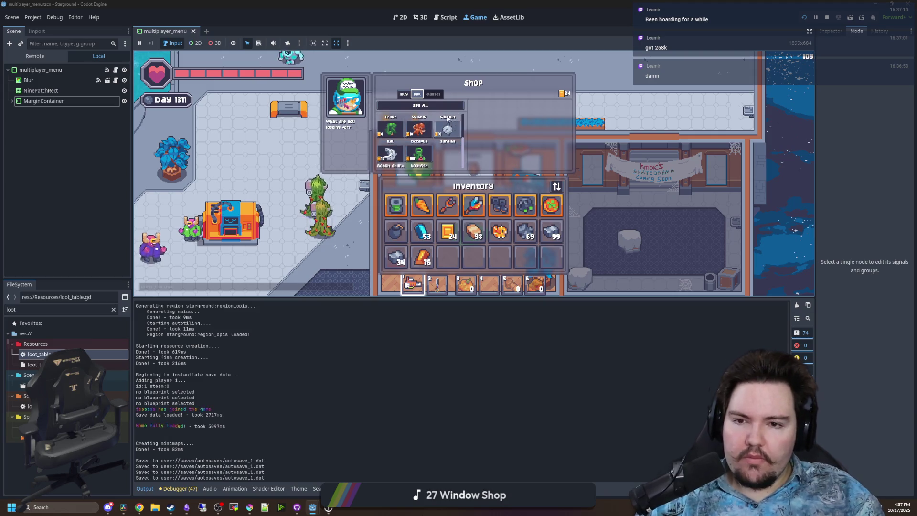
pyautogui.press('Escape')
pyautogui.press('w')
pyautogui.press('a')
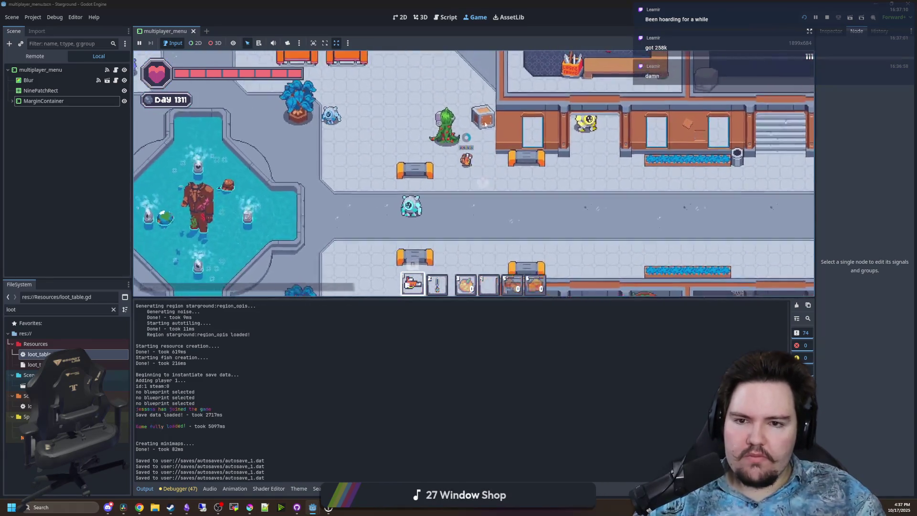
# Walk the player left along the corridor past the fountain and seating.
pyautogui.press('w')
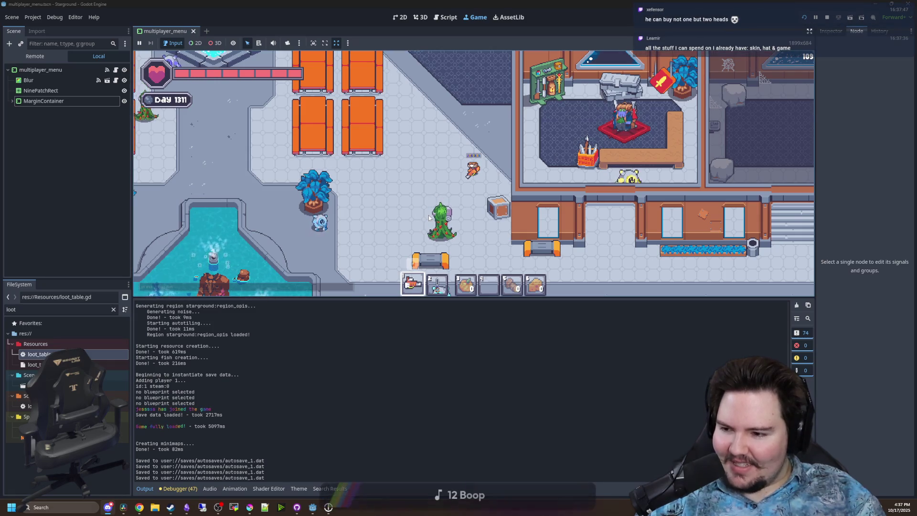
pyautogui.press('a')
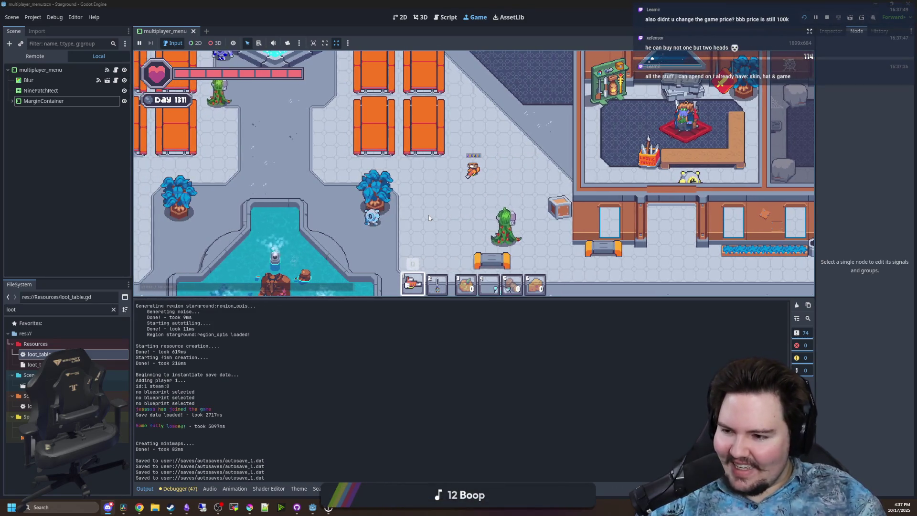
pyautogui.press('a')
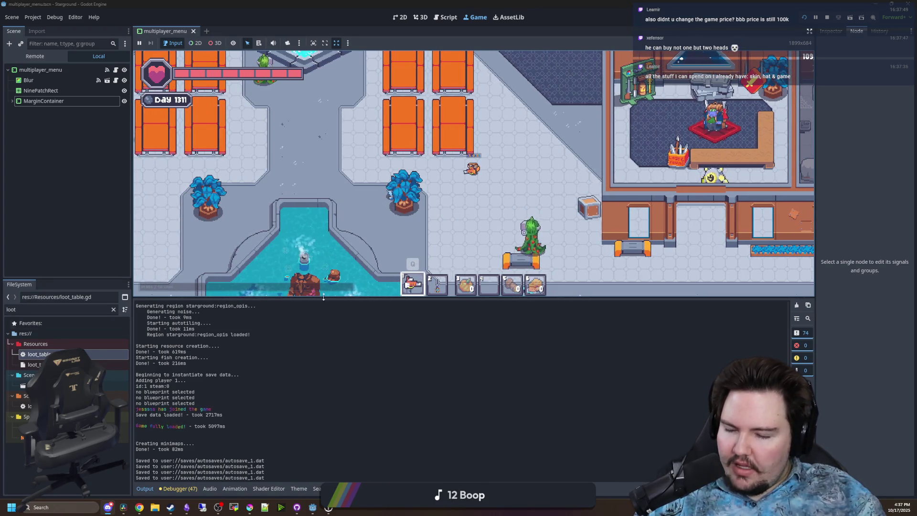
pyautogui.press('w')
pyautogui.press('a')
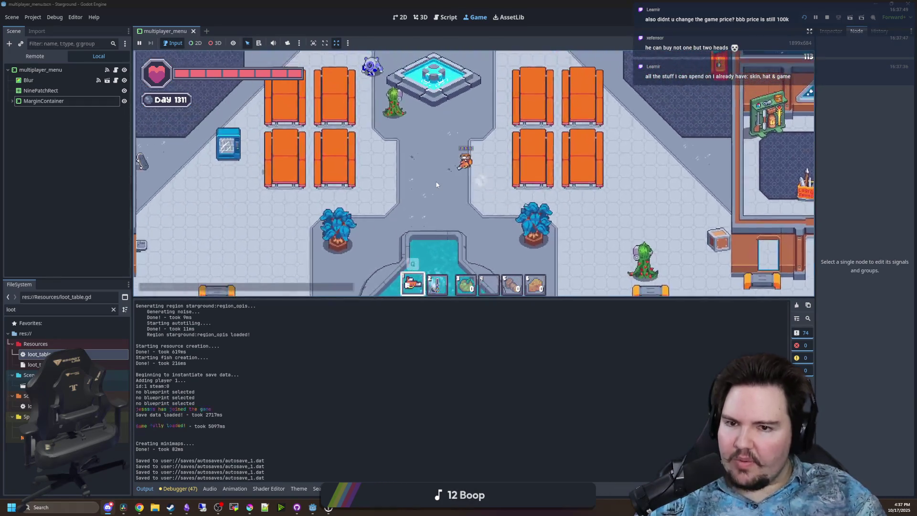
pyautogui.press('a')
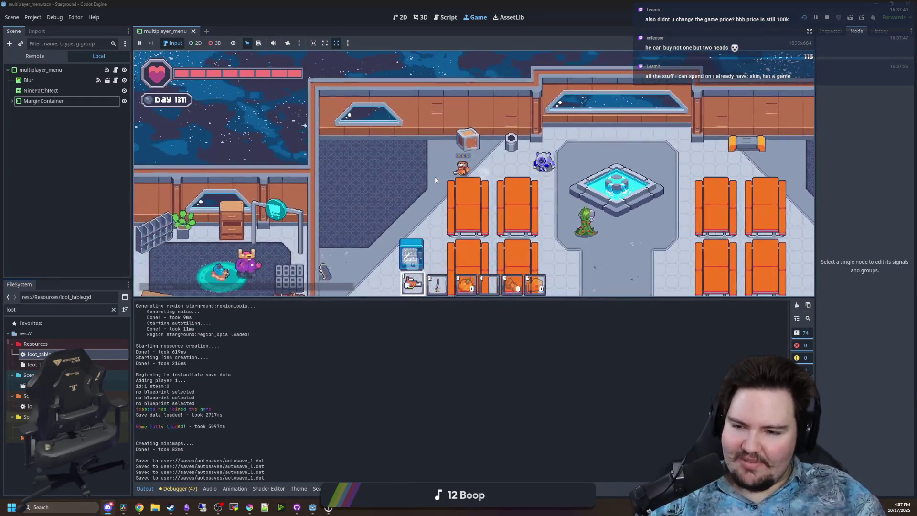
pyautogui.press('s')
pyautogui.press('a')
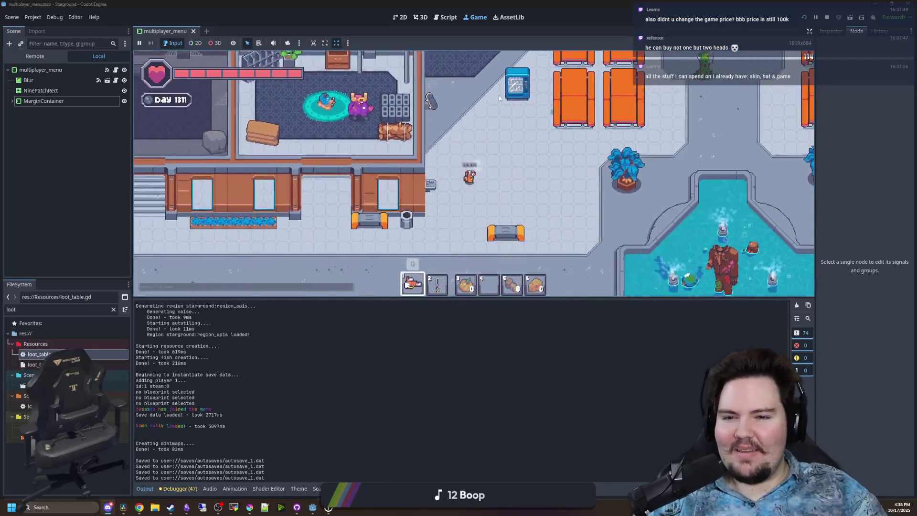
# Walk down into the lower workshop room and talk to the shopkeeper.
pyautogui.press('w')
pyautogui.press('a')
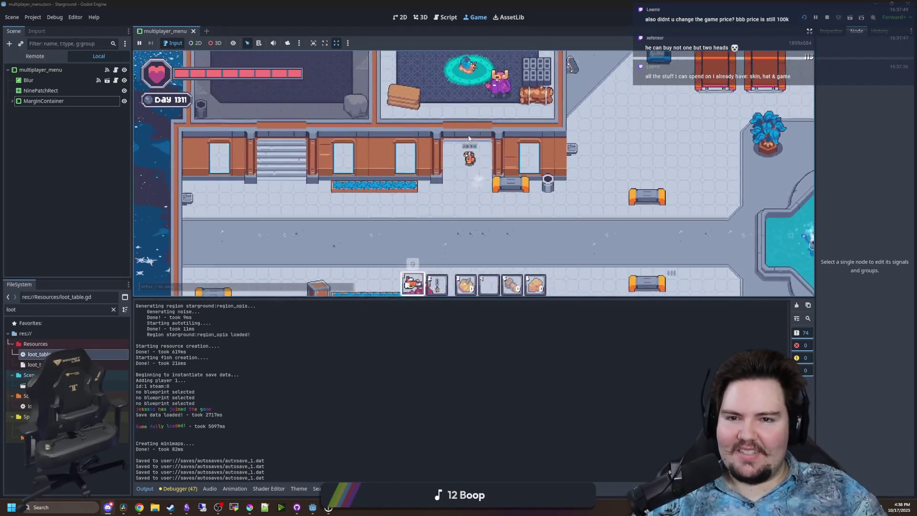
pyautogui.press('s')
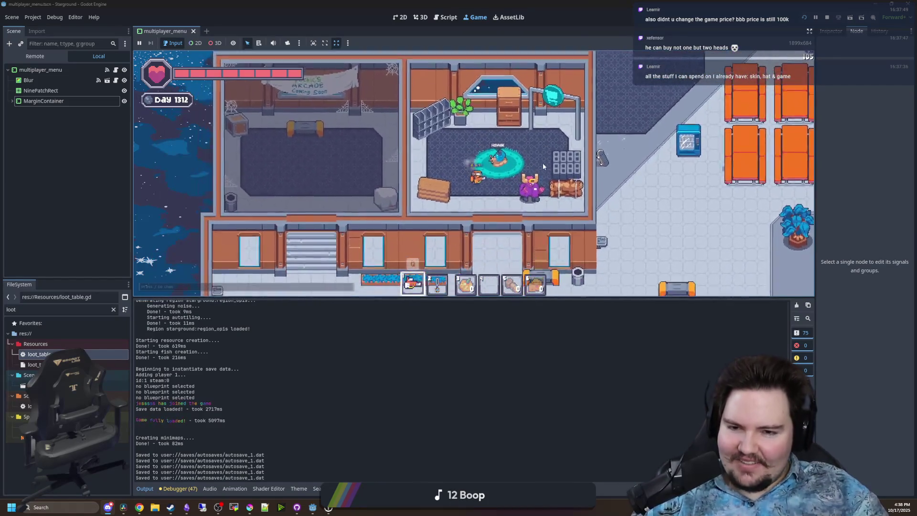
pyautogui.press('s')
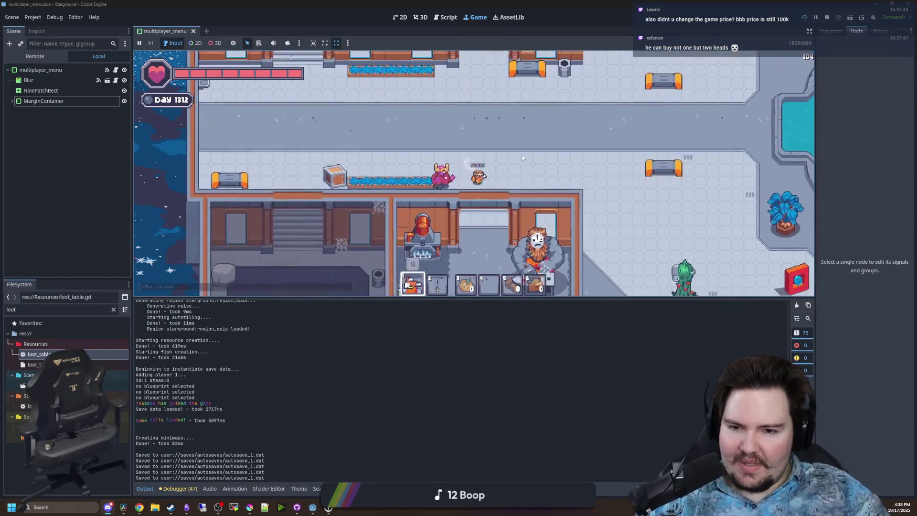
pyautogui.click(532, 183)
# Glance at the Artifact Merging Bench, close it, and walk out toward the fountain plaza.
pyautogui.press('e')
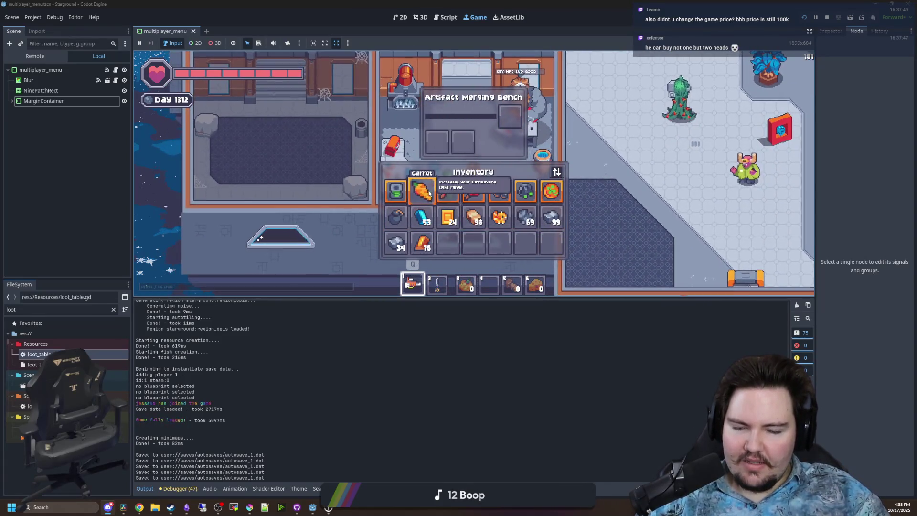
pyautogui.press('Escape')
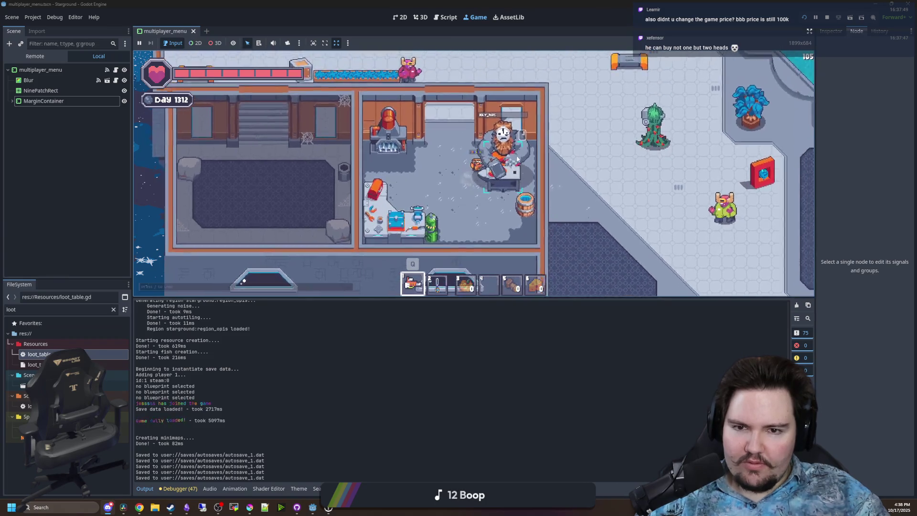
pyautogui.press('w')
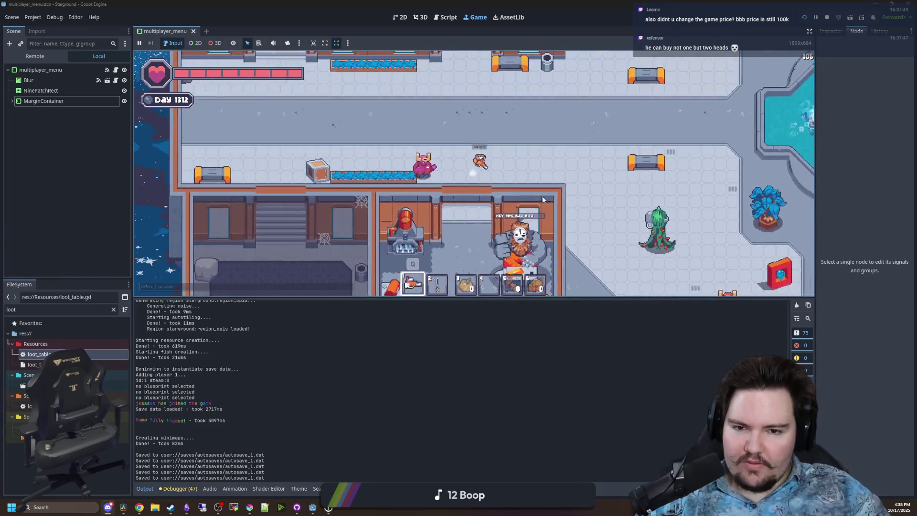
pyautogui.press('d')
pyautogui.press('d')
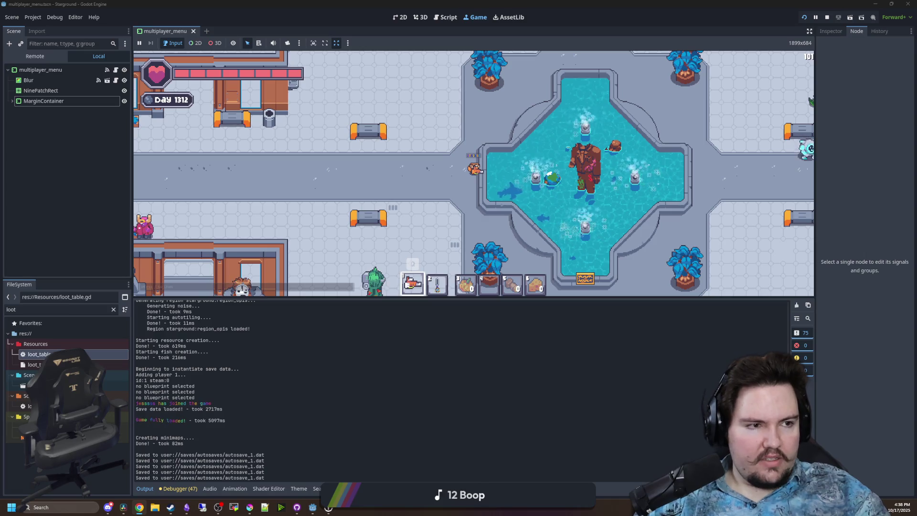
# Stop the running game with F8 and switch to the YouTube Studio live-stream page.
pyautogui.press('F8')
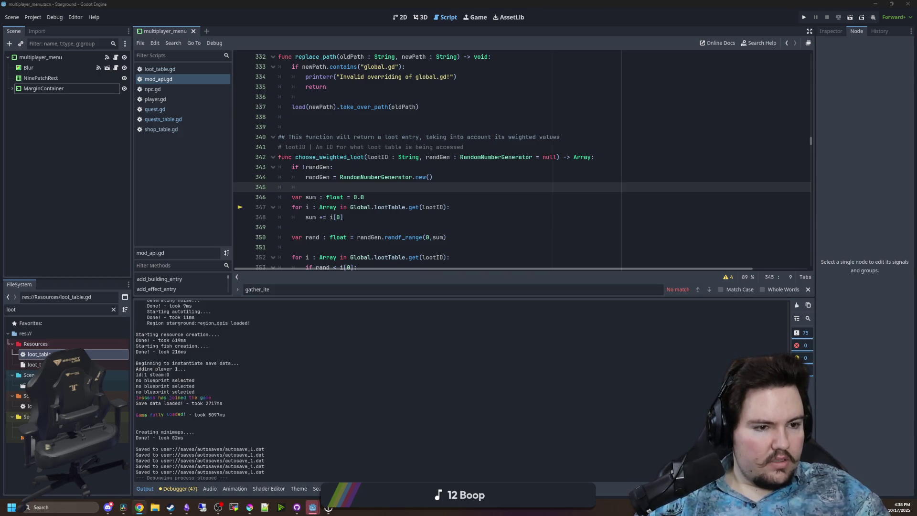
pyautogui.hotkey('alt', 'Tab')
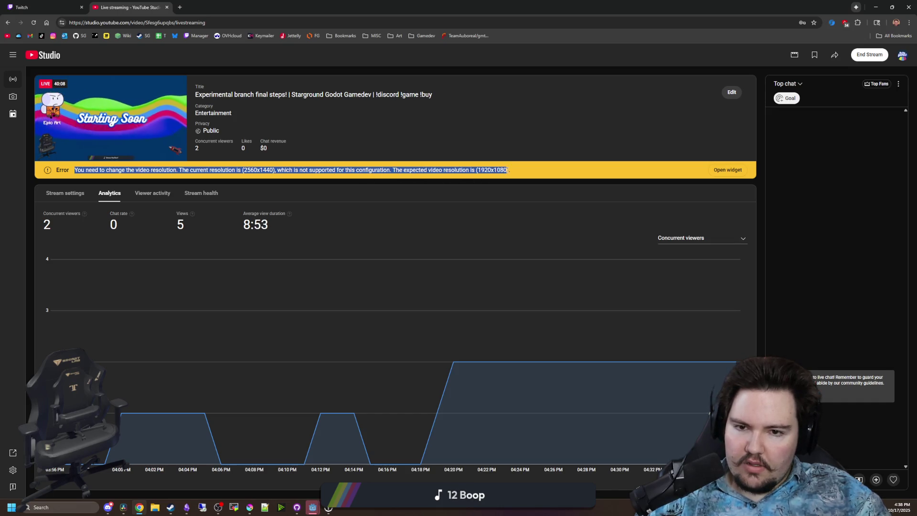
pyautogui.hotkey('alt', 'Tab')
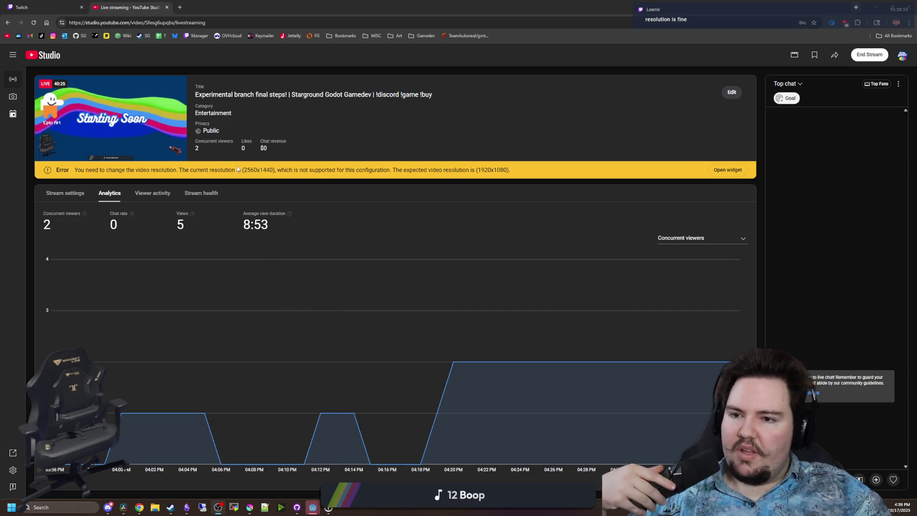
pyautogui.moveTo(243, 170); pyautogui.dragTo(262, 179)
pyautogui.hotkey('alt', 'Tab')
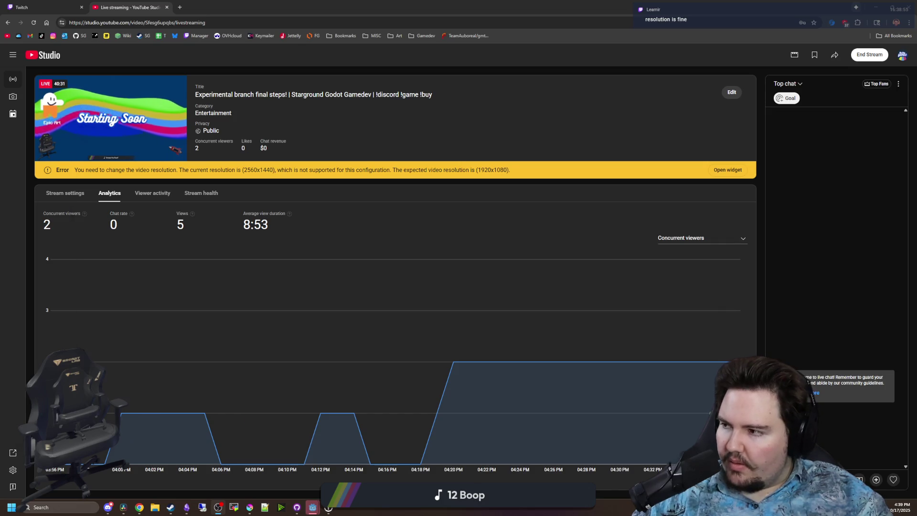
pyautogui.click(222, 189)
# Review OBS Stream and Output settings (1920x1080 rescale), then drag Chrome aside to reveal Godot.
pyautogui.click(222, 181)
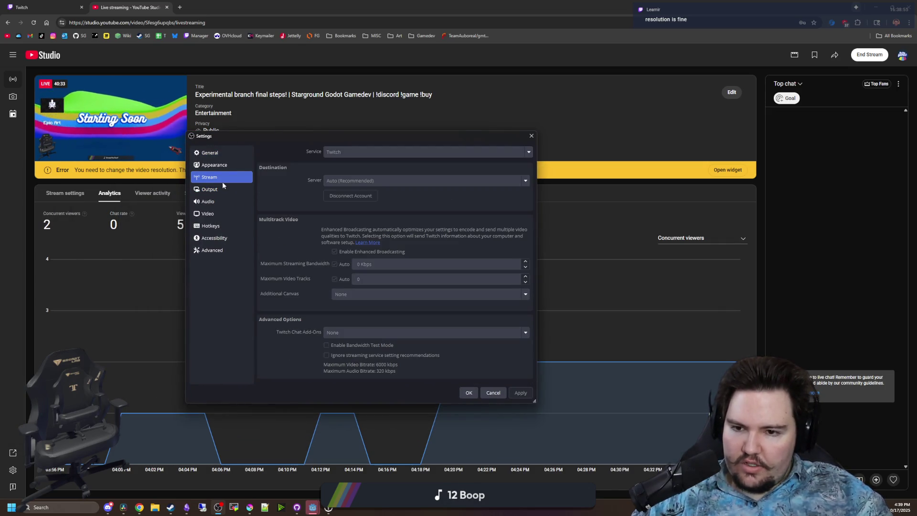
pyautogui.click(222, 189)
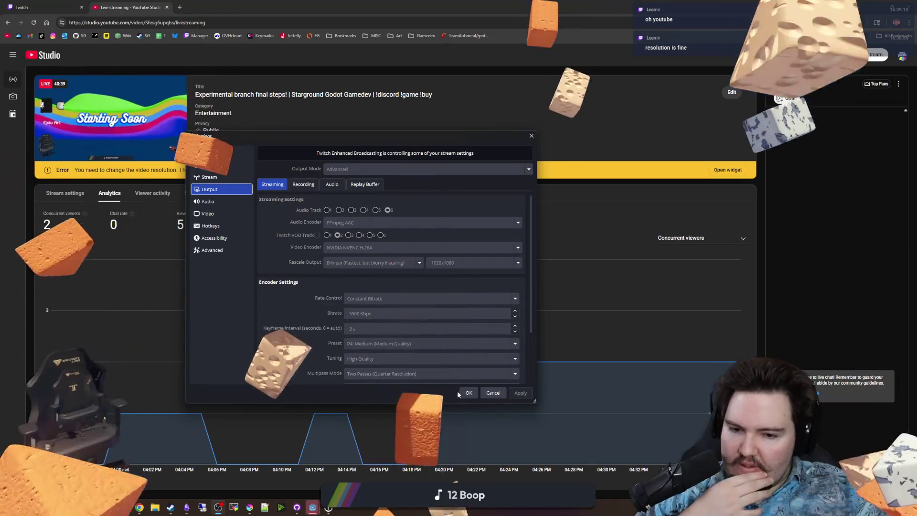
pyautogui.click(463, 392)
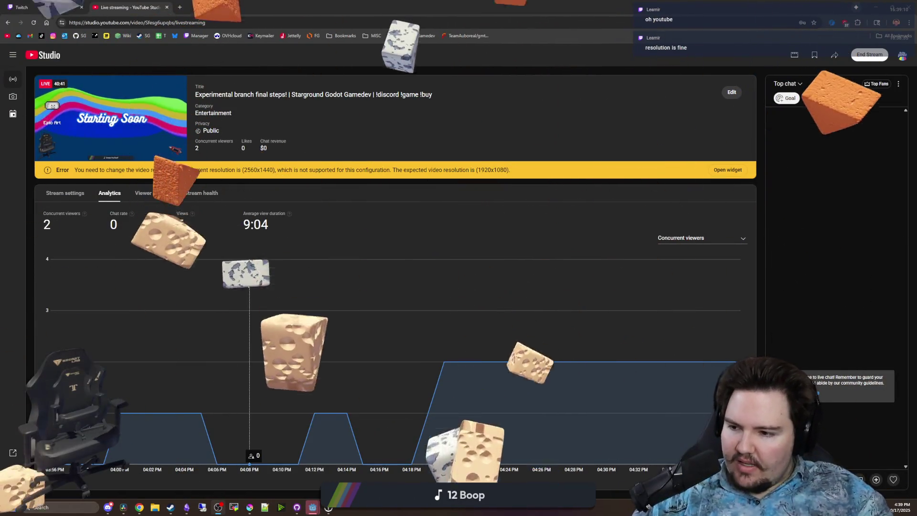
pyautogui.moveTo(311, 7)
pyautogui.mouseDown()
pyautogui.moveTo(624, 145)
pyautogui.moveTo(916, 143)
pyautogui.mouseUp()
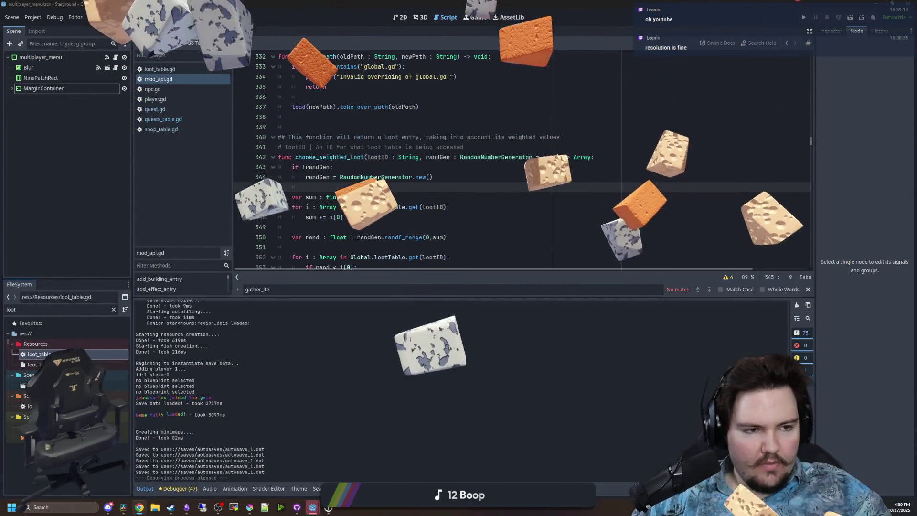
# Open the Tower Breakout project from the Godot Project Manager list.
pyautogui.click(348, 167)
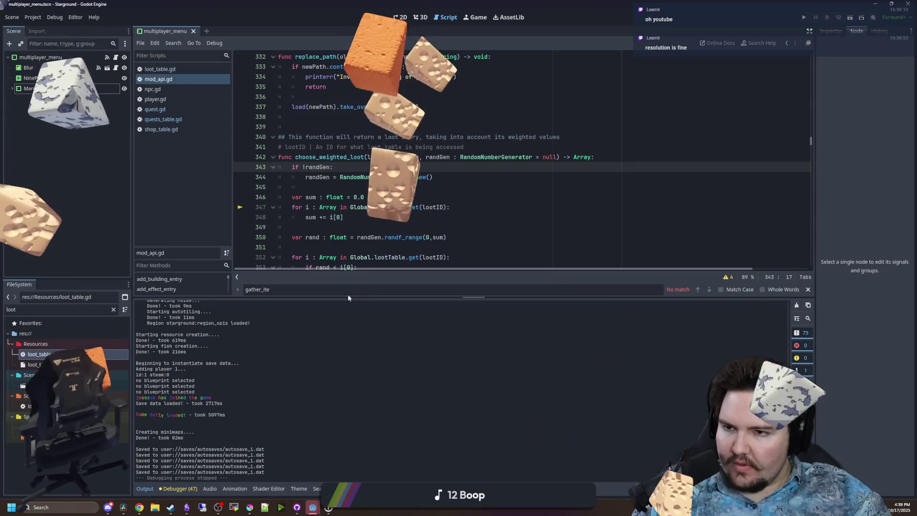
pyautogui.moveTo(313, 507)
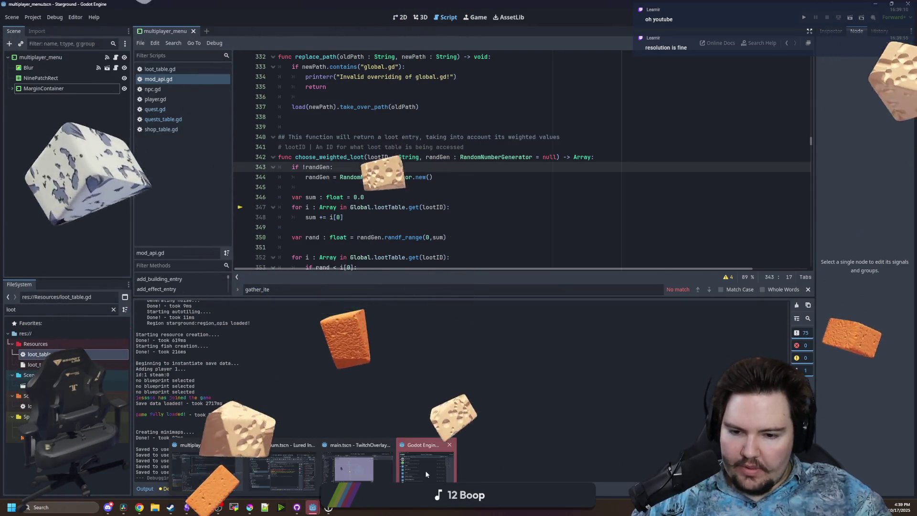
pyautogui.click(427, 474)
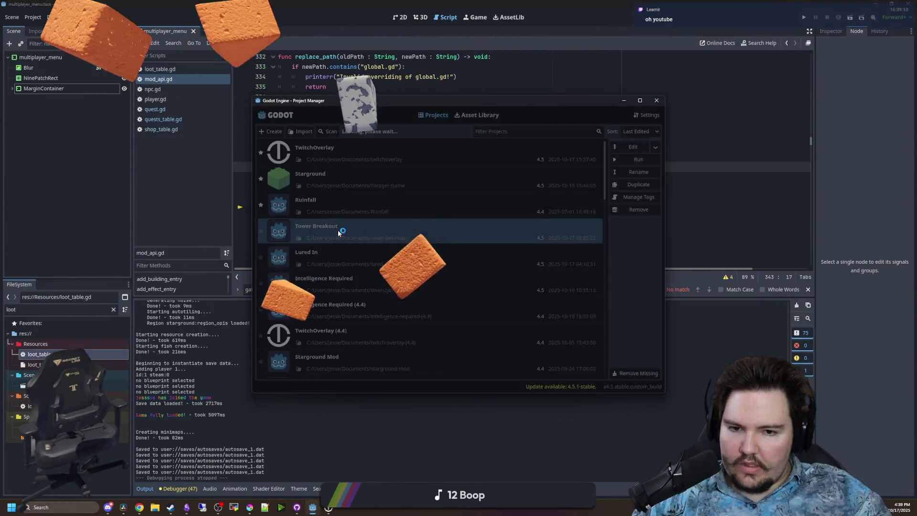
pyautogui.doubleClick(339, 233)
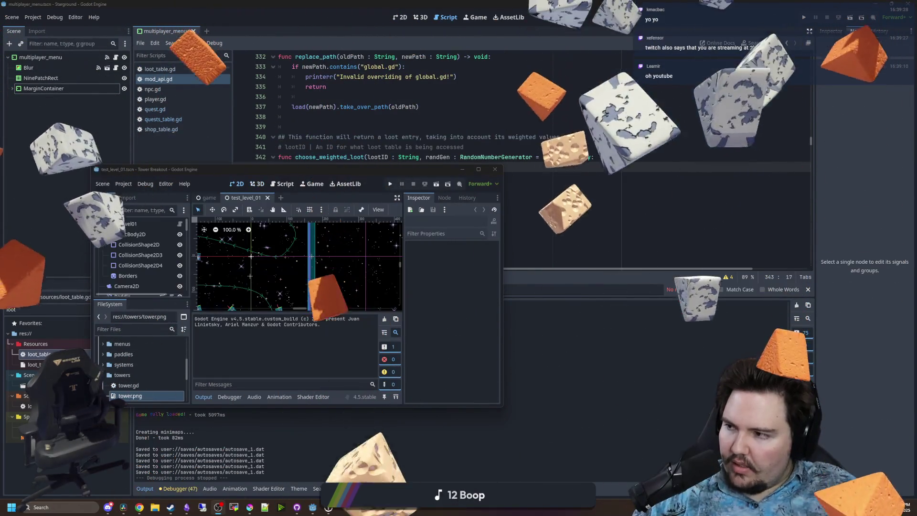
pyautogui.click(308, 225)
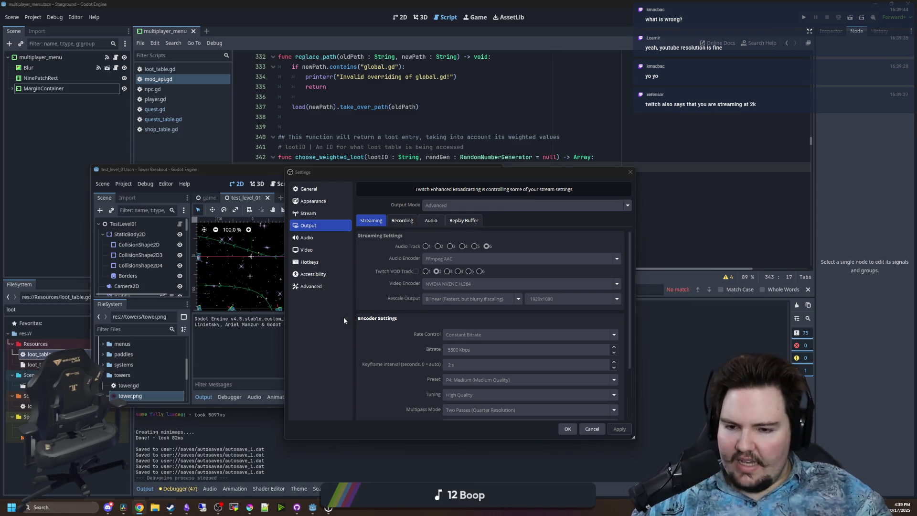
pyautogui.click(311, 287)
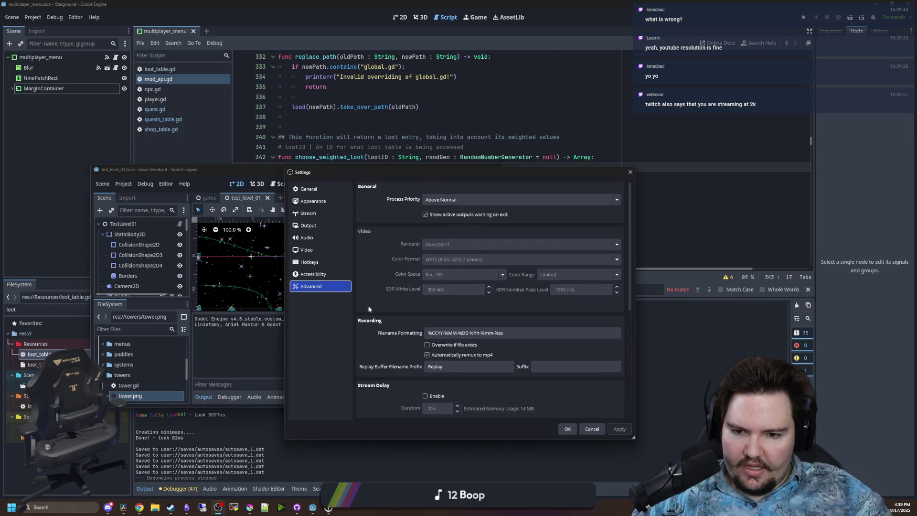
pyautogui.scroll(-5, 368, 309)
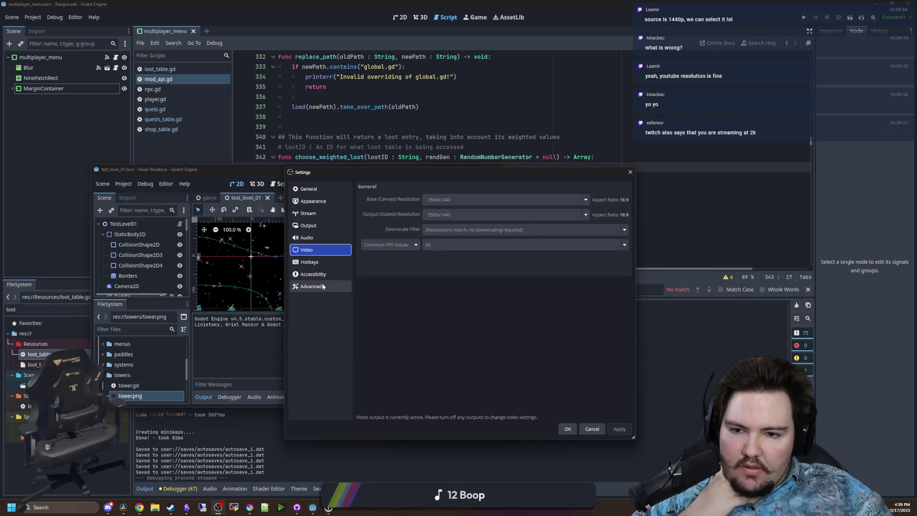
pyautogui.scroll(5, 371, 290)
pyautogui.click(308, 189)
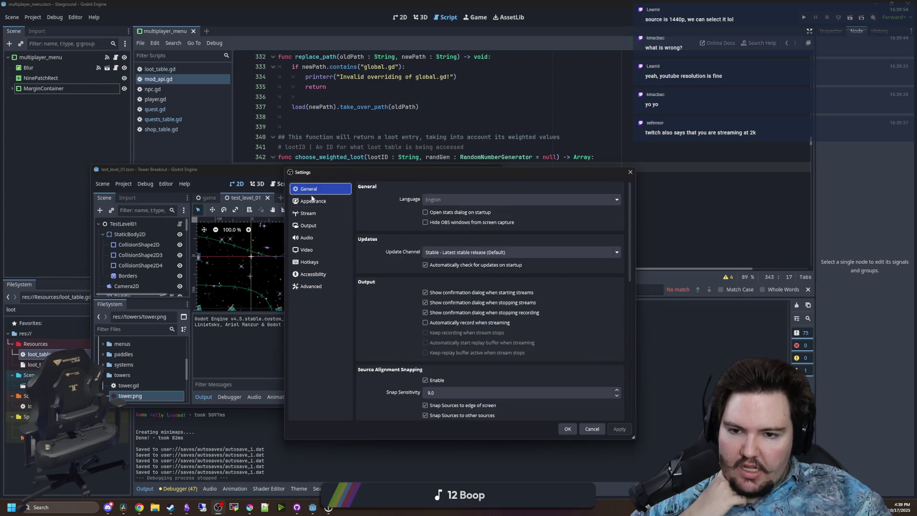
pyautogui.click(315, 202)
pyautogui.click(311, 214)
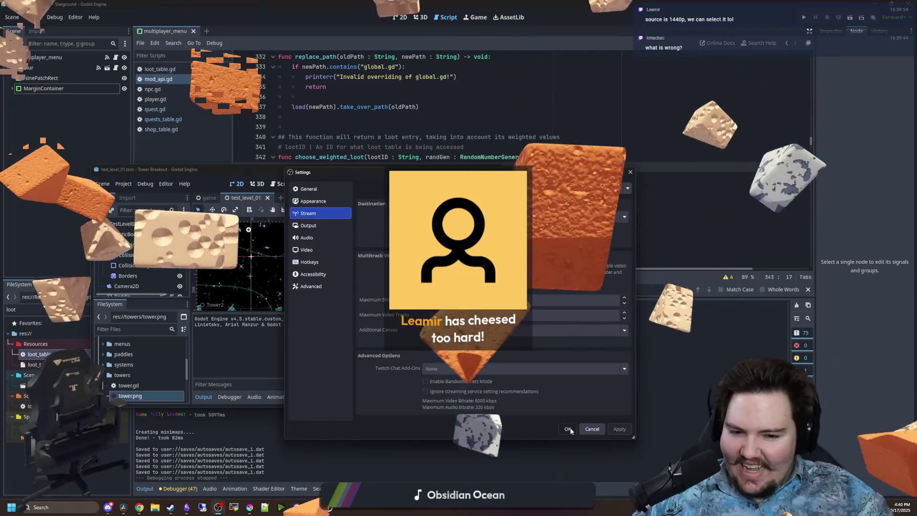
pyautogui.click(592, 429)
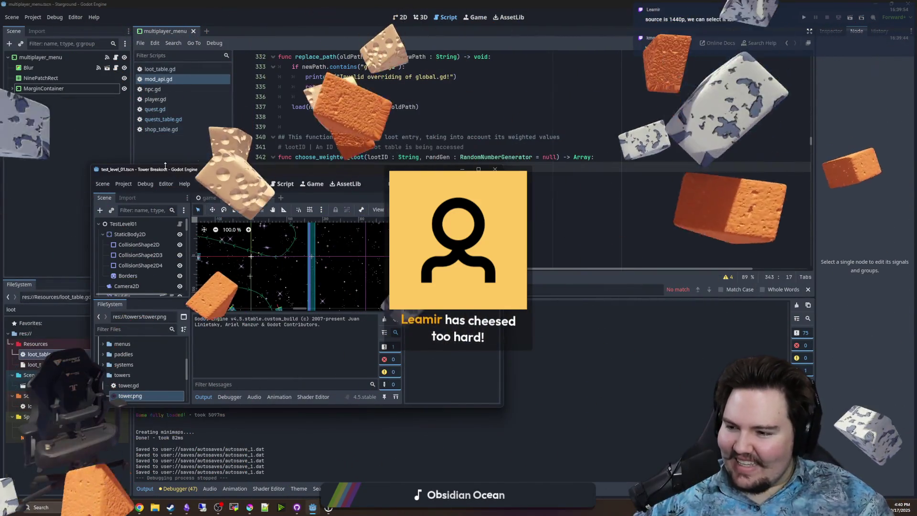
pyautogui.moveTo(178, 180); pyautogui.dragTo(355, 153)
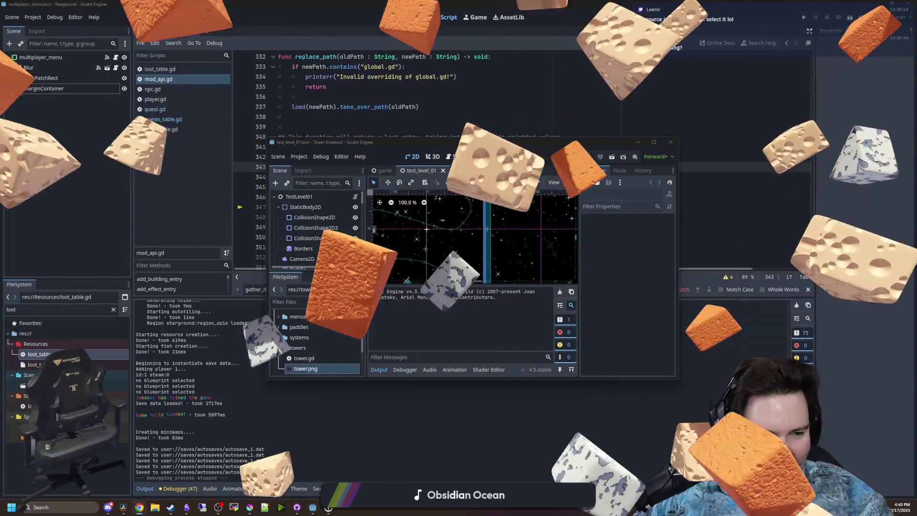
pyautogui.hotkey('alt', 'Tab')
pyautogui.moveTo(875, 89); pyautogui.dragTo(326, 91)
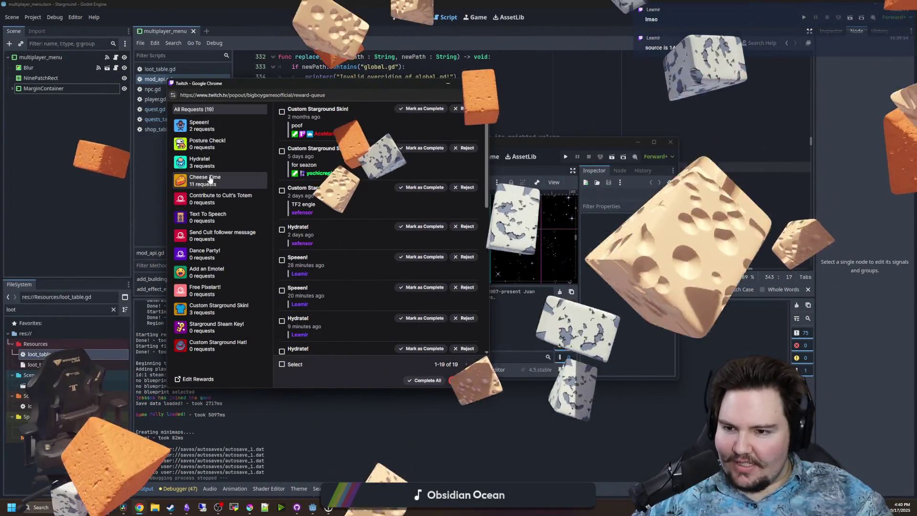
pyautogui.click(204, 180)
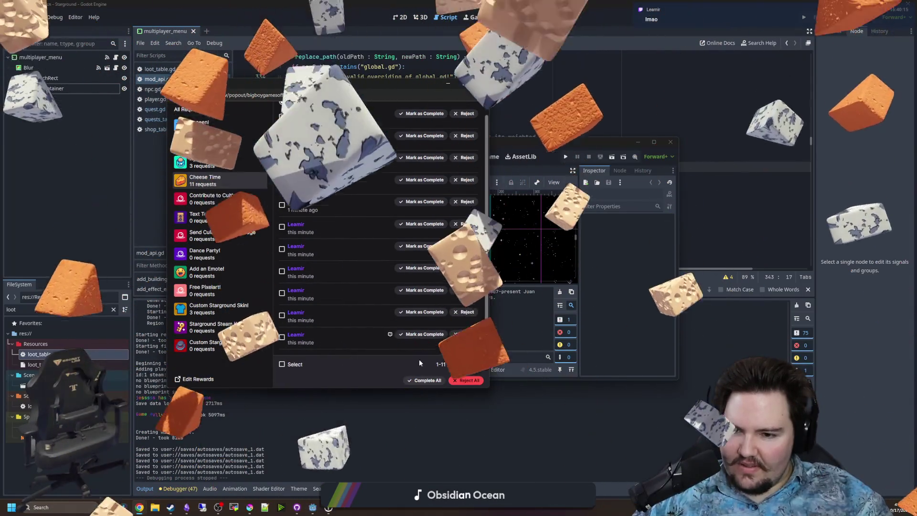
pyautogui.scroll(-1, 454, 339)
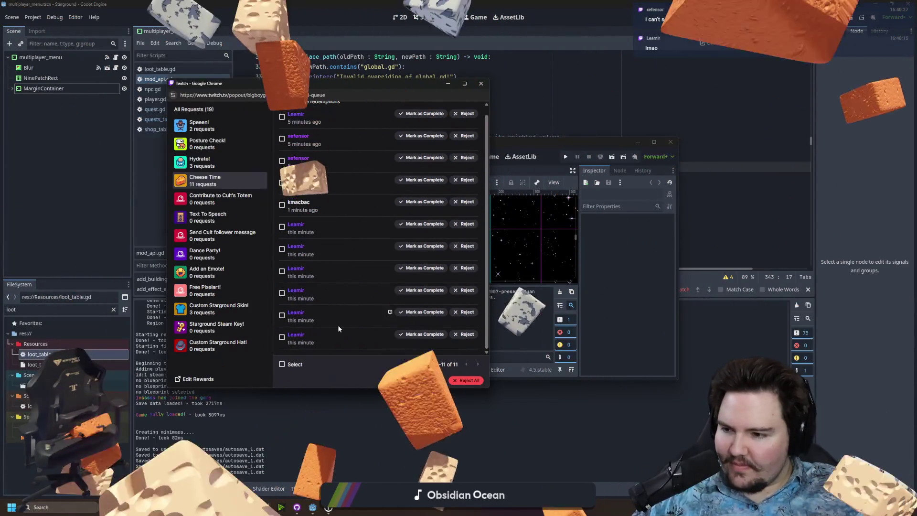
pyautogui.click(461, 335)
pyautogui.click(468, 319)
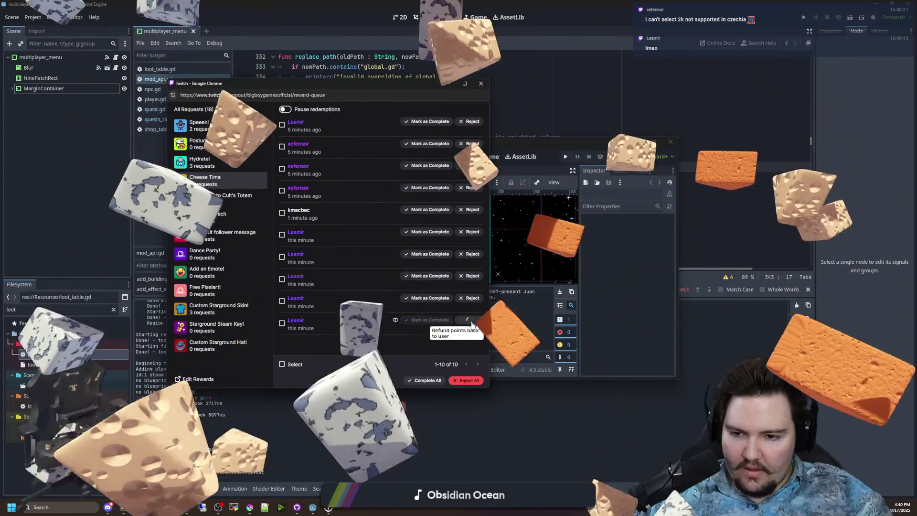
pyautogui.click(470, 298)
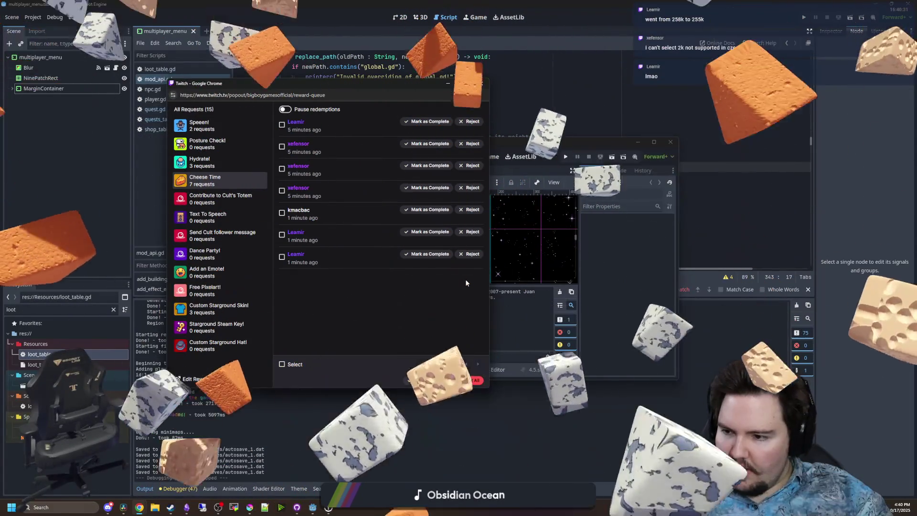
pyautogui.click(465, 279)
pyautogui.click(480, 83)
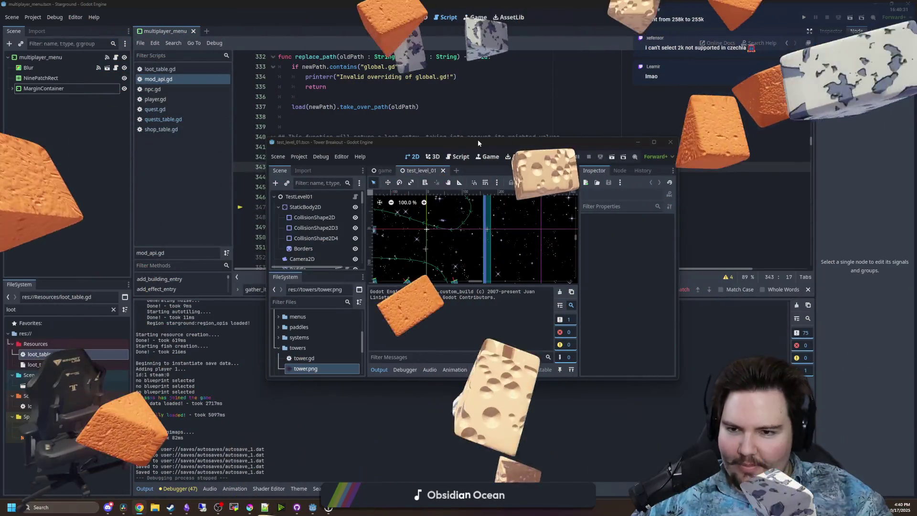
pyautogui.moveTo(478, 140)
pyautogui.mouseDown()
pyautogui.moveTo(432, 367)
pyautogui.moveTo(487, 1)
pyautogui.mouseUp()
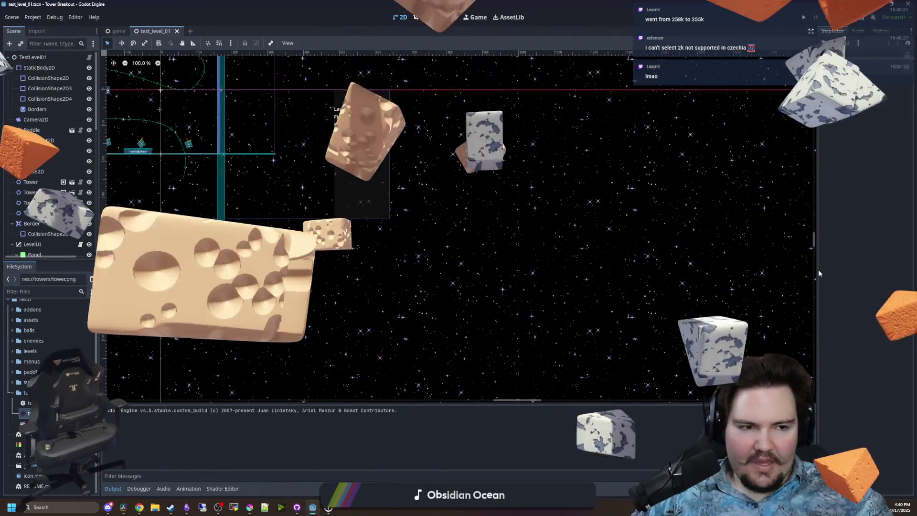
# Bring up the YouTube Studio live dashboard and read the full resolution error message.
pyautogui.hotkey('alt', 'Tab')
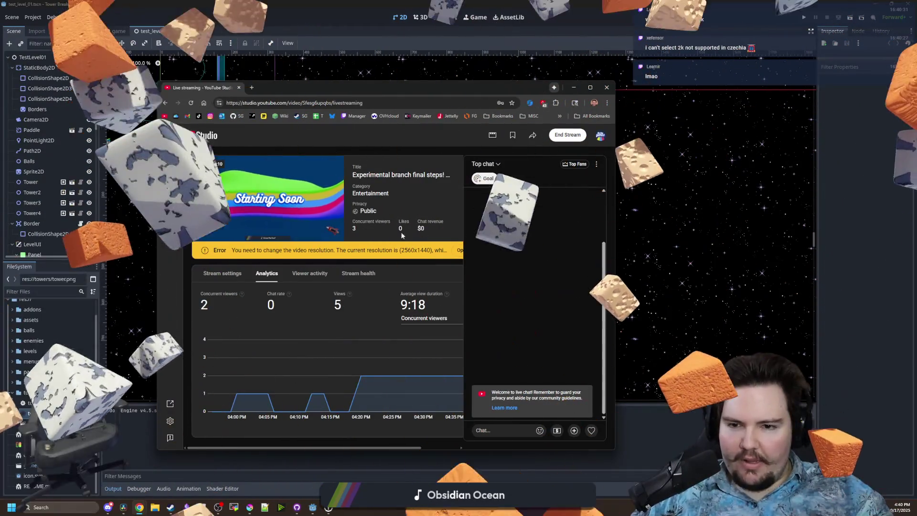
pyautogui.moveTo(265, 250); pyautogui.dragTo(309, 250)
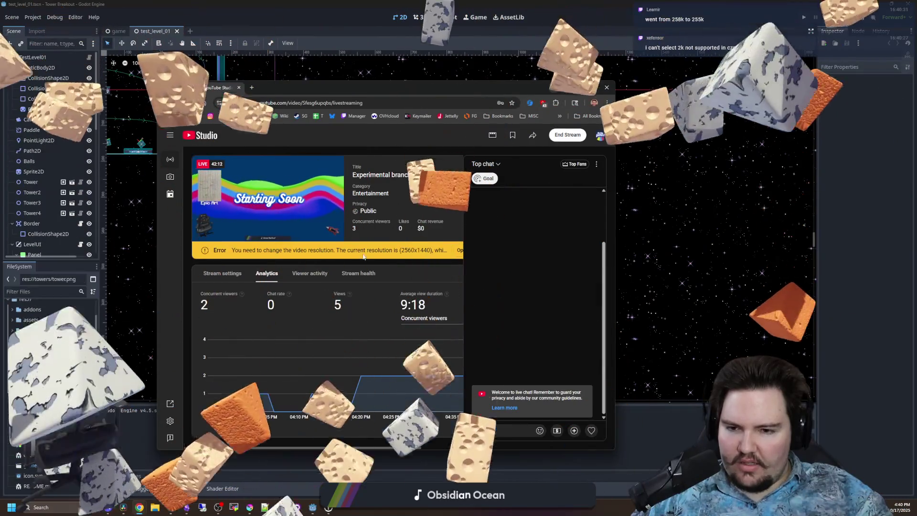
pyautogui.click(209, 248)
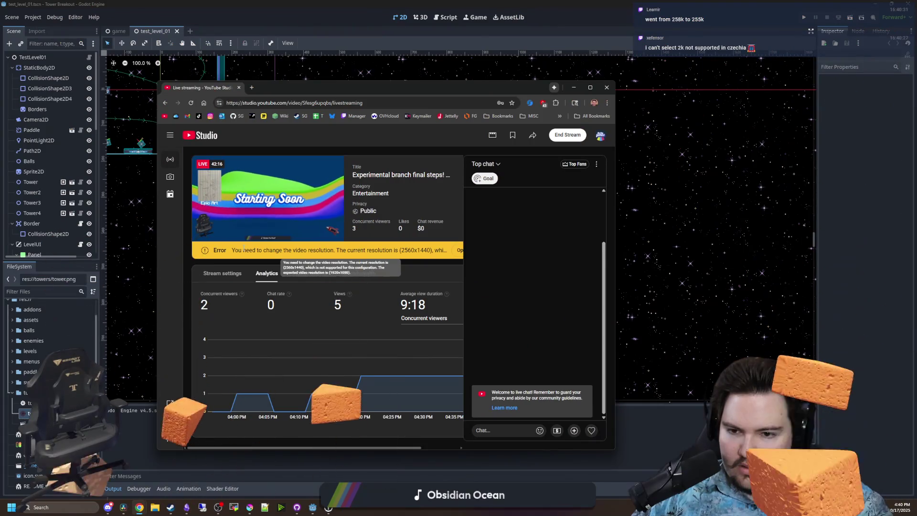
# Play the stream preview at the live edge in 1440p60, then close the dashboard.
pyautogui.moveTo(307, 223)
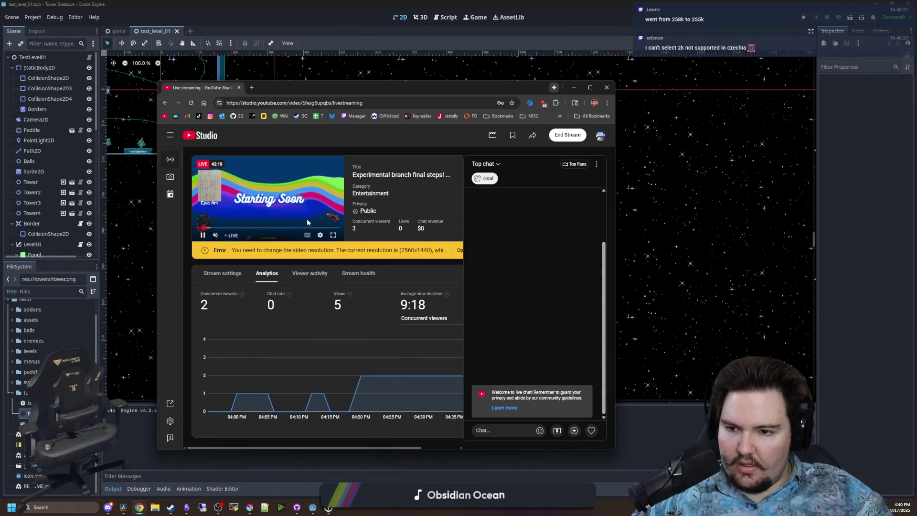
pyautogui.click(229, 235)
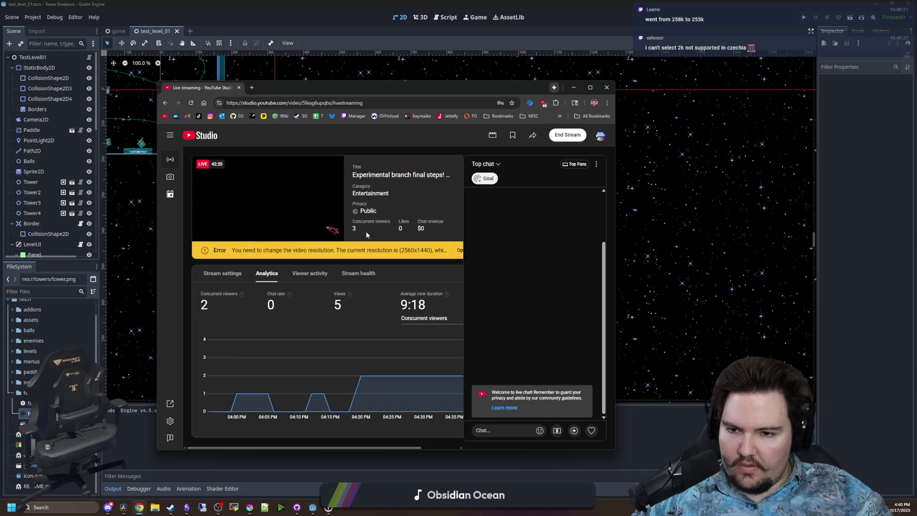
pyautogui.click(321, 235)
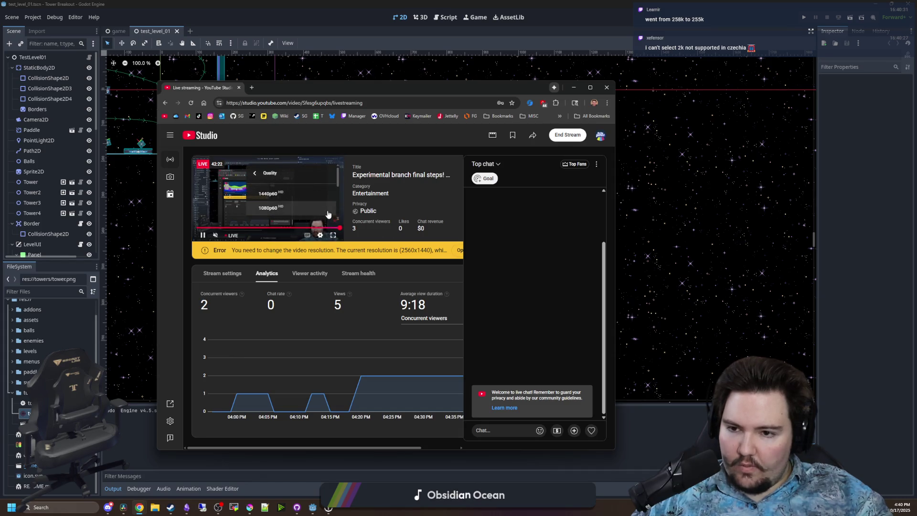
pyautogui.click(274, 195)
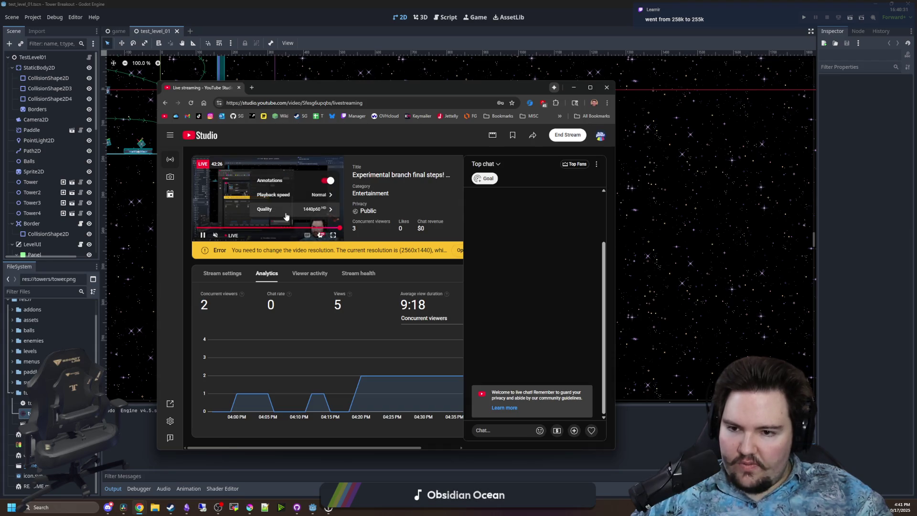
pyautogui.click(380, 259)
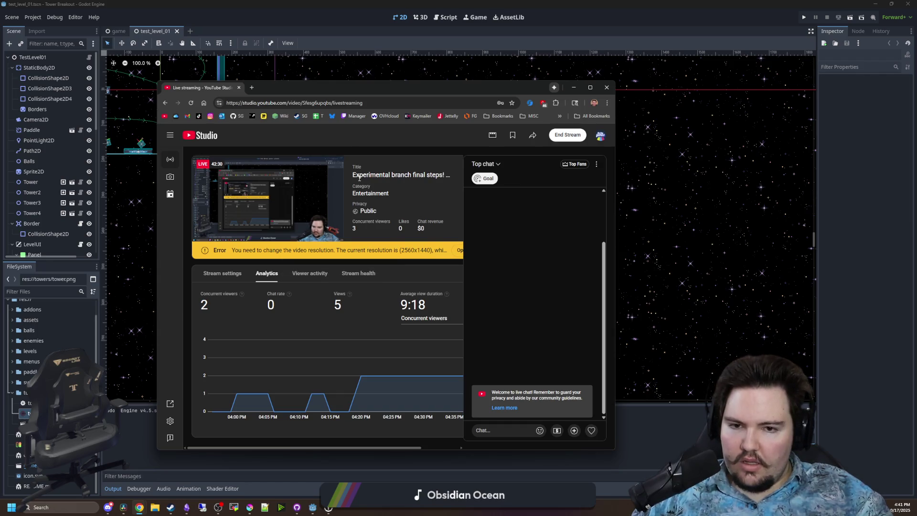
pyautogui.click(239, 88)
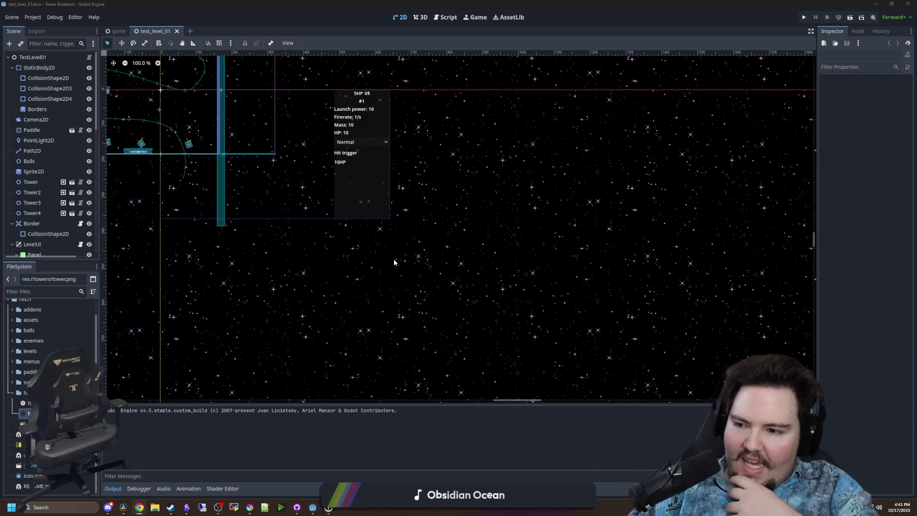
# Zoom in and out on test_level_01 to inspect the towers, paddle and enemy path.
pyautogui.scroll(5, 231, 265)
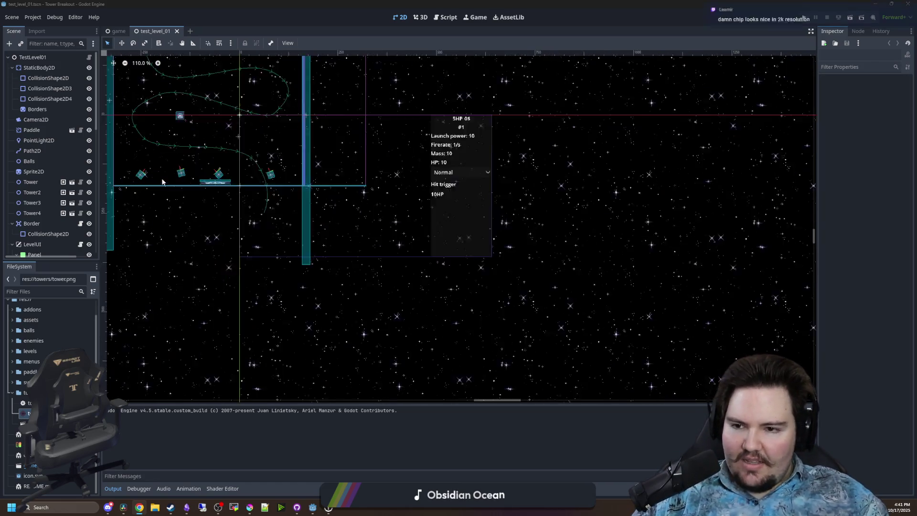
pyautogui.scroll(-4, 320, 229)
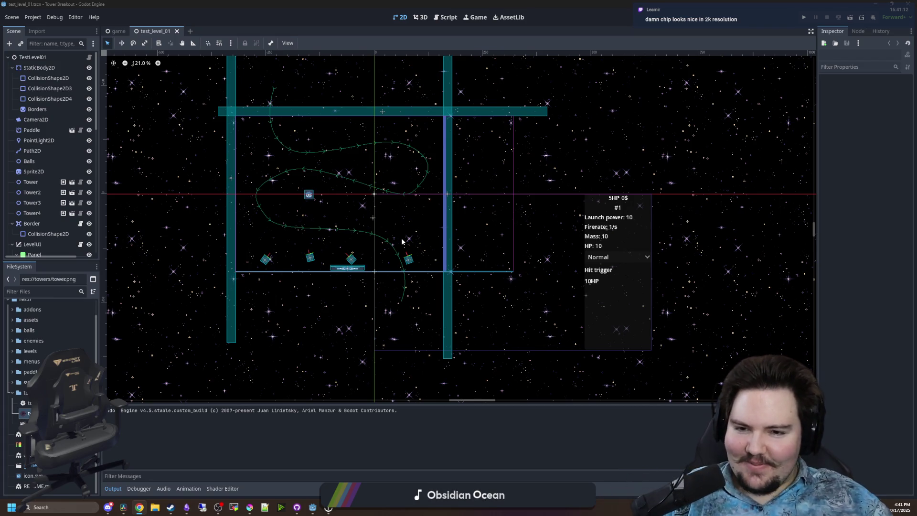
pyautogui.scroll(3, 402, 242)
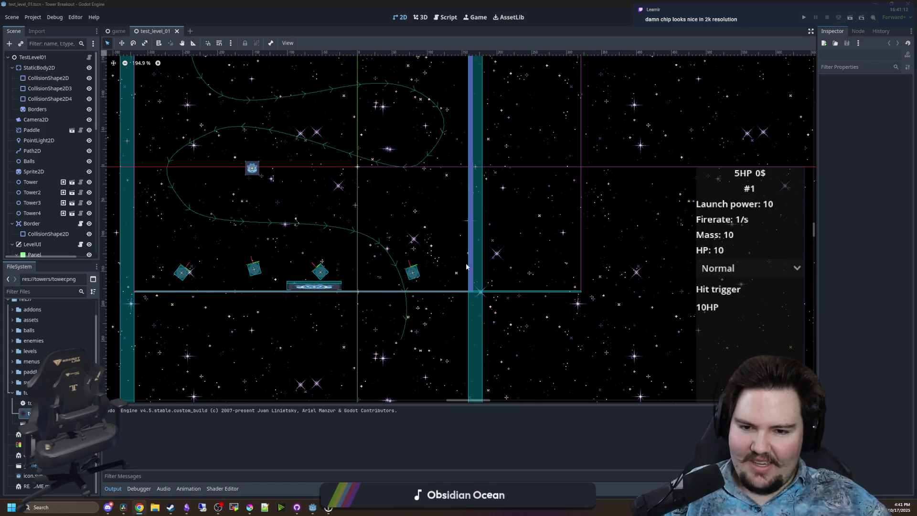
pyautogui.scroll(-3, 466, 267)
pyautogui.scroll(2, 528, 147)
pyautogui.scroll(-10, 24, 163)
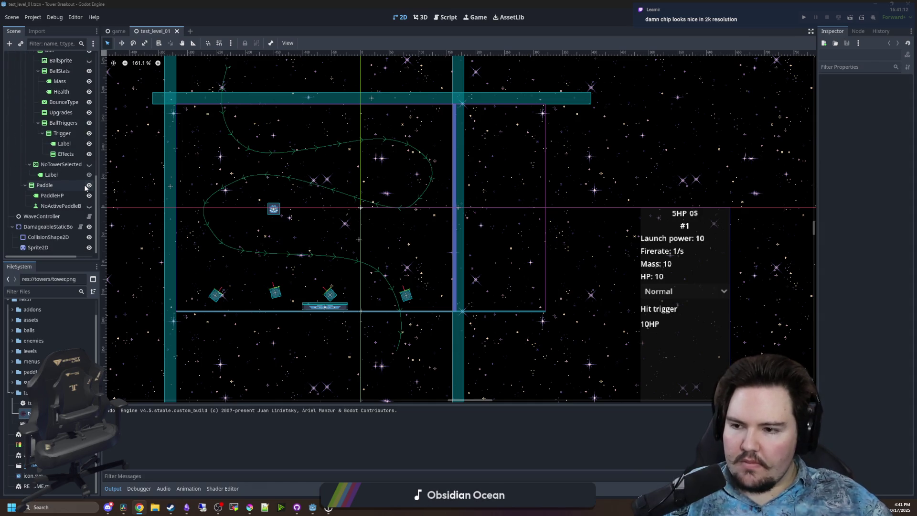
pyautogui.scroll(11, 304, 309)
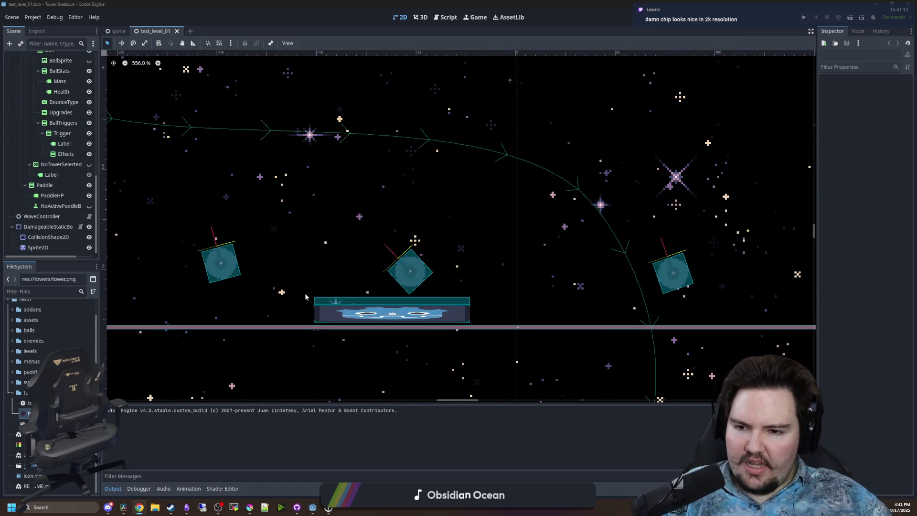
pyautogui.scroll(-13, 434, 327)
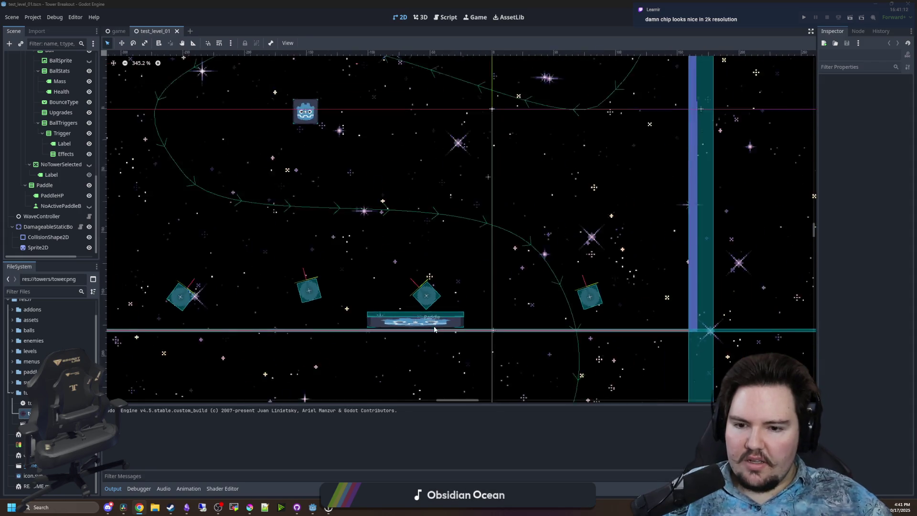
pyautogui.scroll(-4, 399, 322)
pyautogui.scroll(9, 369, 299)
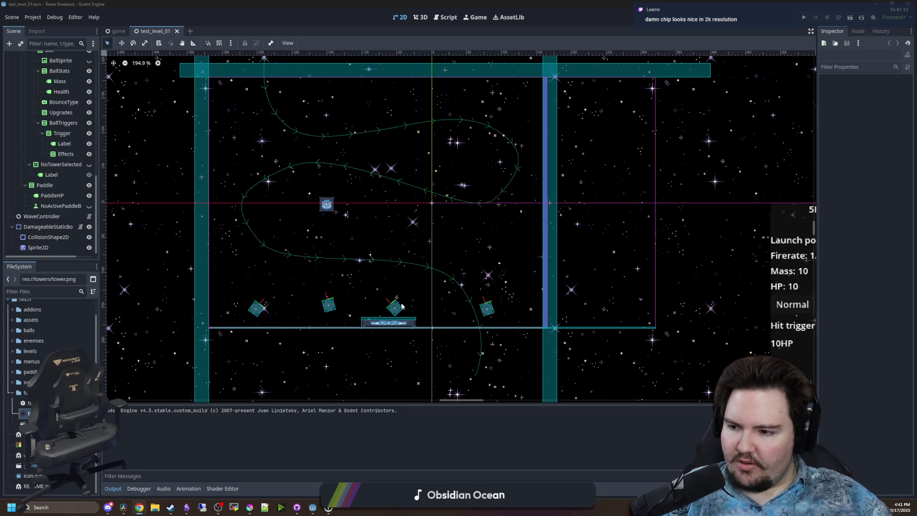
pyautogui.scroll(-5, 402, 306)
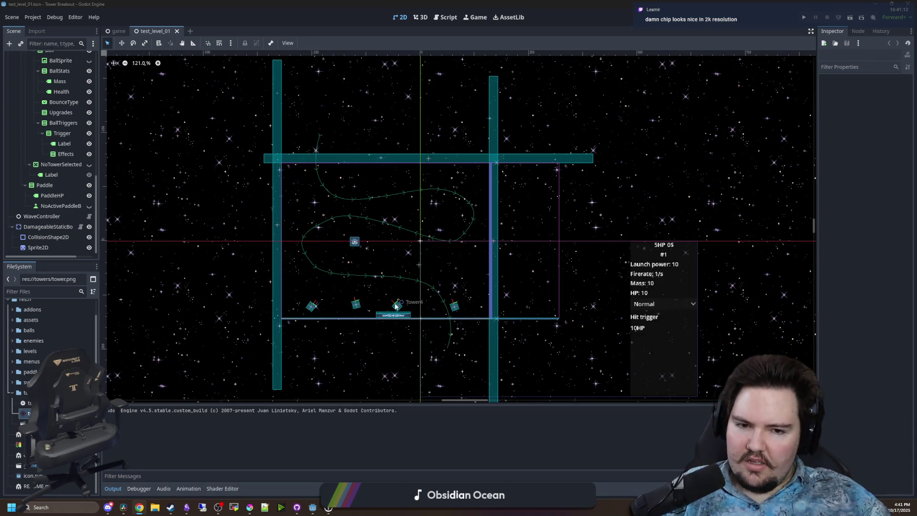
pyautogui.scroll(-3, 357, 253)
pyautogui.scroll(10, 46, 207)
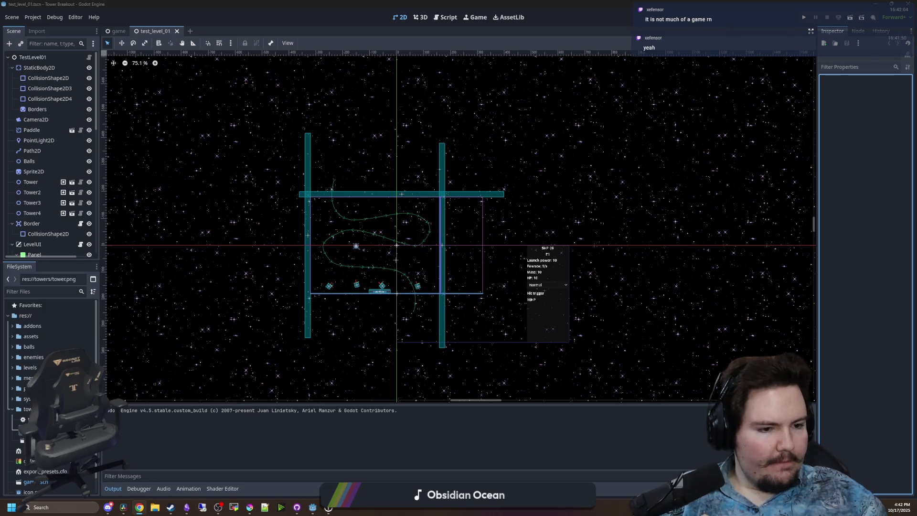
pyautogui.hotkey('alt', 'Tab')
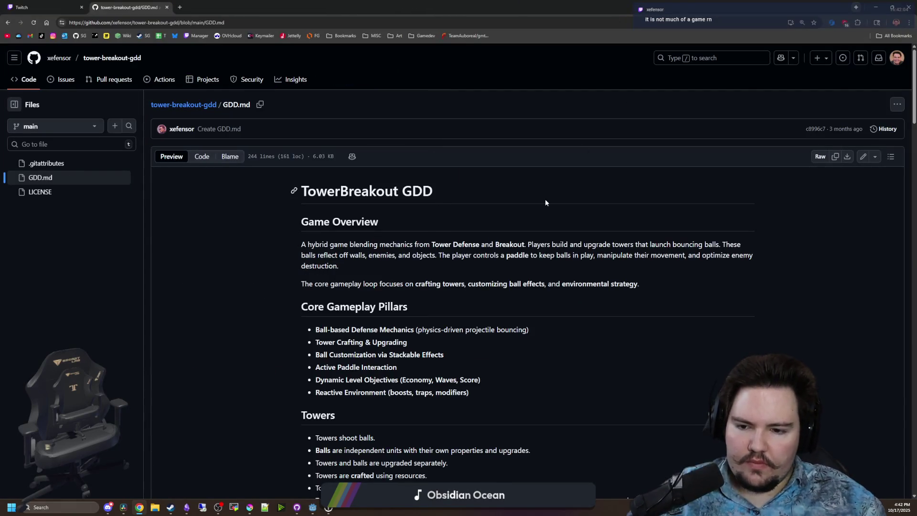
# Skim down the GDD.md sections toward Research, then scroll back up slightly.
pyautogui.scroll(-4, 275, 320)
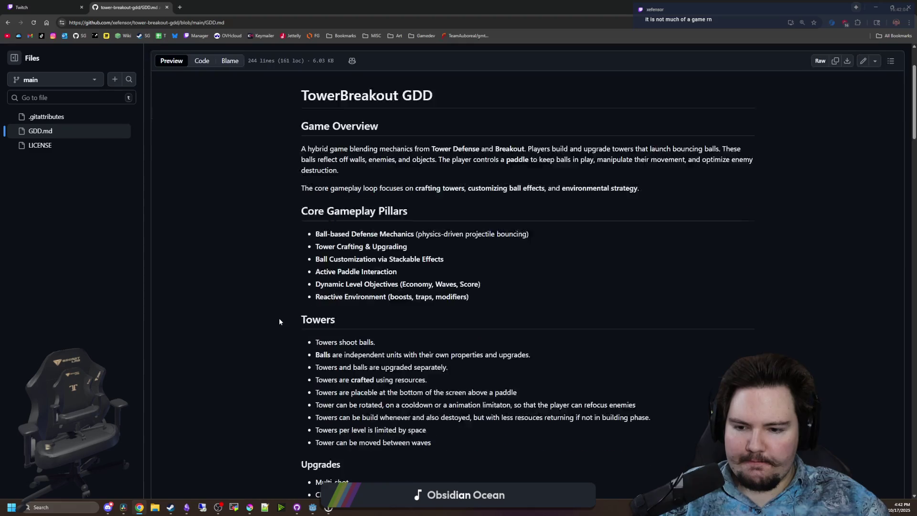
pyautogui.scroll(-9, 283, 267)
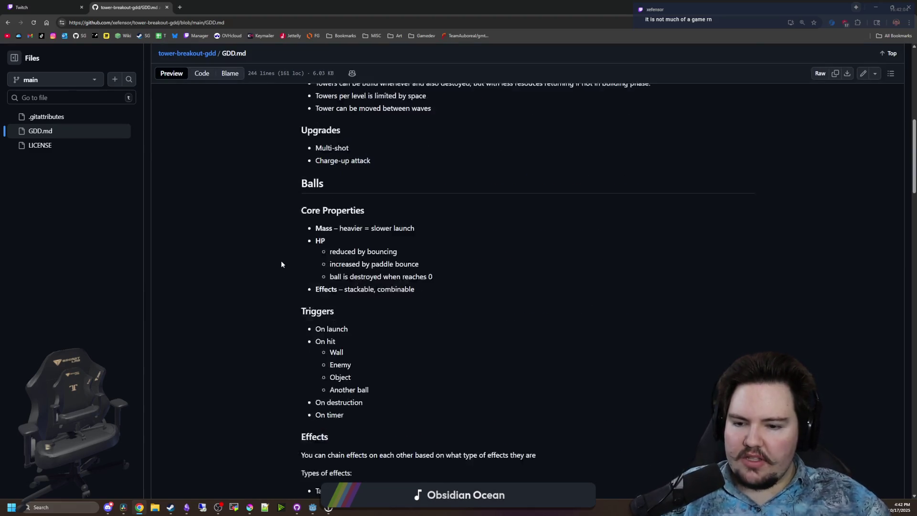
pyautogui.scroll(-10, 282, 263)
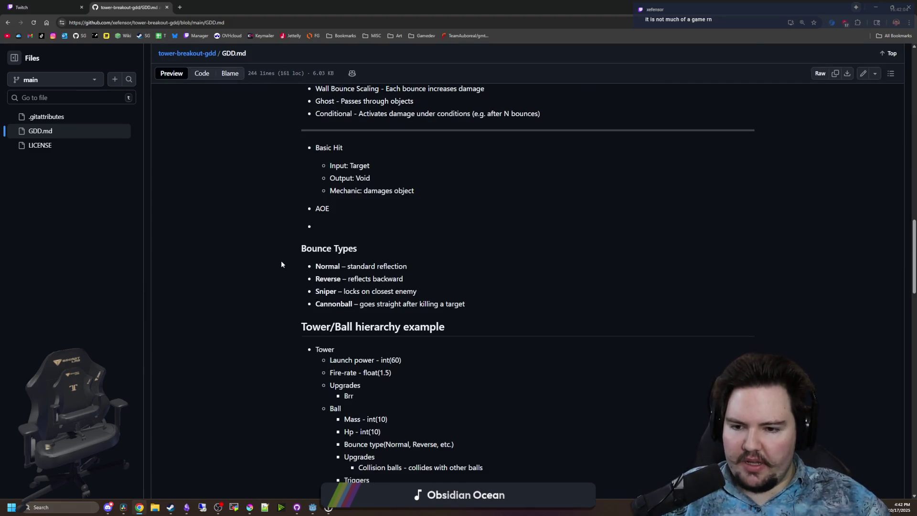
pyautogui.scroll(-5, 282, 263)
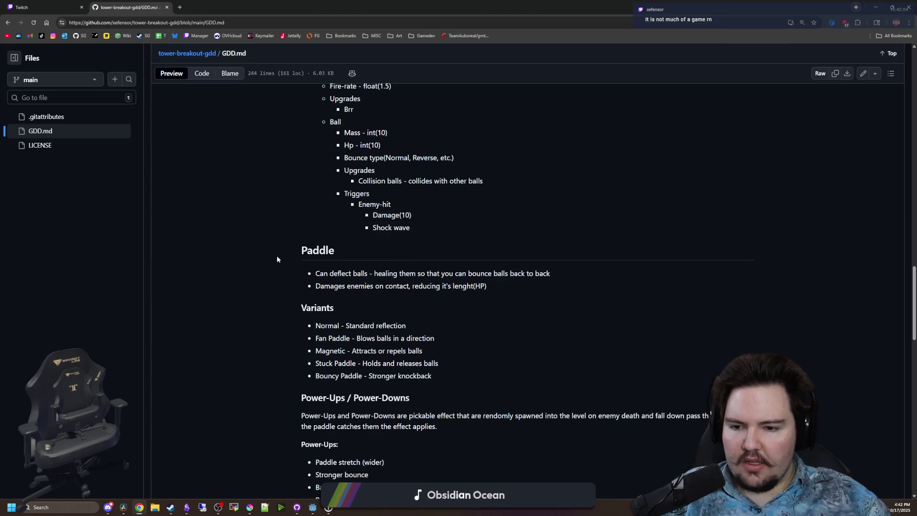
pyautogui.rightClick(261, 296)
pyautogui.click(251, 254)
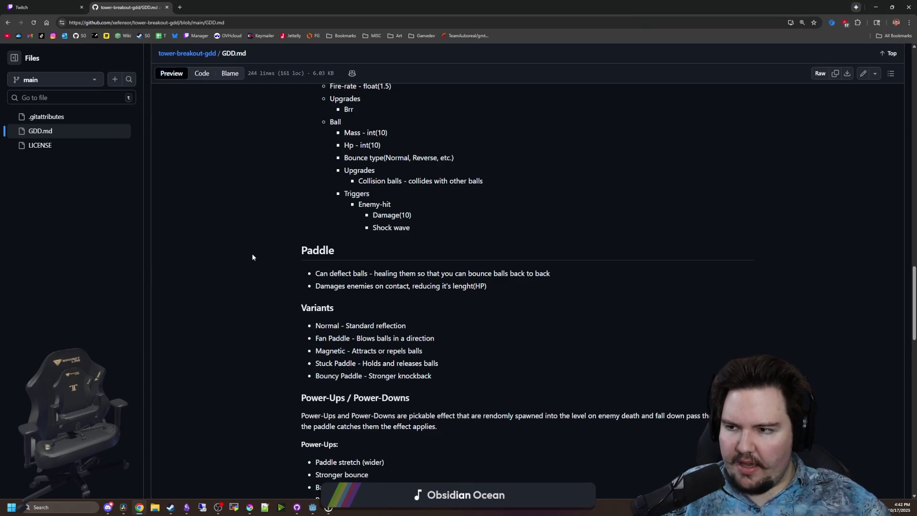
pyautogui.scroll(-2, 252, 257)
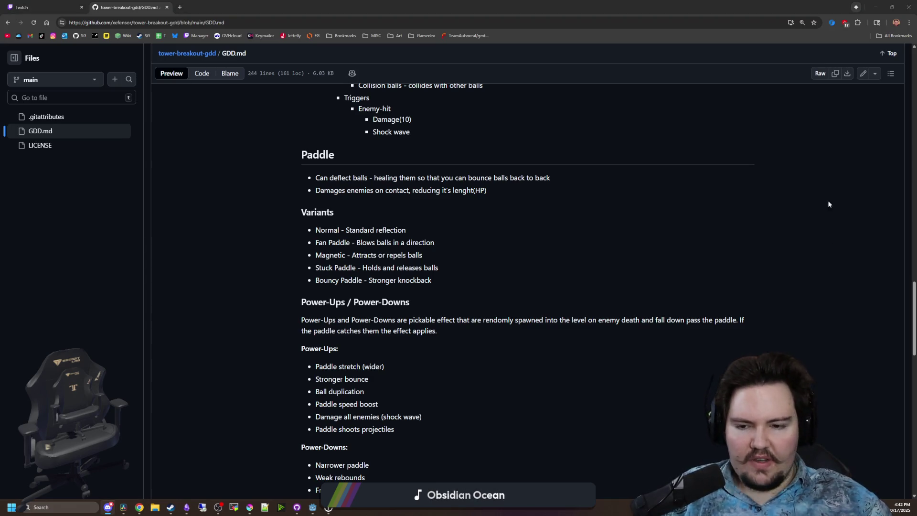
pyautogui.scroll(-13, 275, 317)
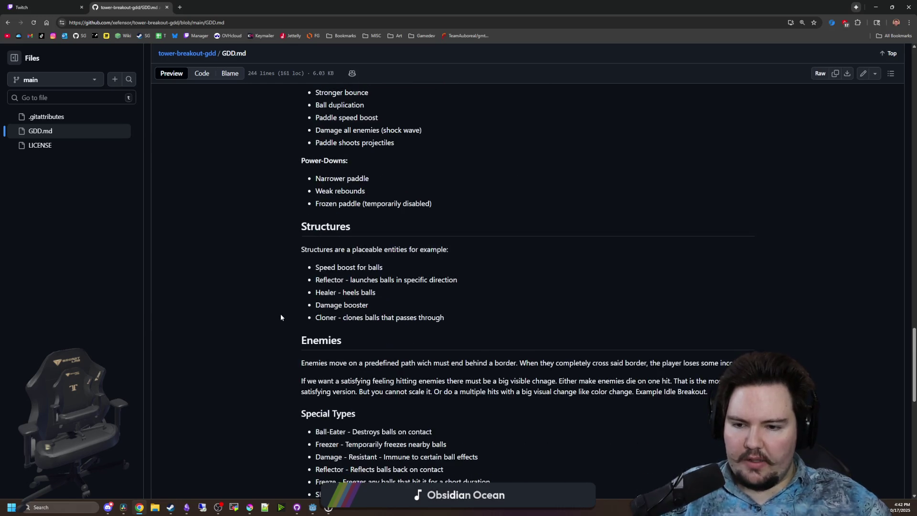
pyautogui.scroll(-6, 279, 303)
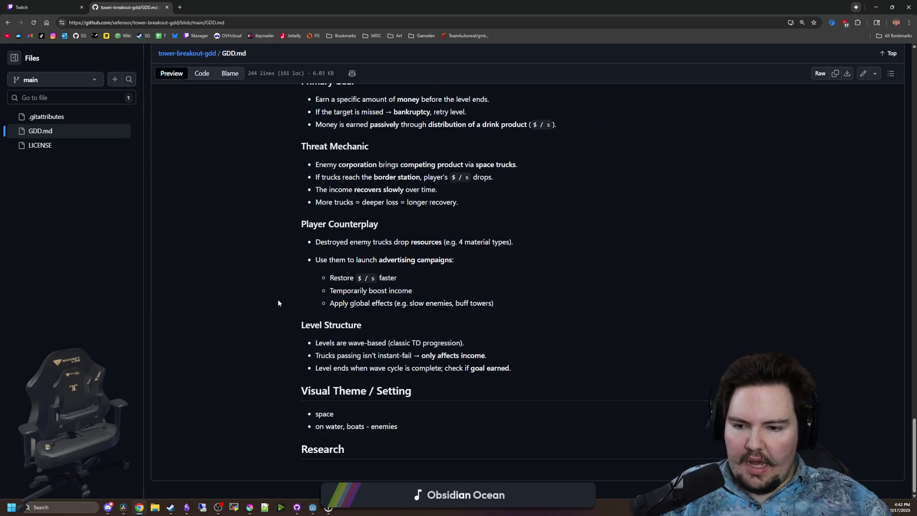
pyautogui.scroll(20, 279, 303)
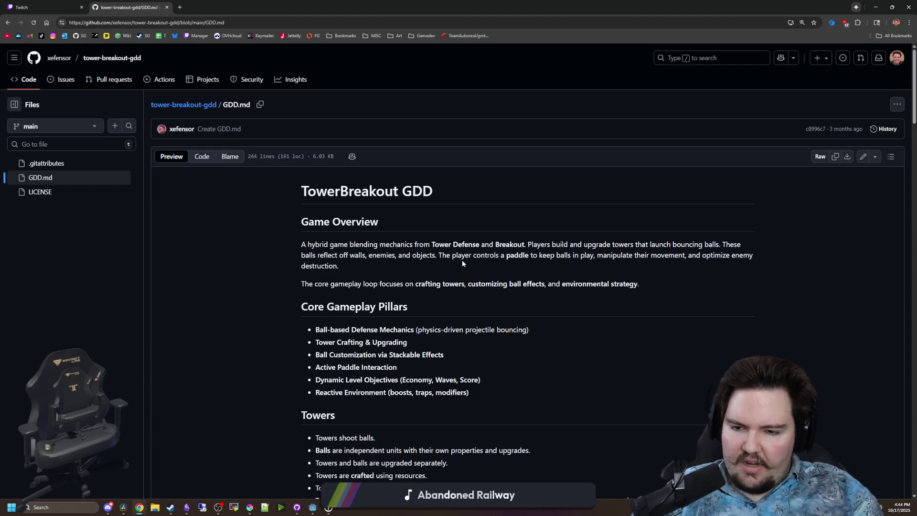
pyautogui.moveTo(292, 414)
pyautogui.mouseDown()
pyautogui.moveTo(445, 303)
pyautogui.moveTo(334, 274)
pyautogui.mouseUp()
pyautogui.click(340, 276)
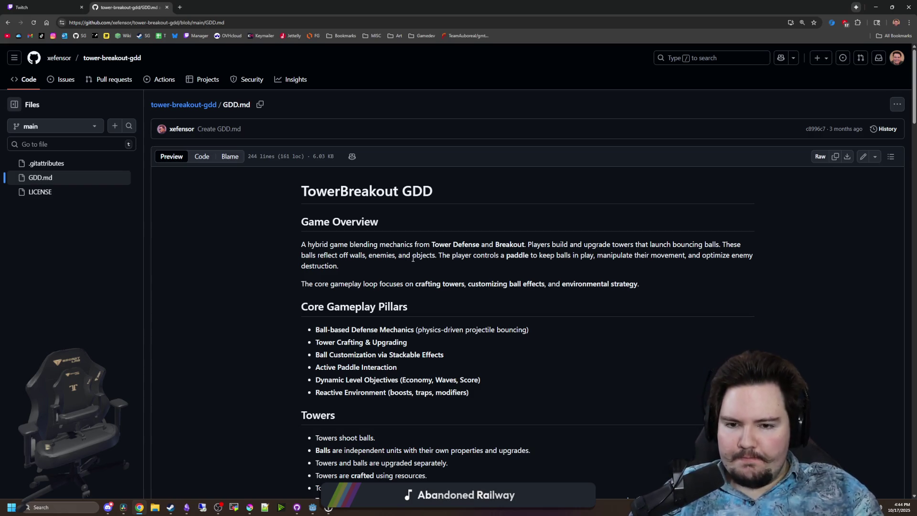
pyautogui.moveTo(432, 244); pyautogui.dragTo(477, 243)
pyautogui.click(477, 242)
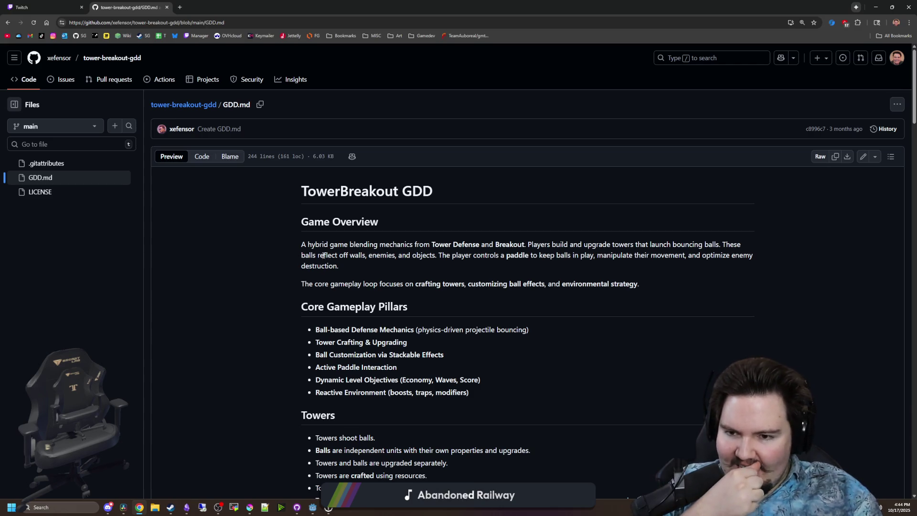
pyautogui.moveTo(301, 239); pyautogui.dragTo(643, 284)
pyautogui.click(646, 284)
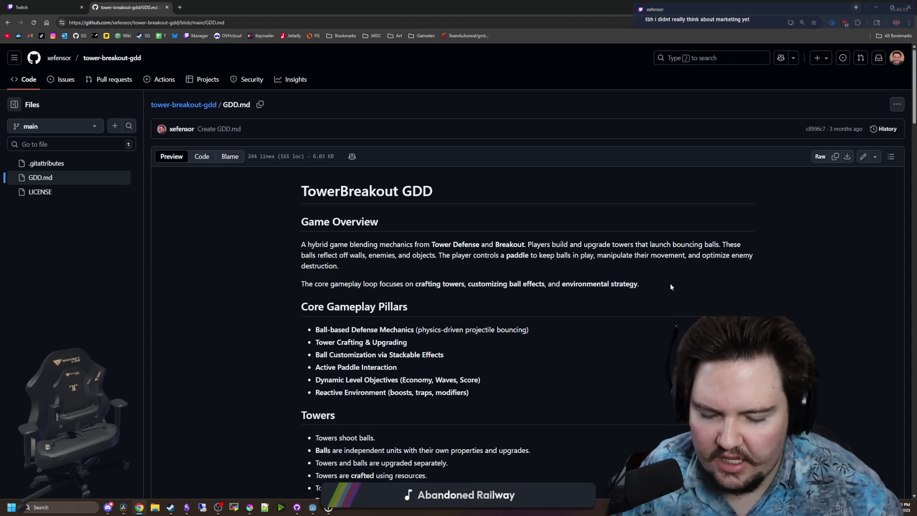
pyautogui.scroll(-2, 516, 313)
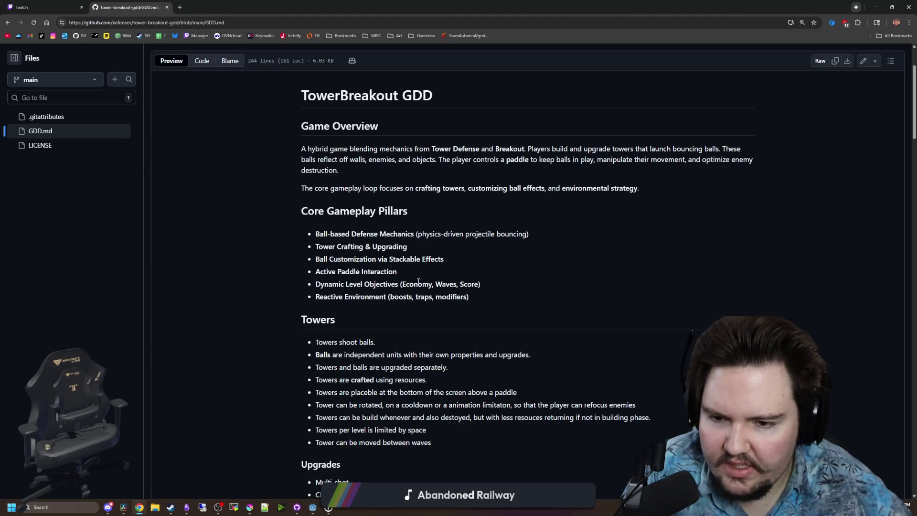
pyautogui.scroll(-5, 392, 257)
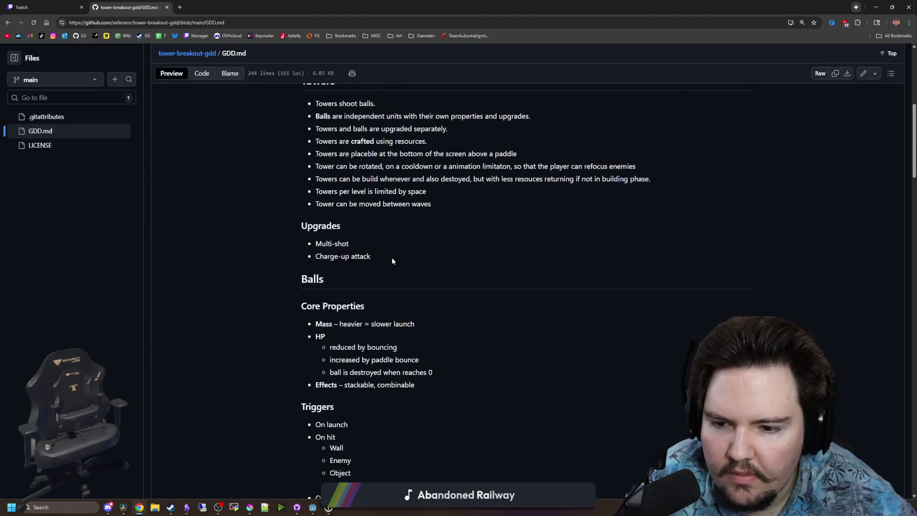
pyautogui.scroll(-11, 391, 257)
pyautogui.scroll(-9, 391, 261)
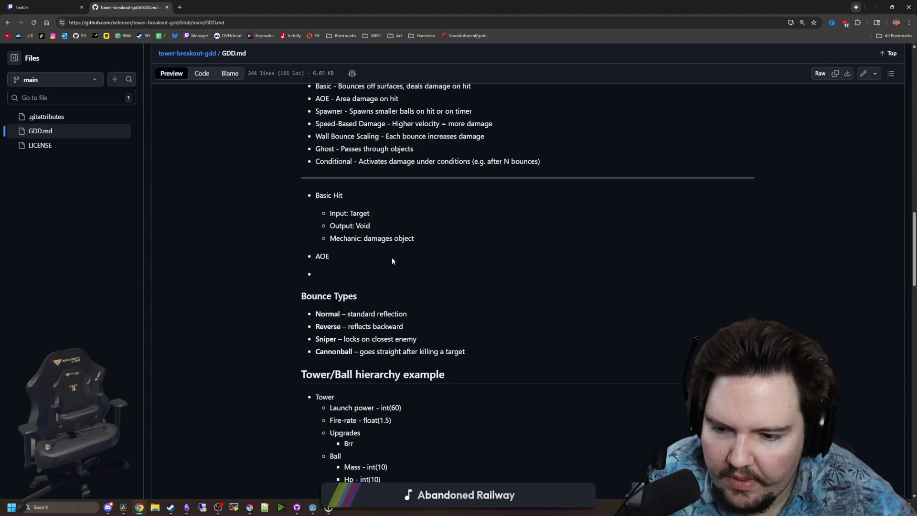
pyautogui.scroll(-5, 393, 258)
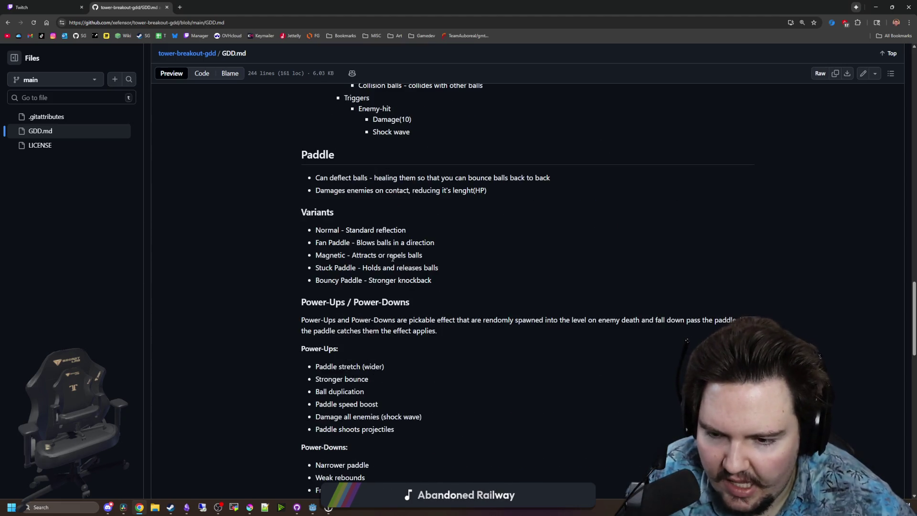
pyautogui.scroll(20, 420, 286)
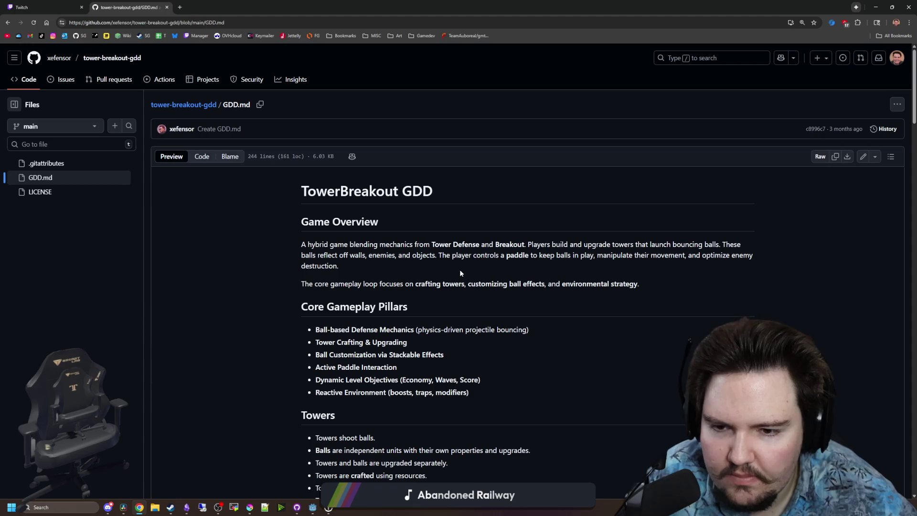
pyautogui.rightClick(616, 266)
pyautogui.click(572, 265)
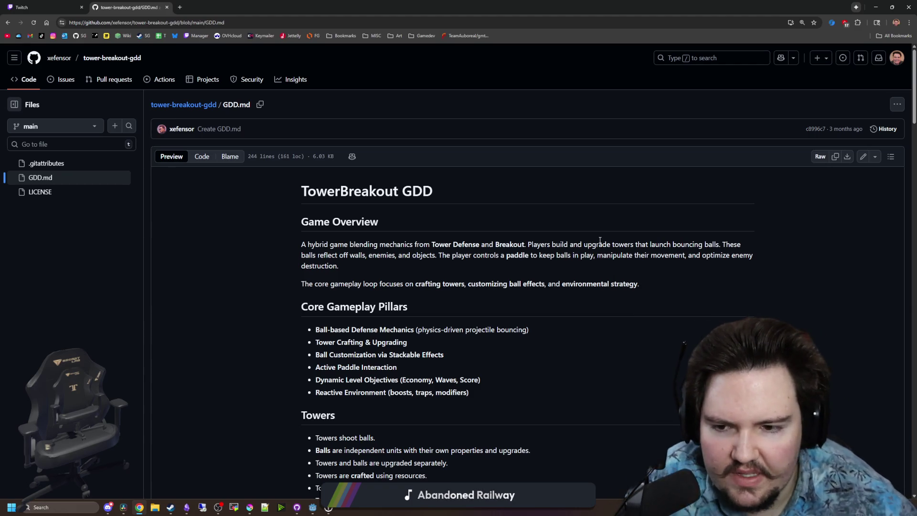
pyautogui.scroll(-3, 637, 211)
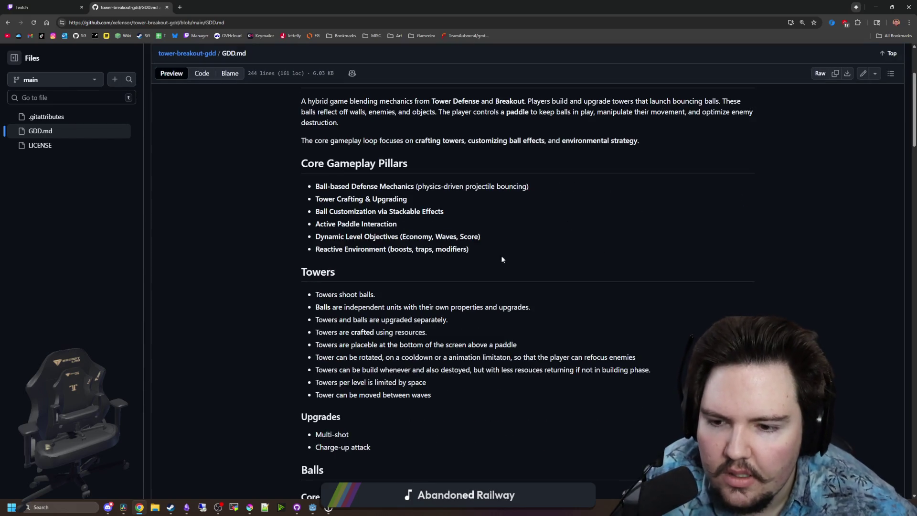
pyautogui.scroll(3, 430, 291)
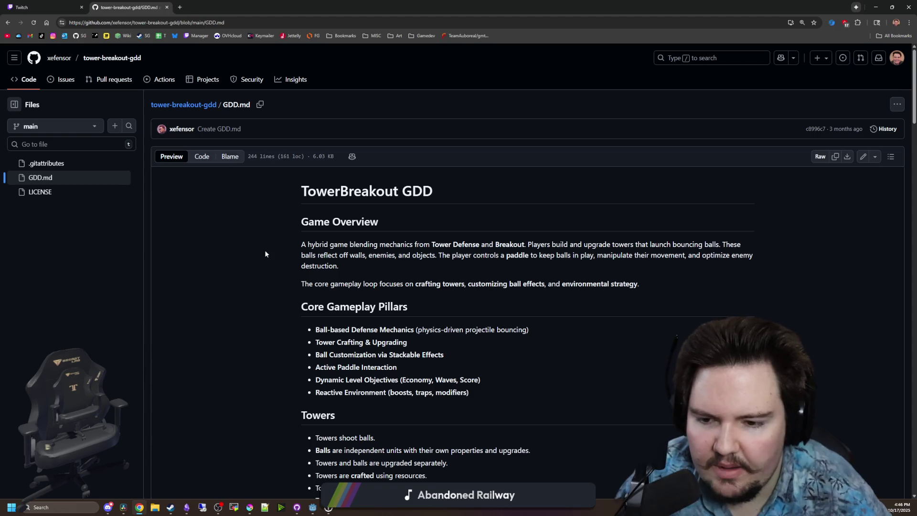
# Reread the GDD by scrolling down through its sections and back up.
pyautogui.scroll(-5, 512, 300)
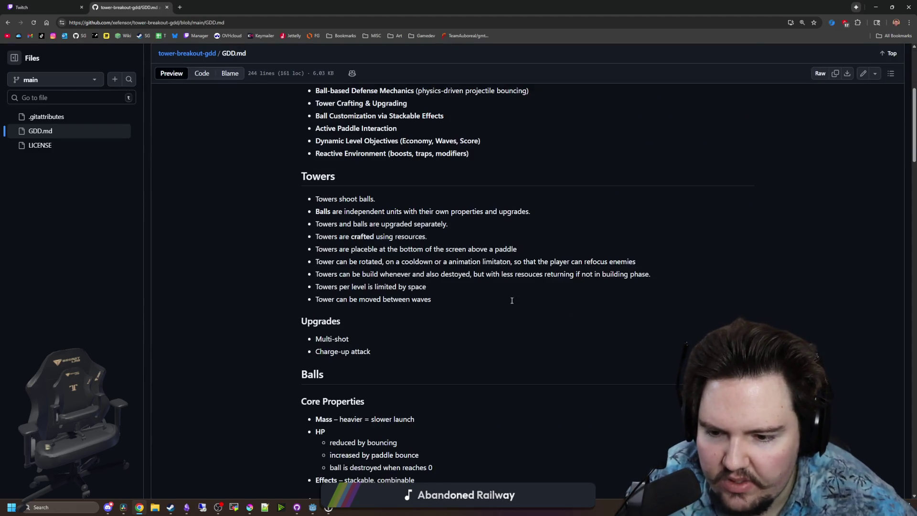
pyautogui.scroll(-10, 512, 301)
pyautogui.scroll(-12, 497, 239)
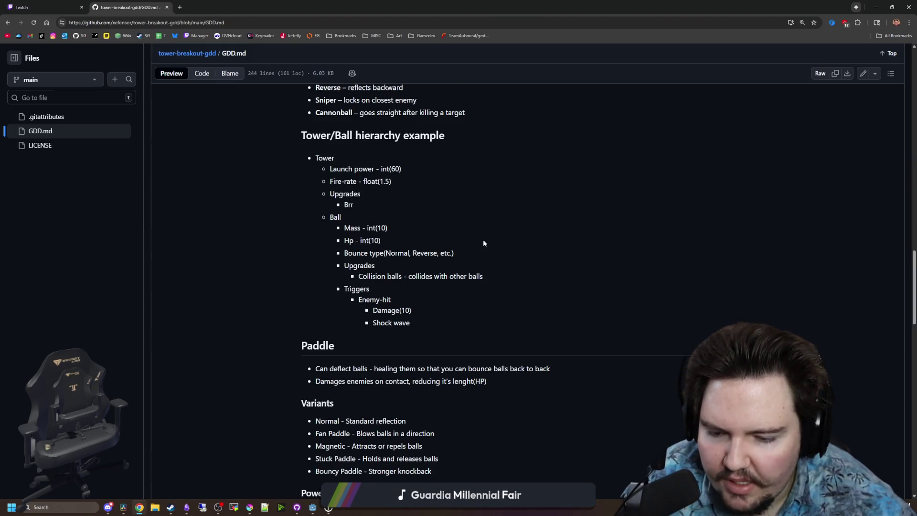
pyautogui.scroll(-1, 483, 243)
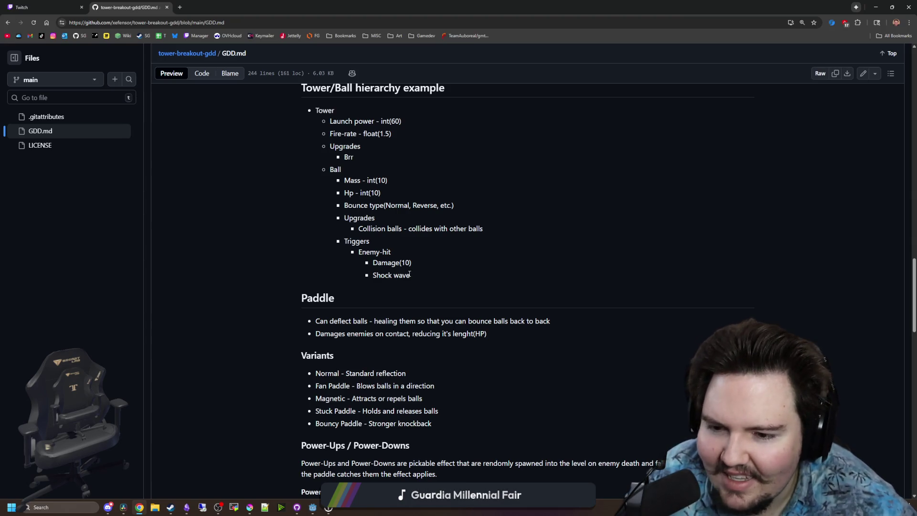
pyautogui.scroll(-10, 410, 274)
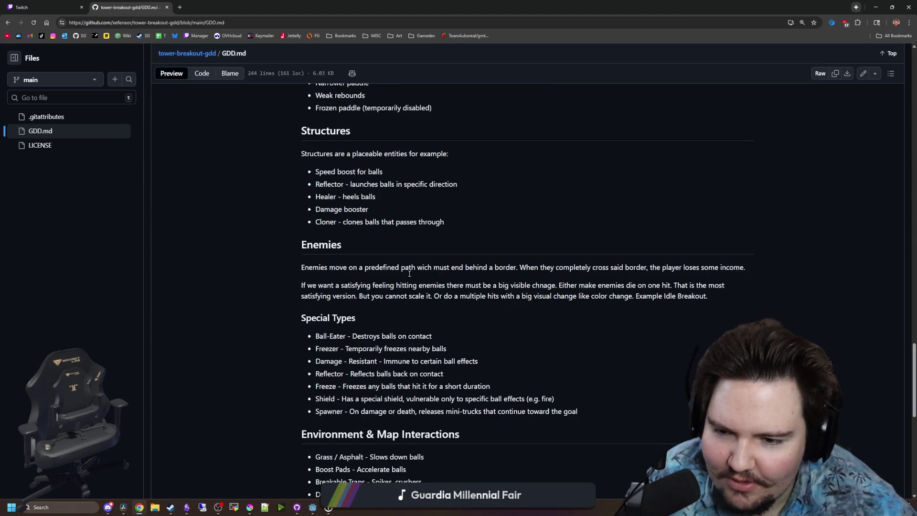
pyautogui.scroll(-7, 409, 274)
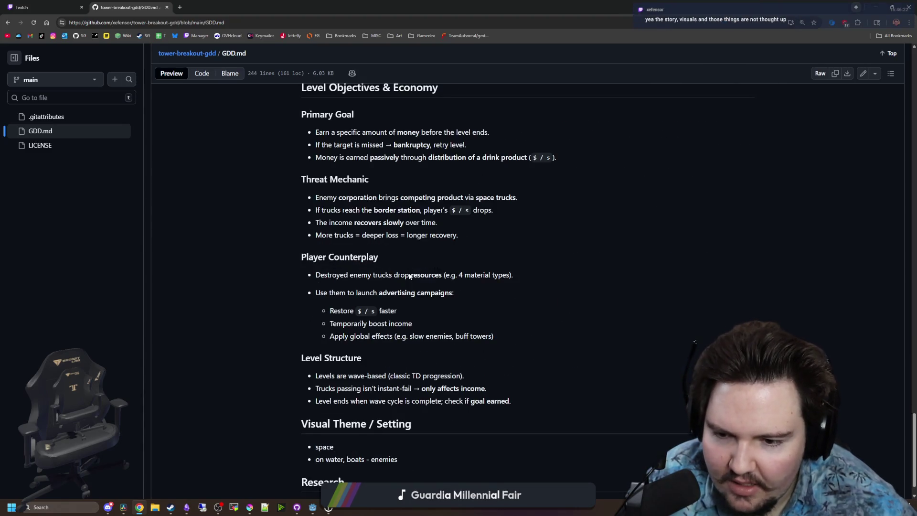
pyautogui.scroll(20, 409, 274)
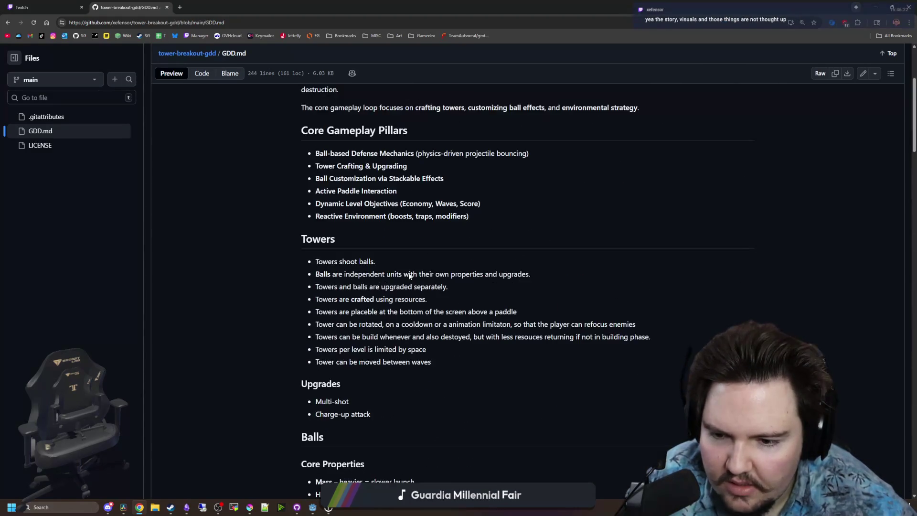
pyautogui.scroll(3, 325, 321)
pyautogui.scroll(1, 262, 298)
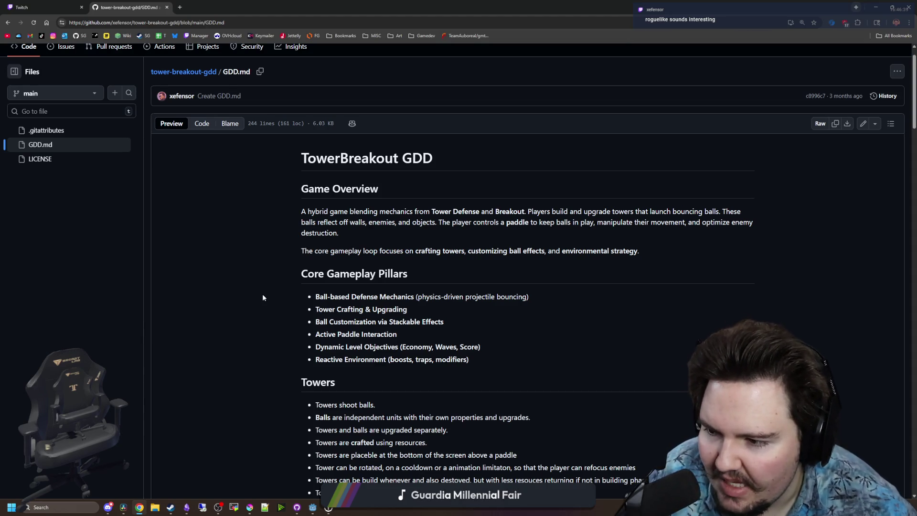
# Search for 'dungeon clawer' in a new browser tab.
pyautogui.click(179, 8)
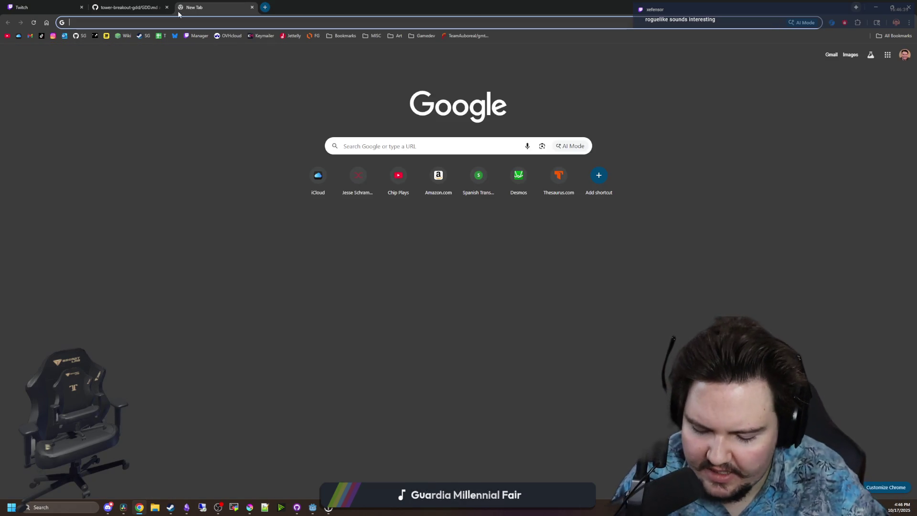
pyautogui.write('dungeon clawer')
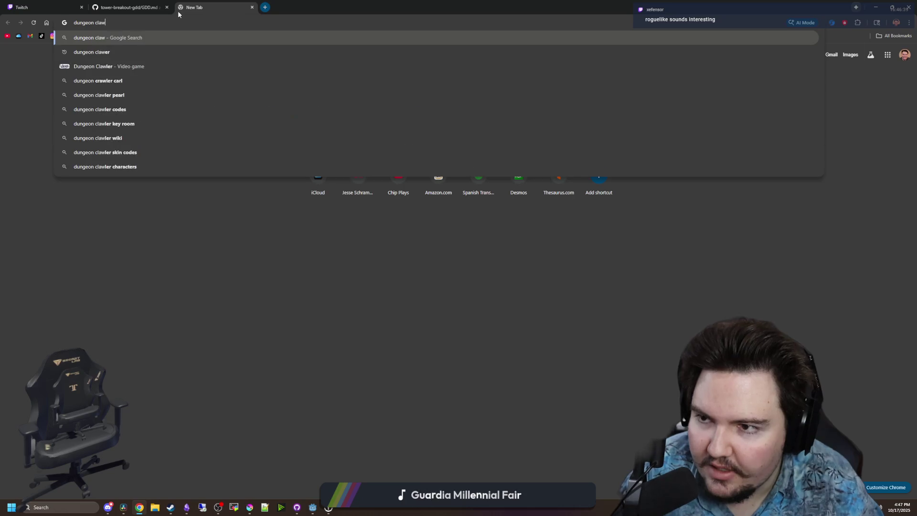
pyautogui.press('Return')
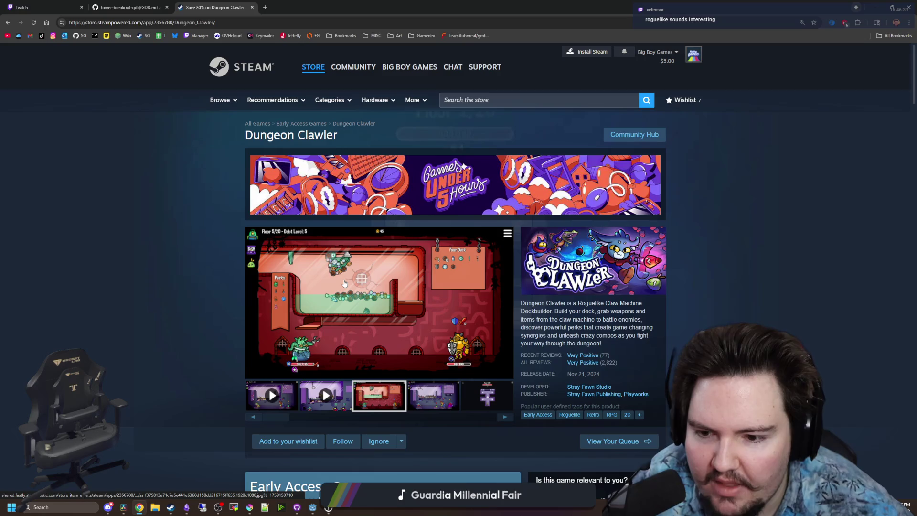
# View several Dungeon Clawler screenshots, including the pink claw-room one, via the thumbnails.
pyautogui.scroll(-1, 344, 283)
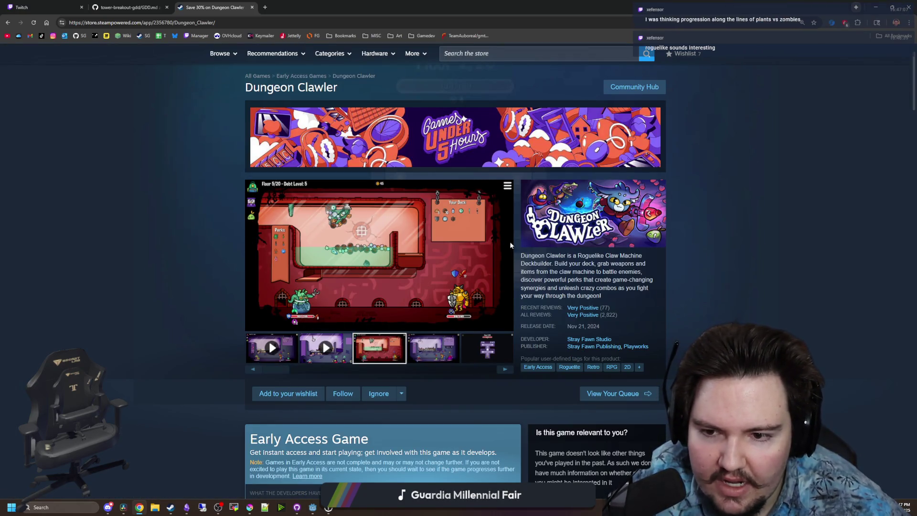
pyautogui.click(433, 346)
pyautogui.click(505, 370)
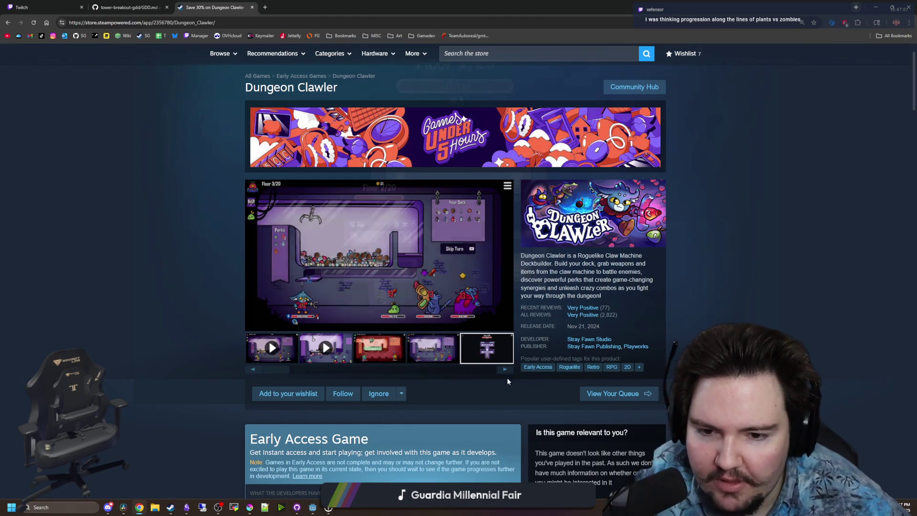
pyautogui.click(505, 371)
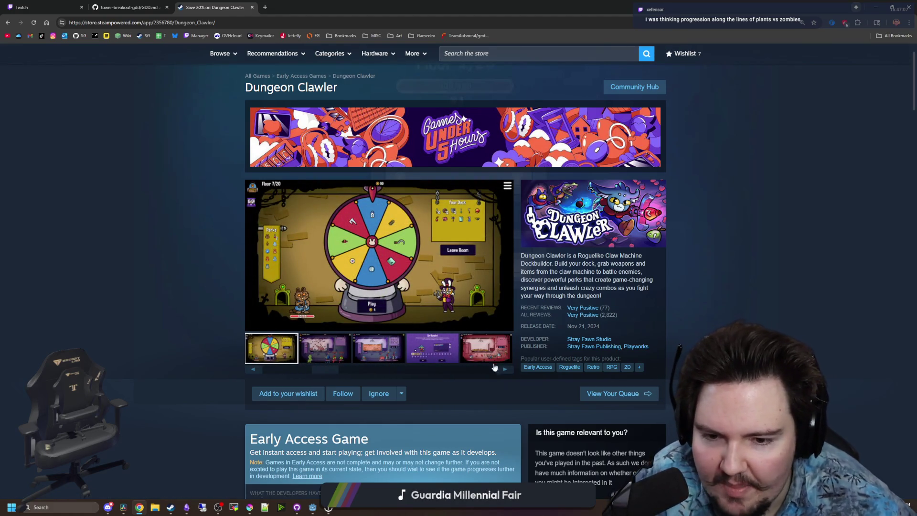
pyautogui.click(500, 372)
pyautogui.click(486, 347)
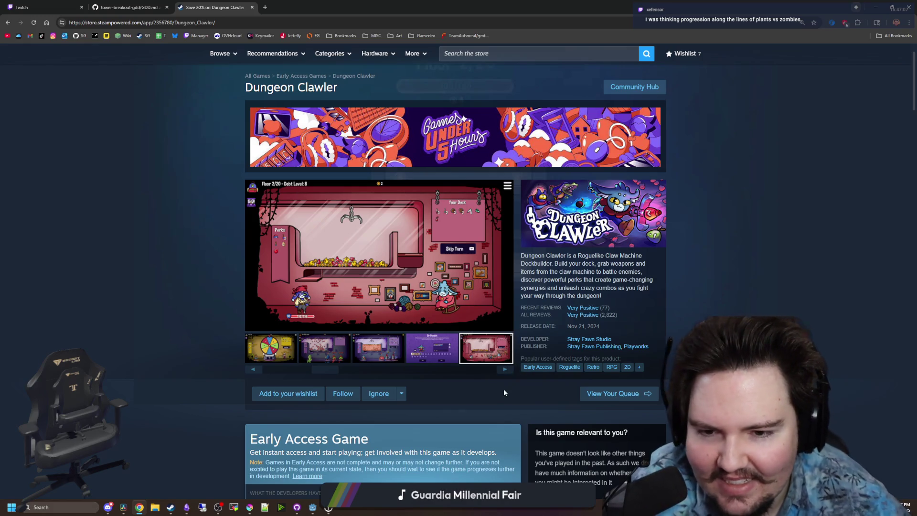
# Step through screenshots past the book to Select your Debt Level and Pick one Reward.
pyautogui.click(505, 370)
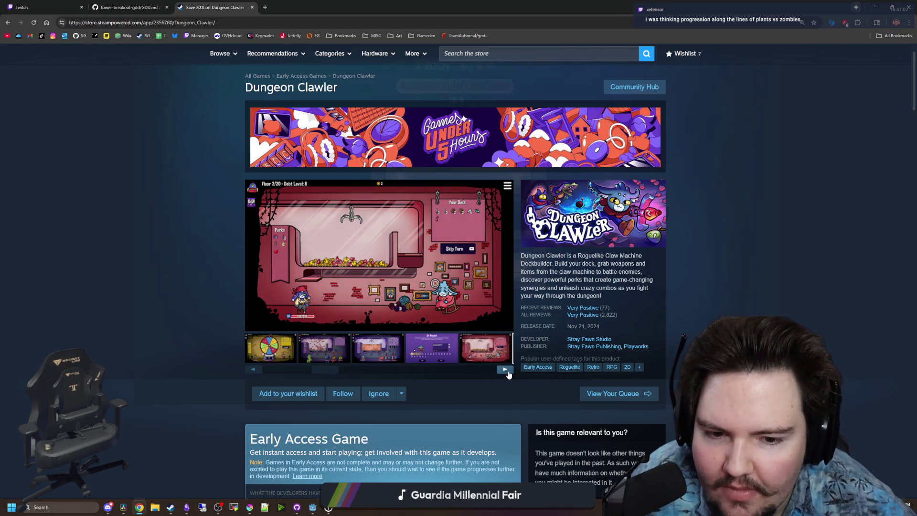
pyautogui.click(505, 370)
pyautogui.click(505, 370)
pyautogui.click(506, 370)
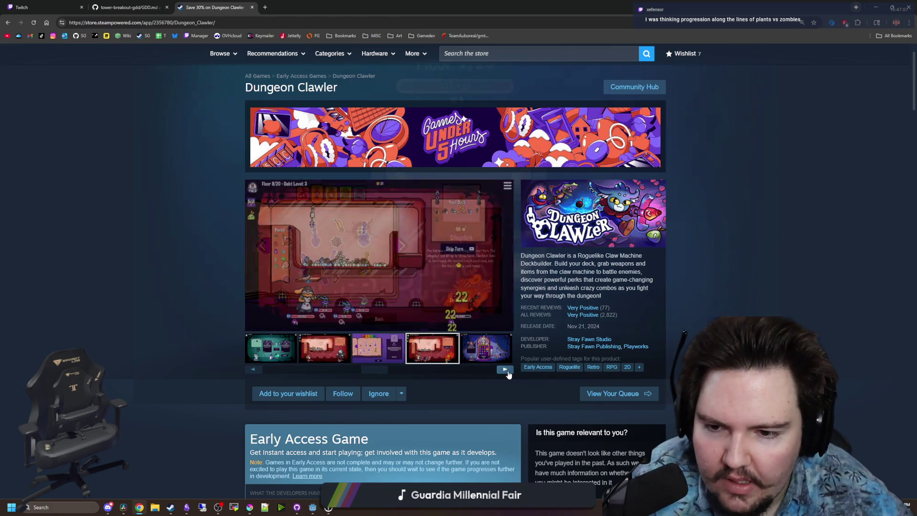
pyautogui.click(505, 370)
pyautogui.click(505, 370)
pyautogui.click(508, 373)
pyautogui.click(508, 373)
pyautogui.click(507, 373)
pyautogui.click(508, 372)
# Wrap around to the gumball machine and fifth screenshot, then return to the GitHub GDD.
pyautogui.click(507, 373)
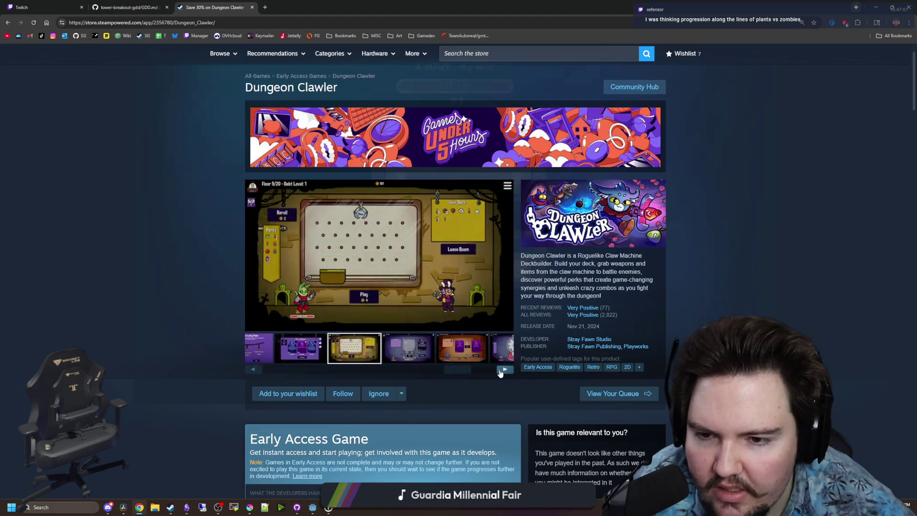
pyautogui.click(502, 372)
pyautogui.click(502, 371)
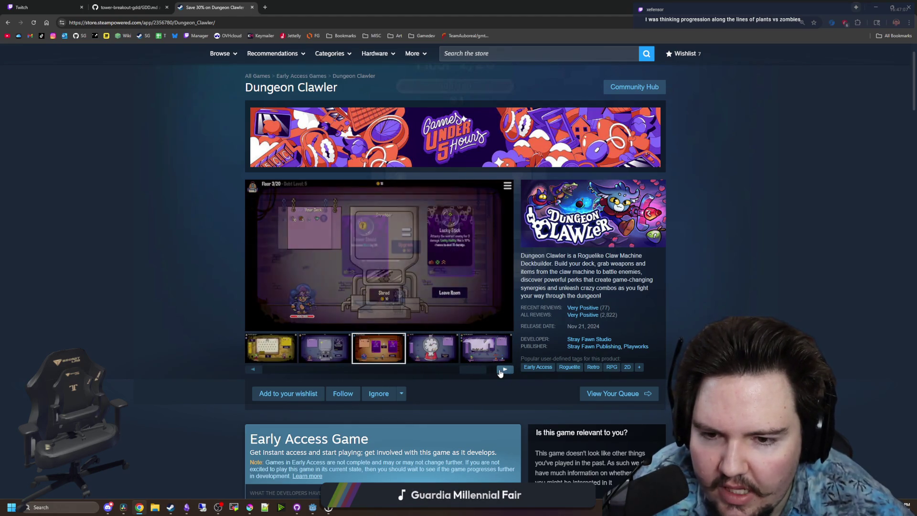
pyautogui.click(502, 371)
pyautogui.click(502, 371)
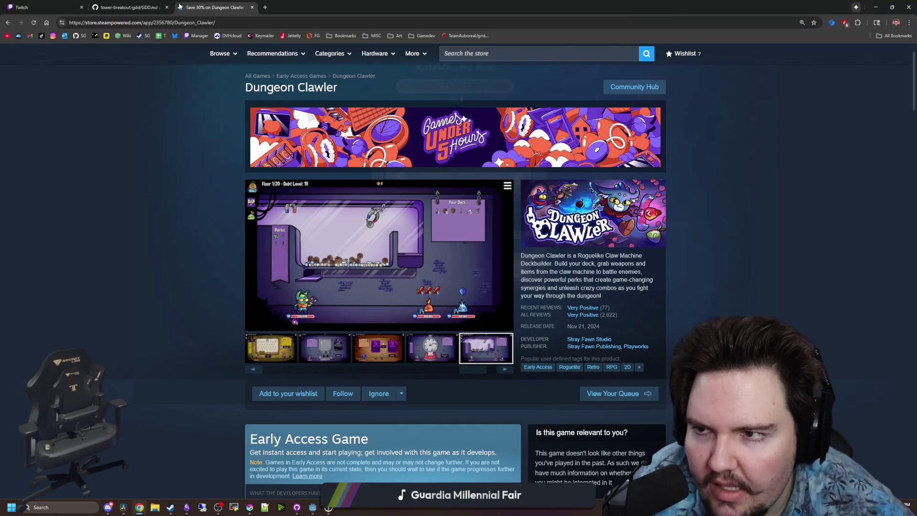
pyautogui.click(146, 4)
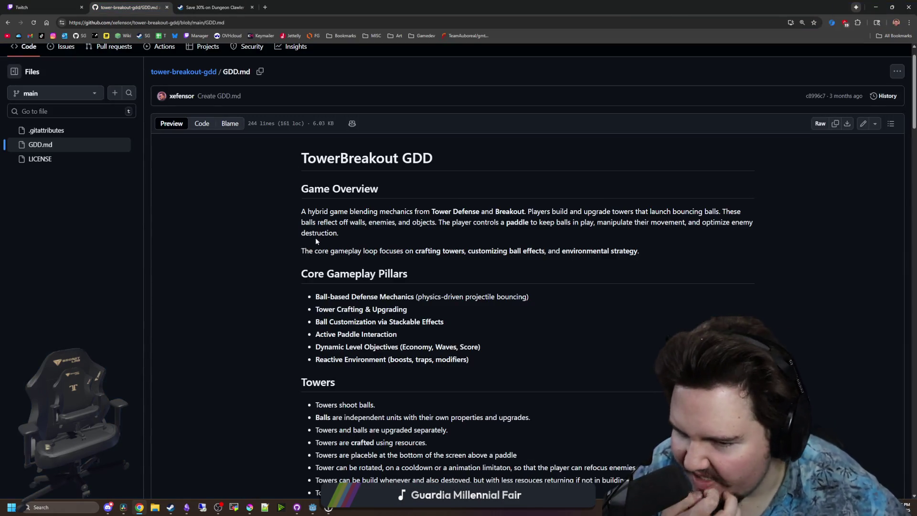
# Return to the Dungeon Clawler page and step through screenshots to the gumball machine.
pyautogui.click(256, 6)
pyautogui.click(509, 370)
pyautogui.click(509, 370)
pyautogui.click(509, 370)
pyautogui.click(509, 370)
pyautogui.click(509, 370)
pyautogui.click(509, 370)
pyautogui.click(510, 370)
pyautogui.click(509, 370)
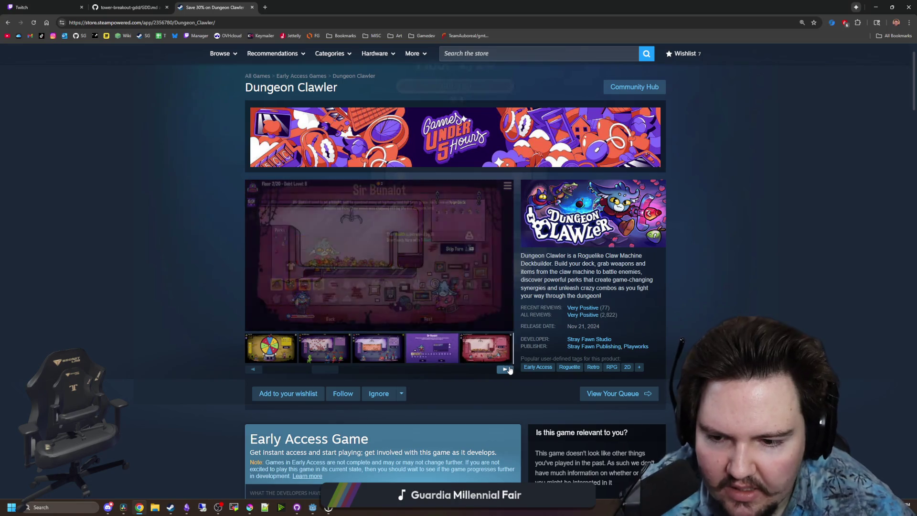
pyautogui.click(509, 370)
pyautogui.click(510, 370)
pyautogui.click(509, 370)
pyautogui.click(509, 370)
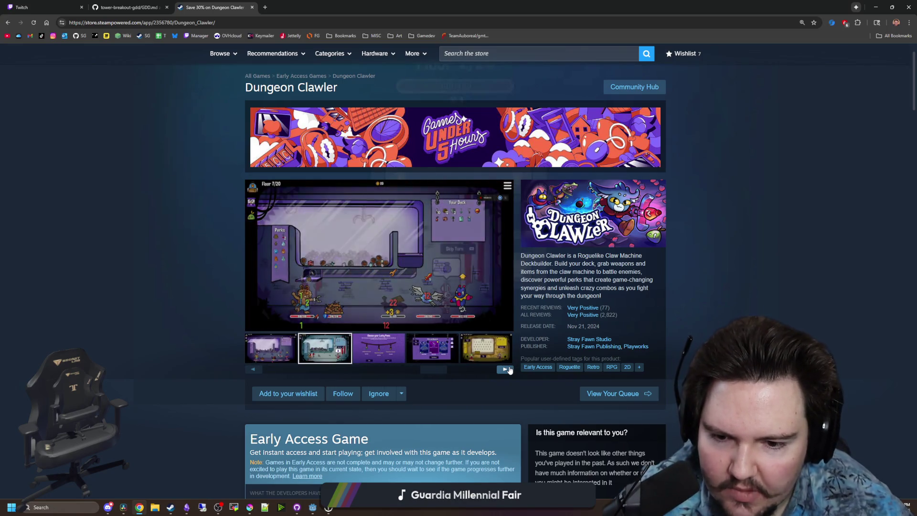
pyautogui.click(509, 370)
pyautogui.click(509, 371)
# Continue through the claw-board, red claw-board, floor-map and prize wheel screenshots.
pyautogui.click(509, 370)
pyautogui.click(508, 371)
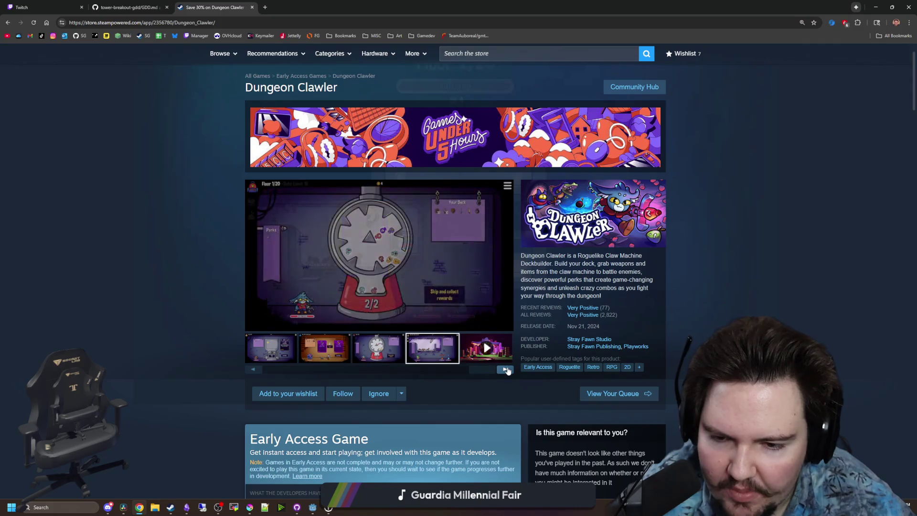
pyautogui.click(509, 371)
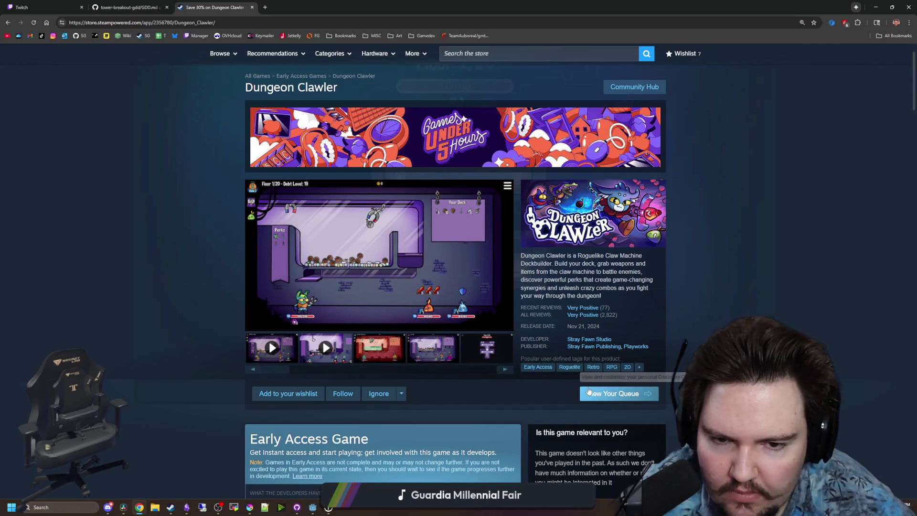
pyautogui.click(383, 343)
pyautogui.click(456, 354)
pyautogui.click(506, 370)
pyautogui.click(505, 369)
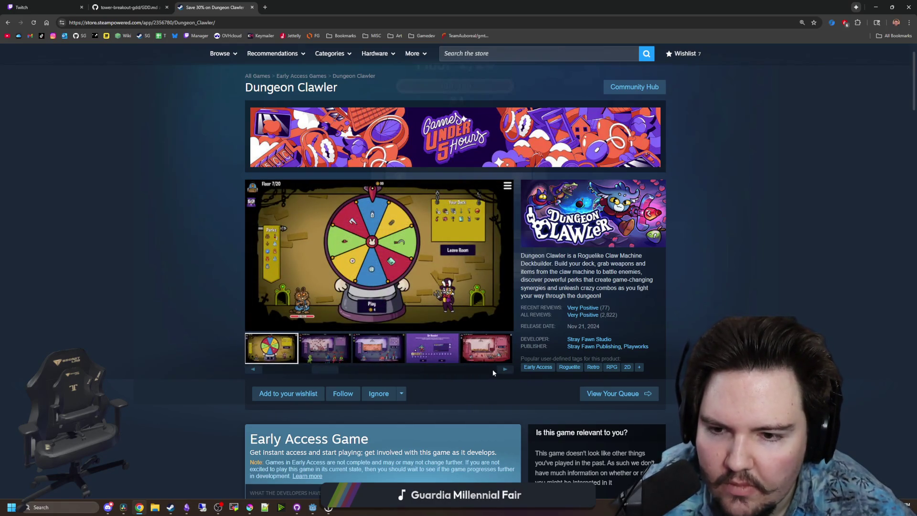
# Reread the Tower Breakout GDD's Game Overview, then switch to the Godot test level.
pyautogui.hotkey('ctrl', 'shift', 'Tab')
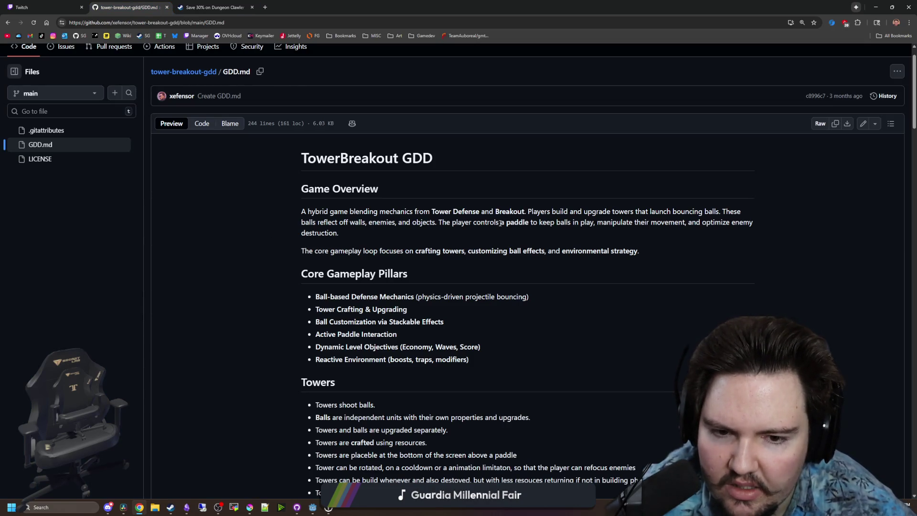
pyautogui.moveTo(678, 261)
pyautogui.mouseDown()
pyautogui.moveTo(388, 252)
pyautogui.moveTo(302, 211)
pyautogui.mouseUp()
pyautogui.click(369, 225)
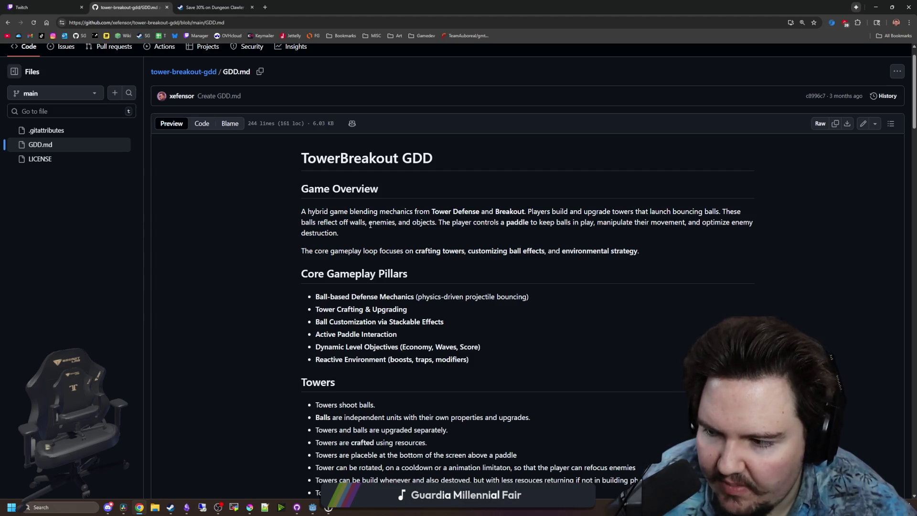
pyautogui.hotkey('alt', 'Tab')
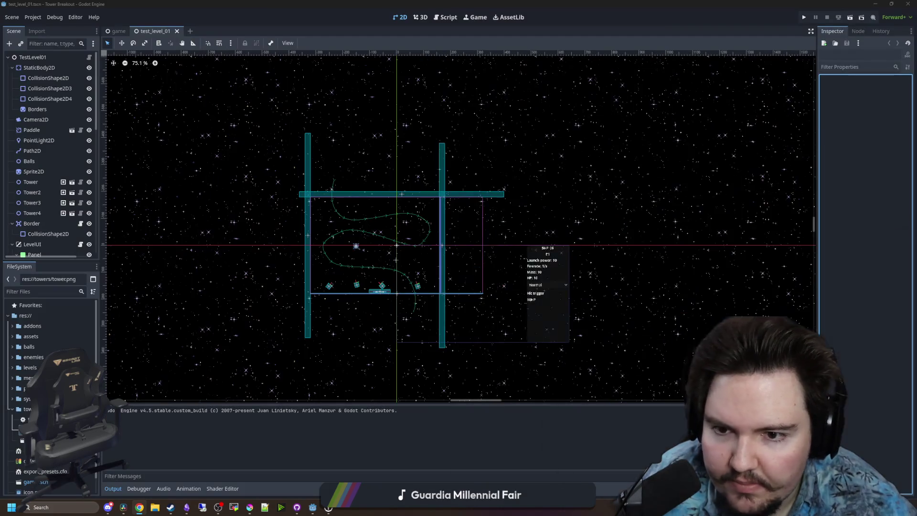
pyautogui.scroll(7, 399, 309)
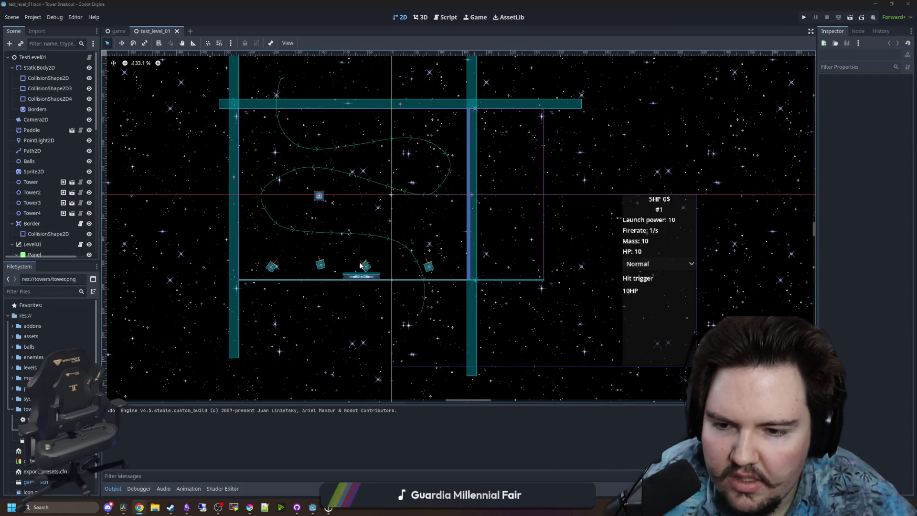
pyautogui.scroll(20, 361, 261)
pyautogui.scroll(-20, 361, 260)
pyautogui.scroll(20, 370, 274)
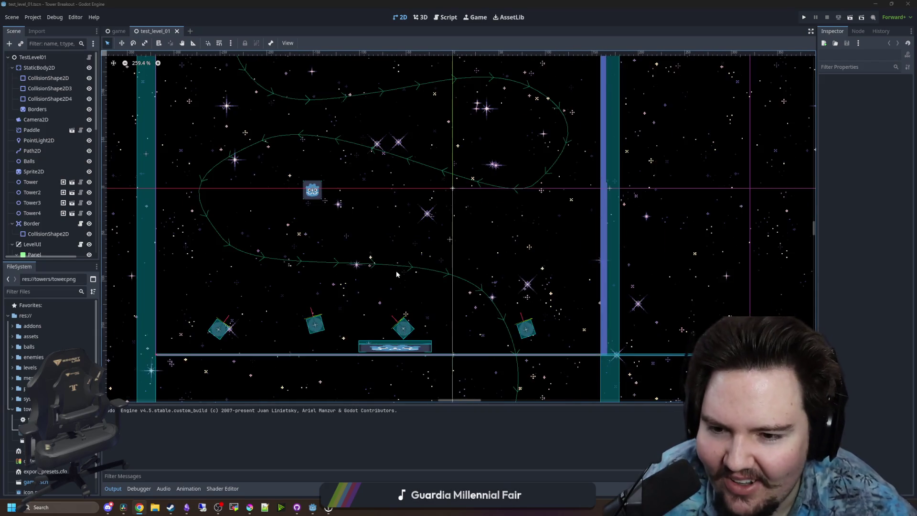
pyautogui.scroll(-6, 370, 274)
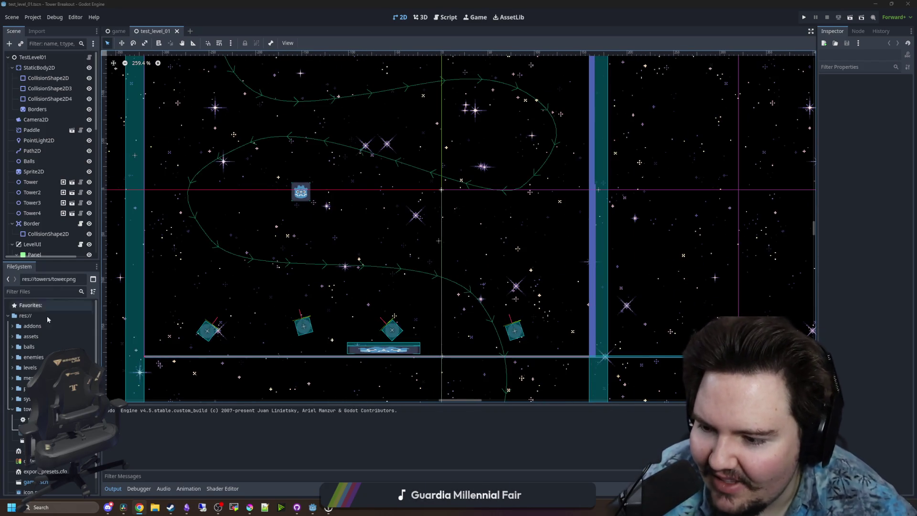
pyautogui.scroll(-1, 72, 334)
pyautogui.click(13, 382)
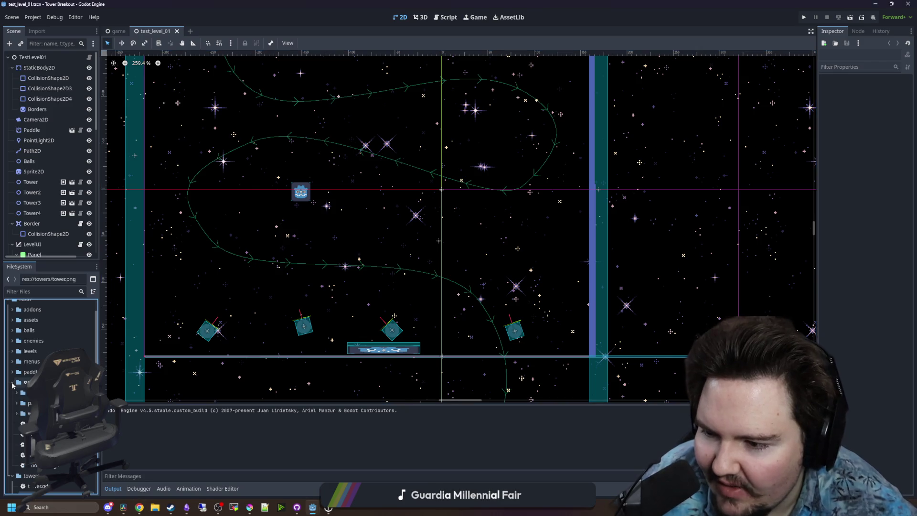
pyautogui.click(12, 383)
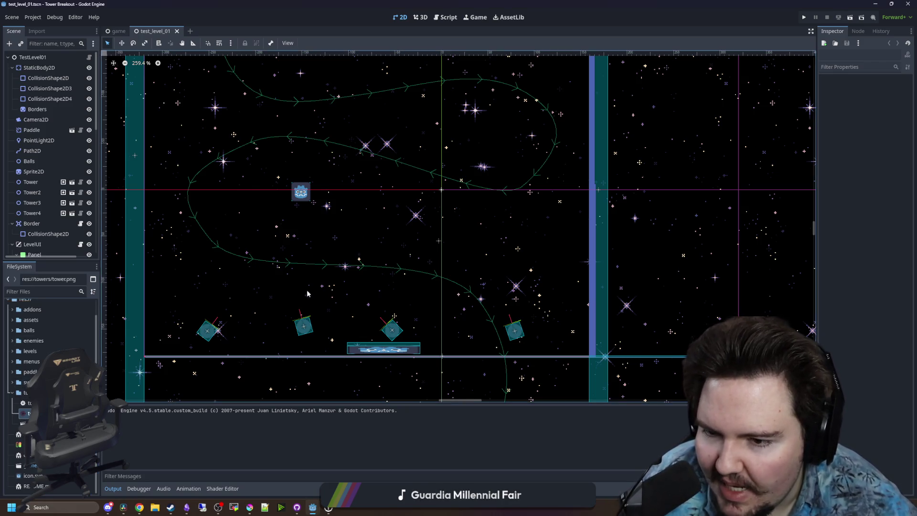
pyautogui.scroll(-2, 310, 284)
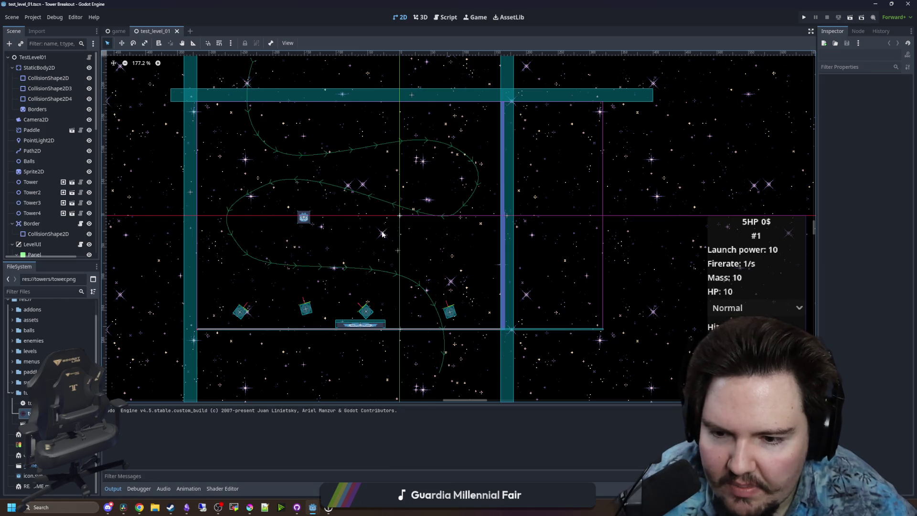
pyautogui.scroll(-2, 352, 249)
pyautogui.scroll(5, 287, 258)
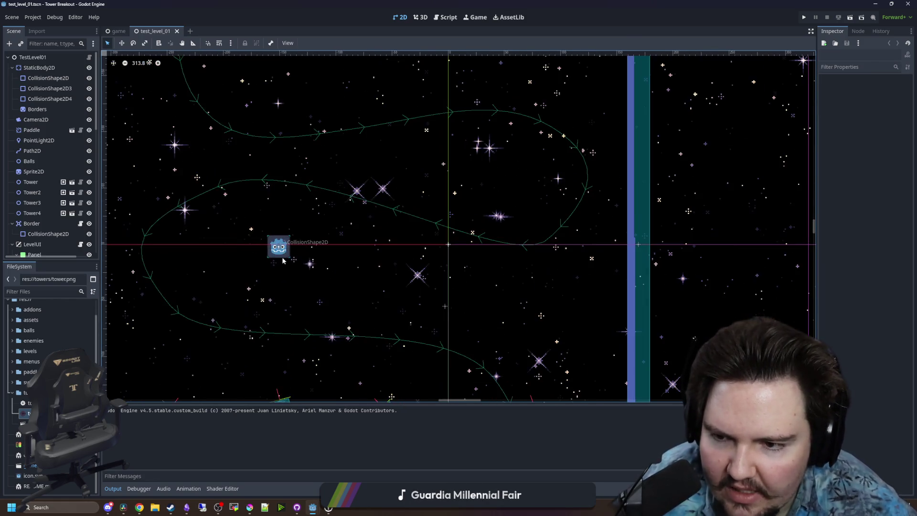
pyautogui.scroll(-3, 283, 261)
pyautogui.scroll(-3, 378, 242)
pyautogui.scroll(3, 323, 259)
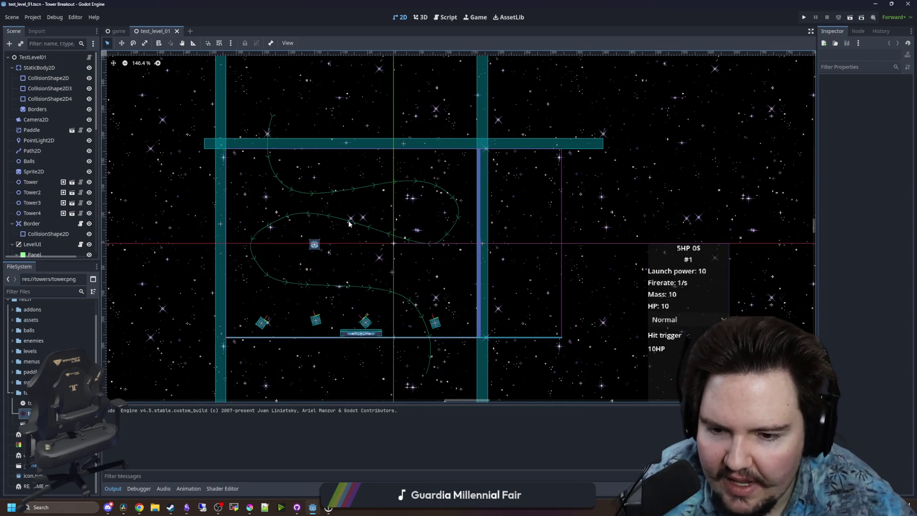
pyautogui.scroll(7, 564, 392)
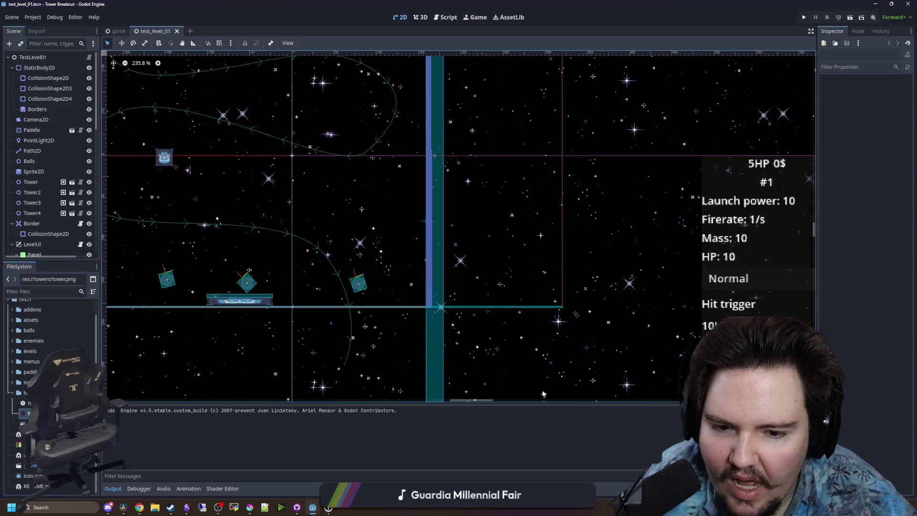
pyautogui.scroll(-8, 562, 284)
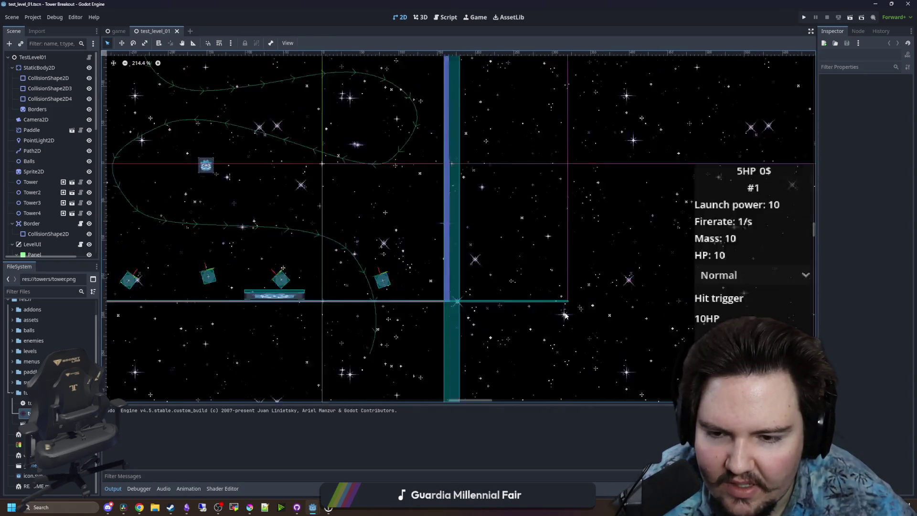
pyautogui.scroll(5, 488, 335)
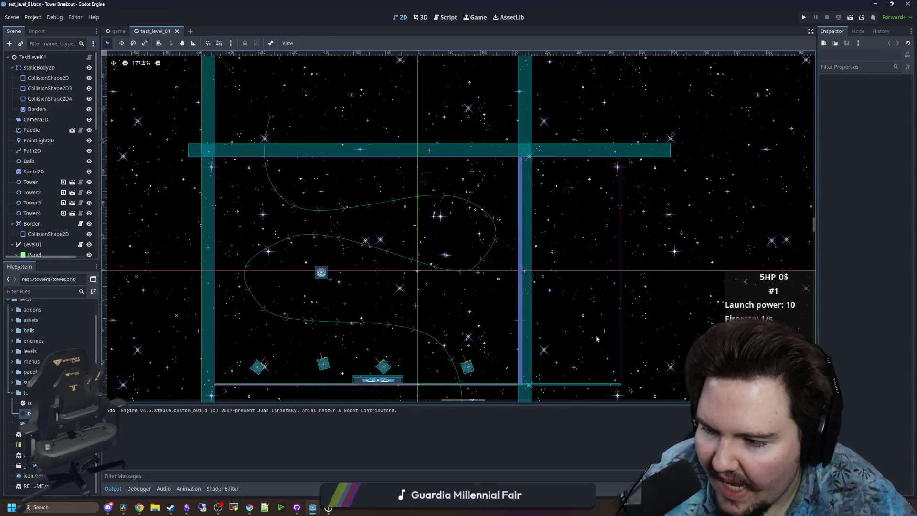
pyautogui.scroll(13, 430, 349)
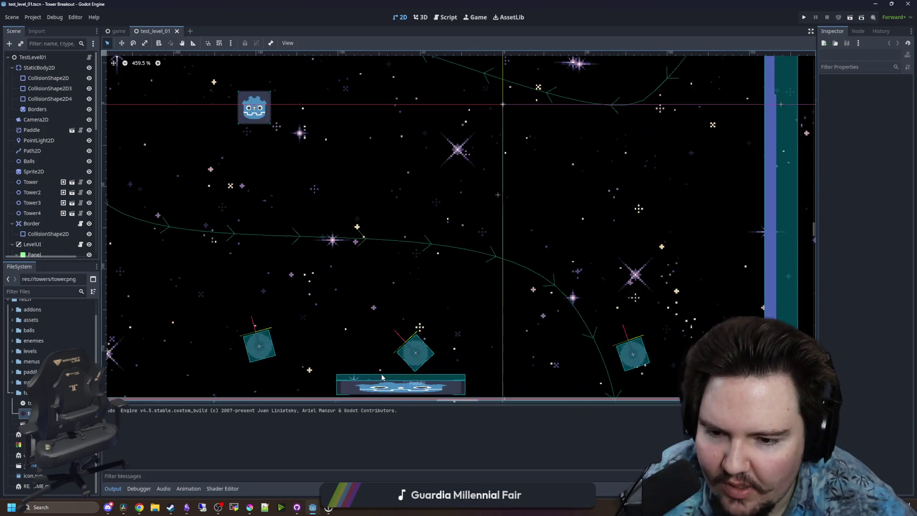
pyautogui.scroll(-11, 375, 308)
pyautogui.scroll(1, 345, 328)
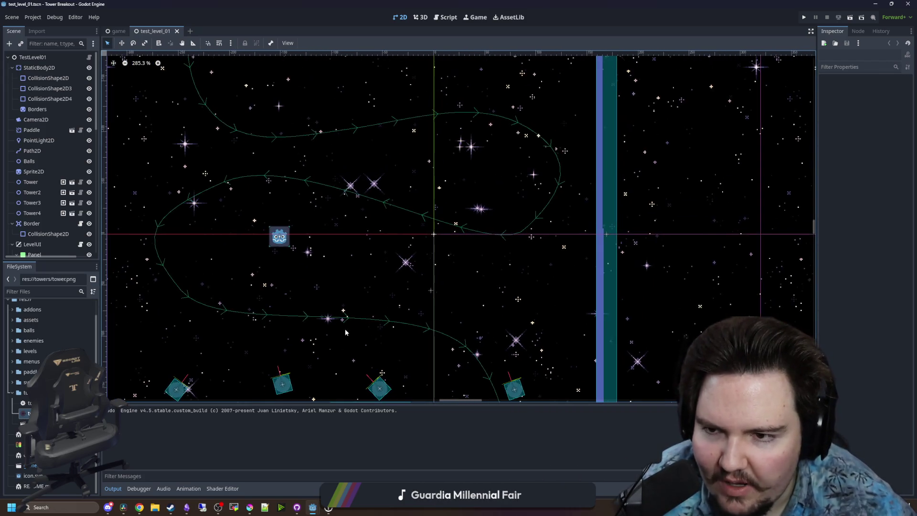
pyautogui.scroll(-3, 300, 267)
pyautogui.moveTo(300, 267); pyautogui.dragTo(327, 228)
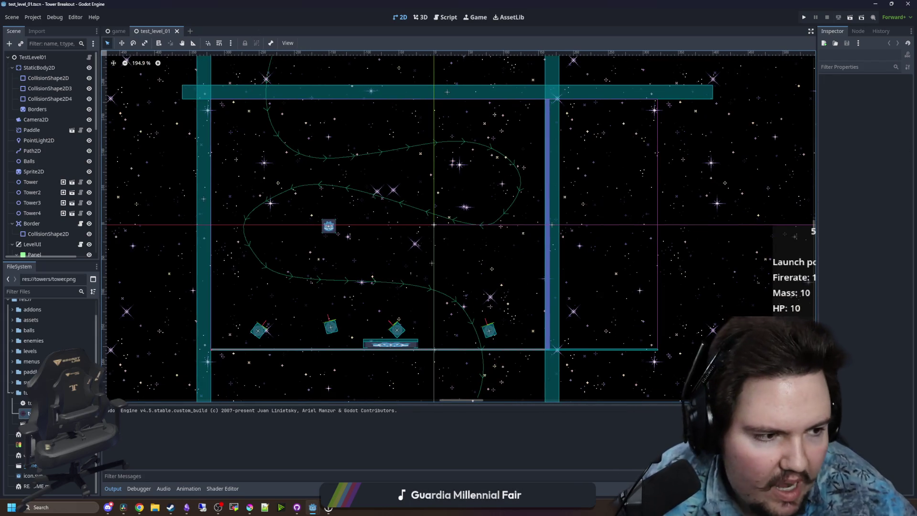
pyautogui.hotkey('alt', 'Tab')
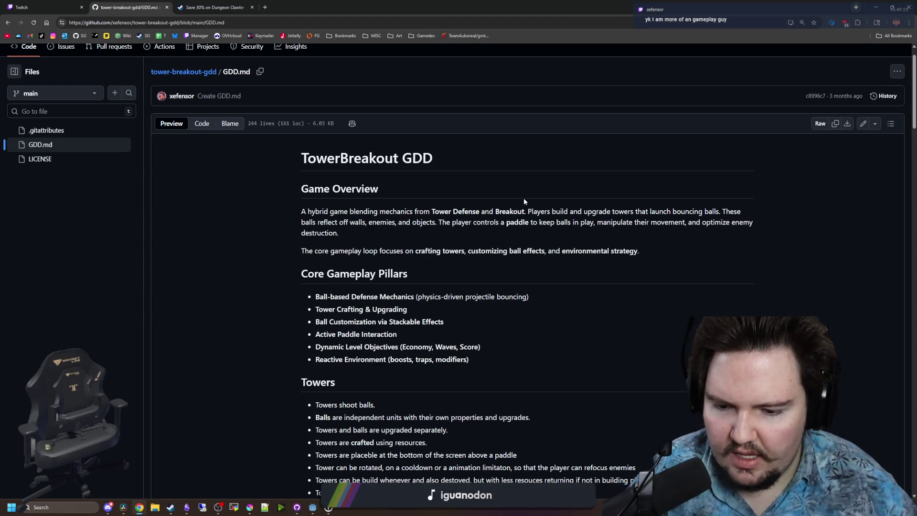
# Scroll through the GDD's towers, balls, paddle, enemies and economy sections, then back up.
pyautogui.scroll(-15, 515, 171)
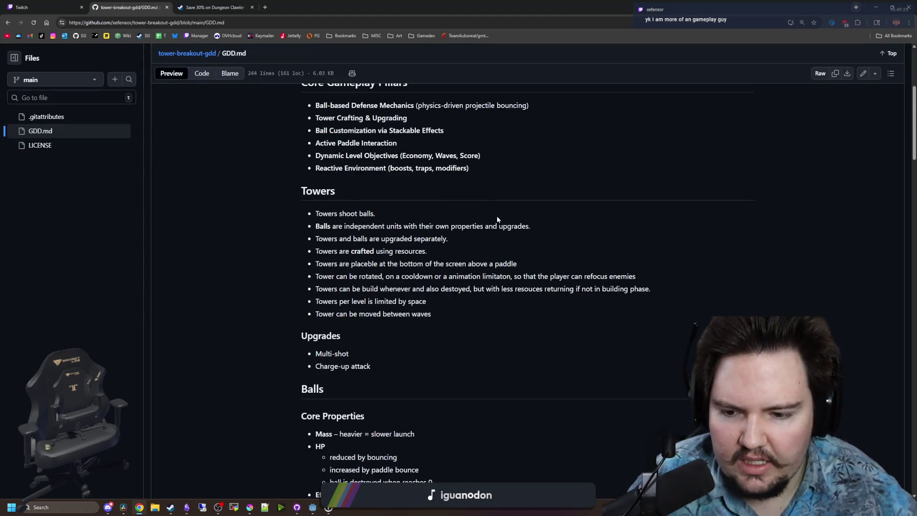
pyautogui.scroll(-5, 482, 218)
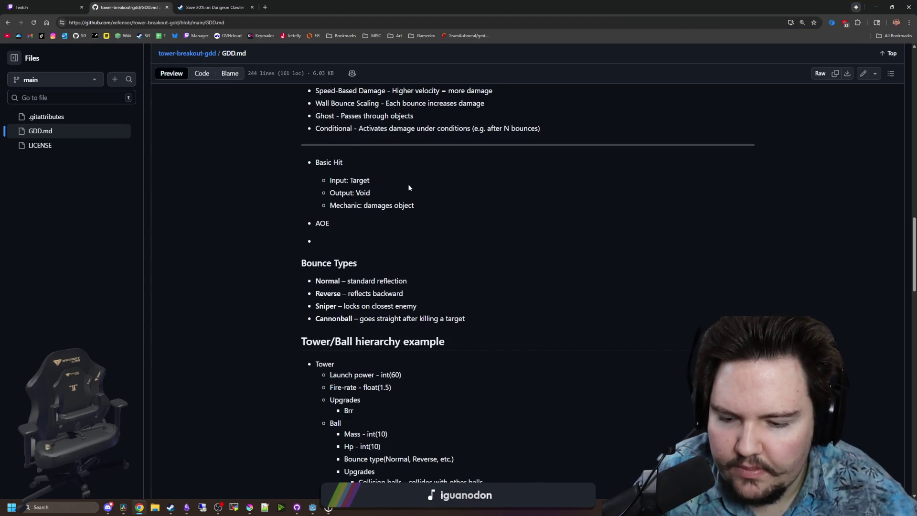
pyautogui.scroll(-7, 409, 188)
pyautogui.scroll(-9, 409, 184)
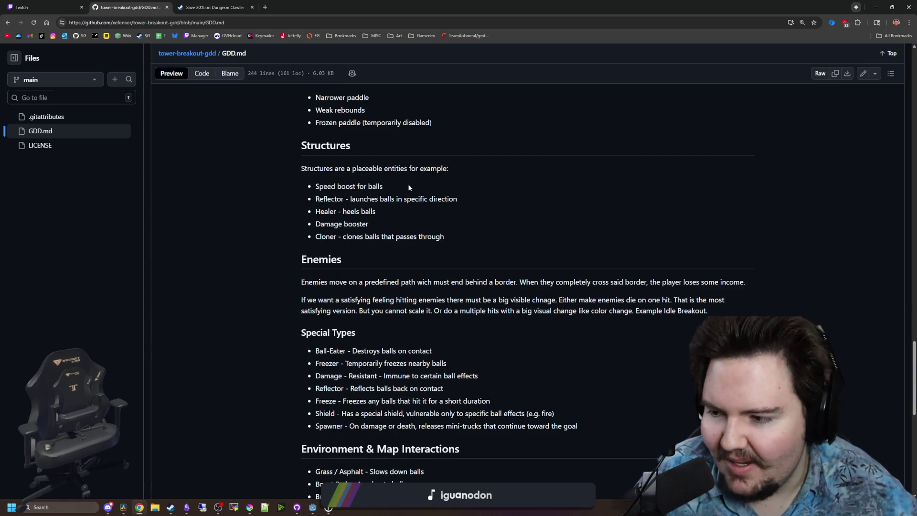
pyautogui.scroll(-8, 409, 188)
pyautogui.scroll(-3, 451, 210)
pyautogui.scroll(15, 457, 204)
pyautogui.scroll(15, 368, 196)
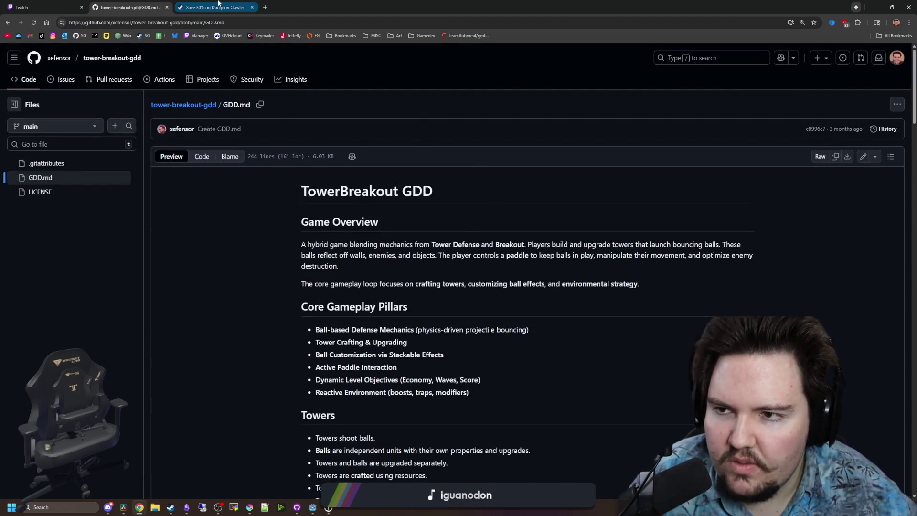
# Step through the Dungeon Clawler gallery's claw-board and prize wheel screenshots.
pyautogui.click(218, 5)
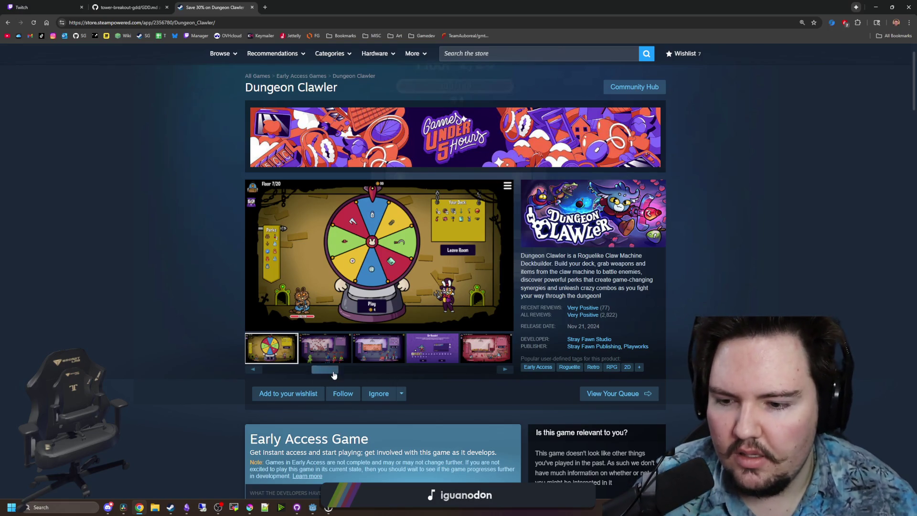
pyautogui.moveTo(325, 371); pyautogui.dragTo(270, 370)
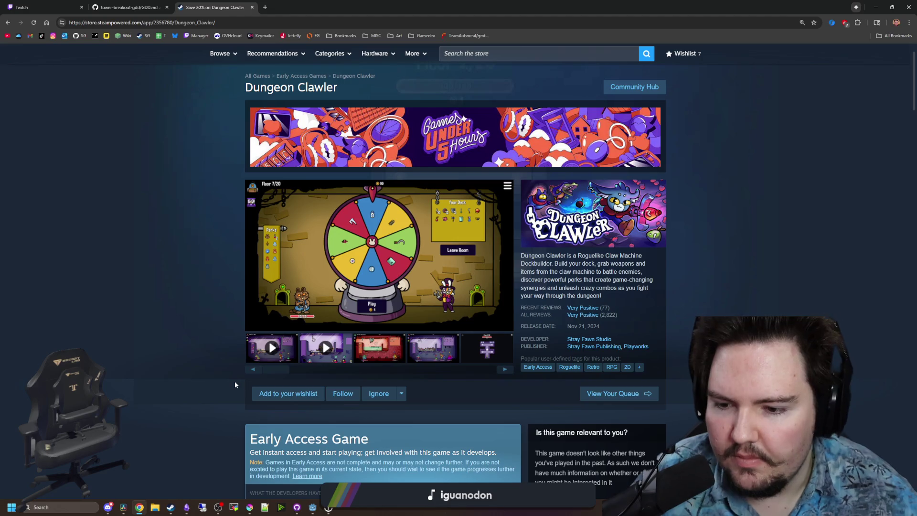
pyautogui.click(381, 342)
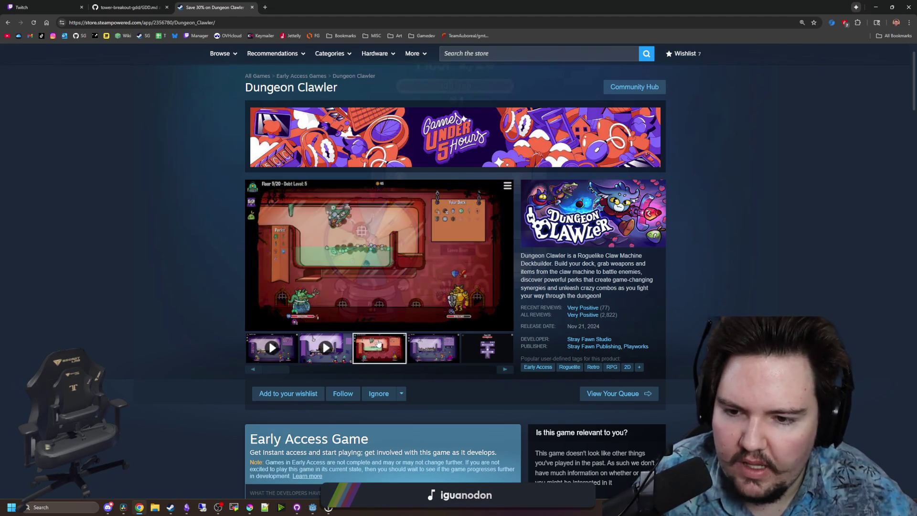
pyautogui.click(444, 358)
pyautogui.click(502, 368)
pyautogui.click(503, 367)
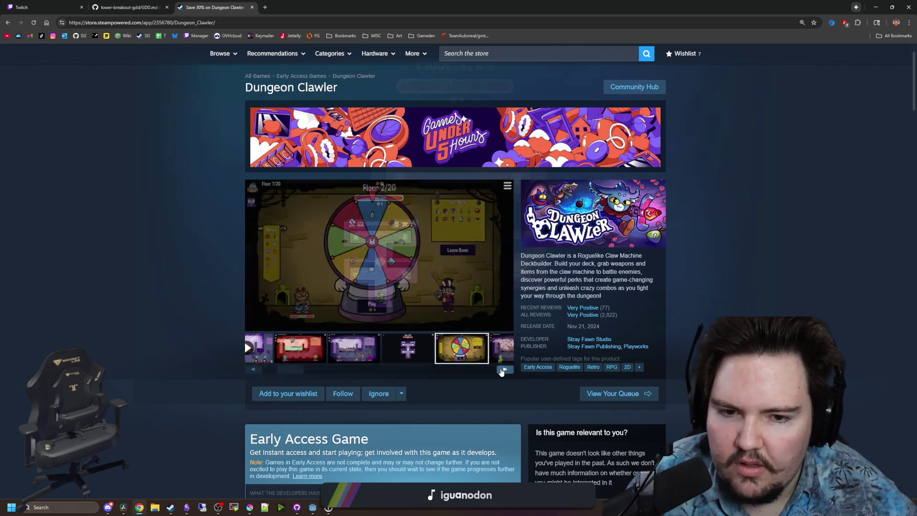
pyautogui.click(374, 356)
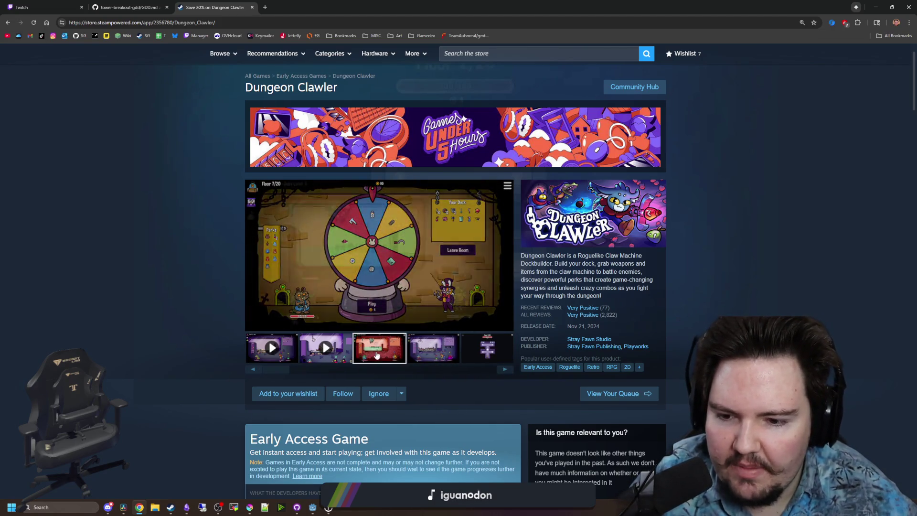
pyautogui.click(410, 357)
pyautogui.click(502, 371)
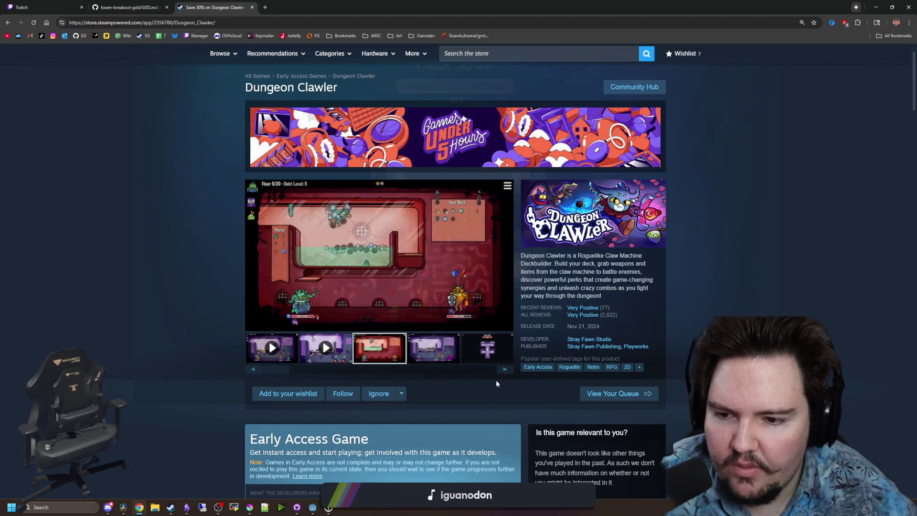
pyautogui.click(504, 372)
pyautogui.click(505, 371)
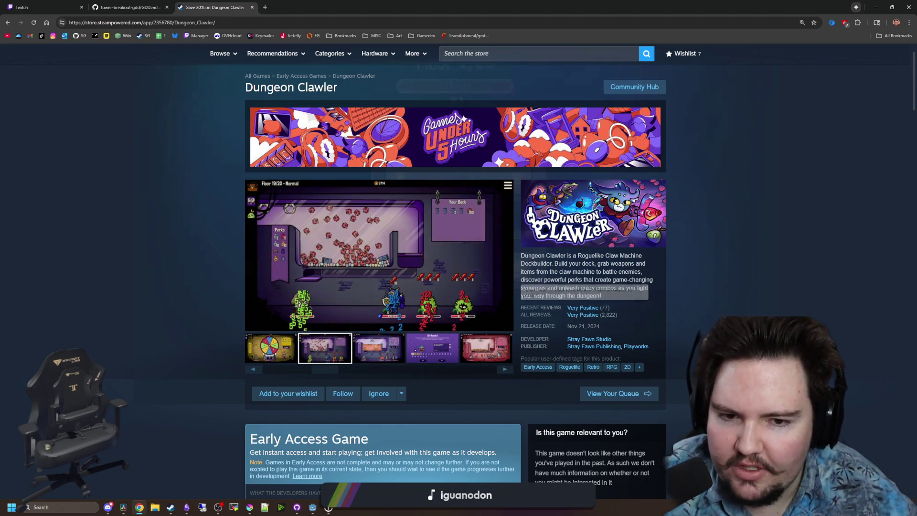
# Expand the full Dungeon Clawler description with READ MORE and scroll through it.
pyautogui.scroll(-9, 425, 272)
pyautogui.scroll(-20, 404, 268)
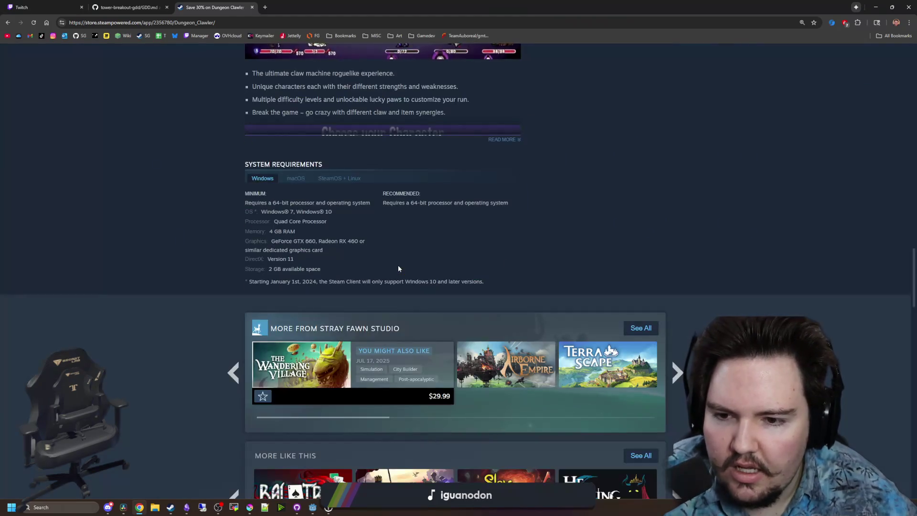
pyautogui.scroll(4, 399, 286)
pyautogui.scroll(20, 399, 294)
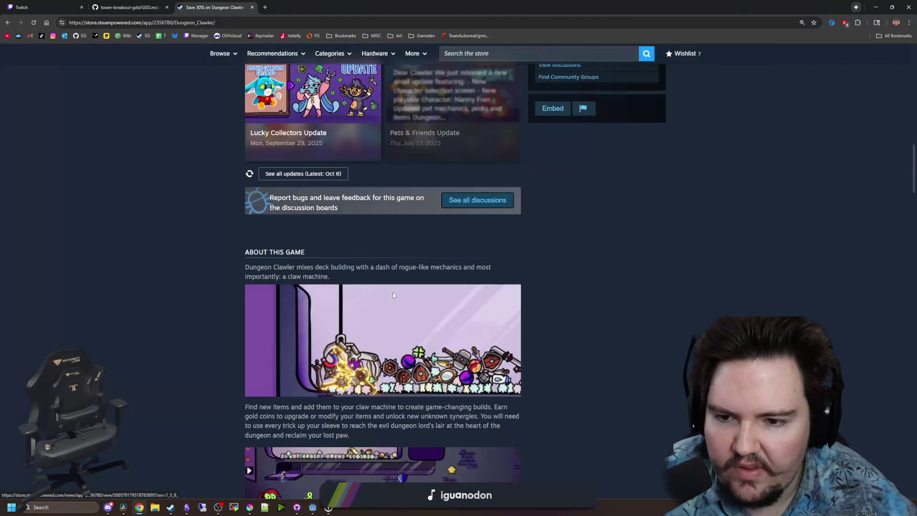
pyautogui.scroll(-4, 408, 292)
pyautogui.click(505, 426)
pyautogui.scroll(-6, 378, 292)
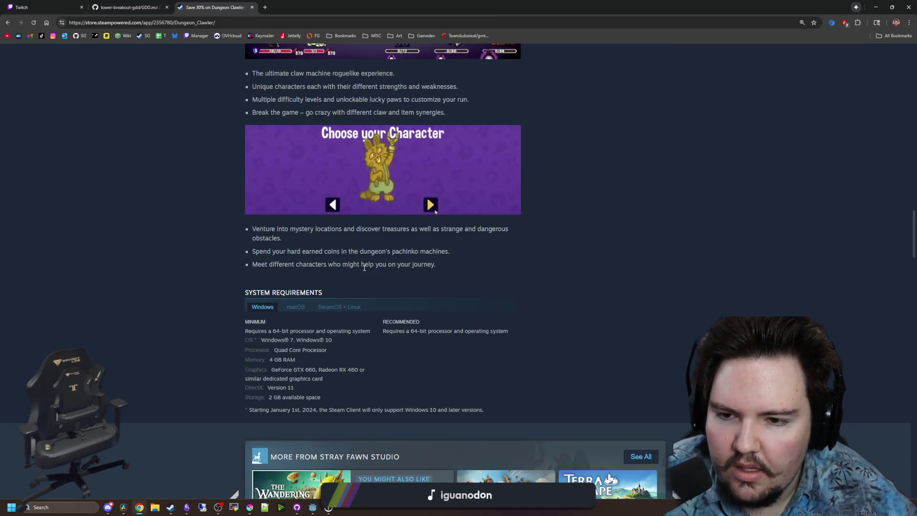
pyautogui.scroll(6, 349, 226)
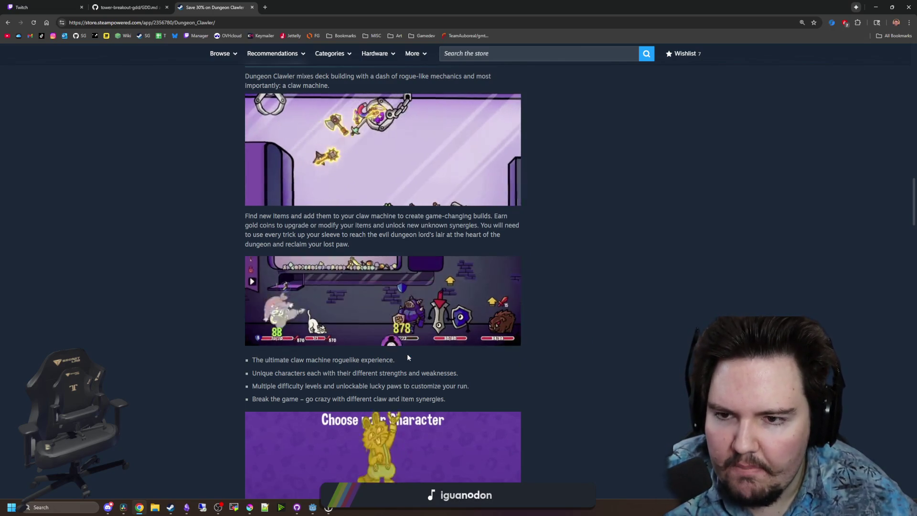
pyautogui.scroll(2, 407, 353)
# Highlight parts of the About This Game text while reading, then return to the GDD.
pyautogui.moveTo(256, 172); pyautogui.dragTo(314, 171)
pyautogui.moveTo(399, 172)
pyautogui.mouseDown()
pyautogui.moveTo(554, 316)
pyautogui.moveTo(499, 177)
pyautogui.mouseUp()
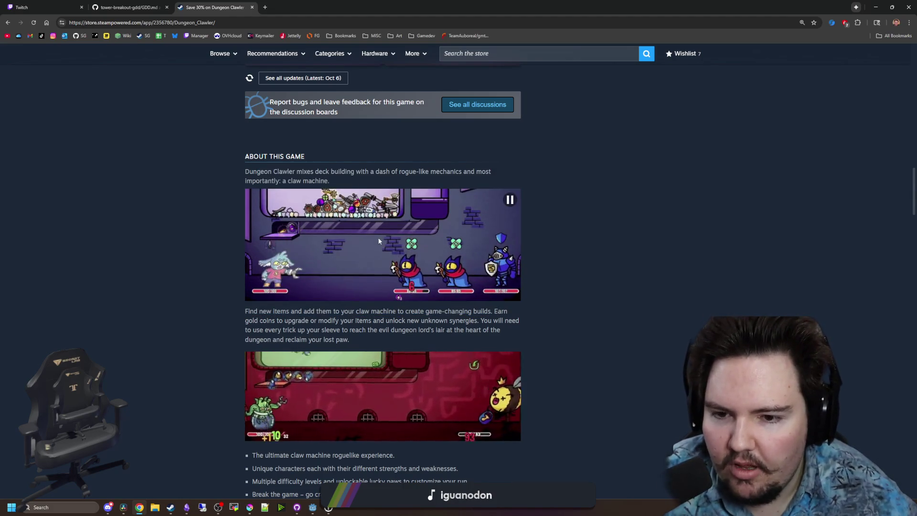
pyautogui.click(591, 270)
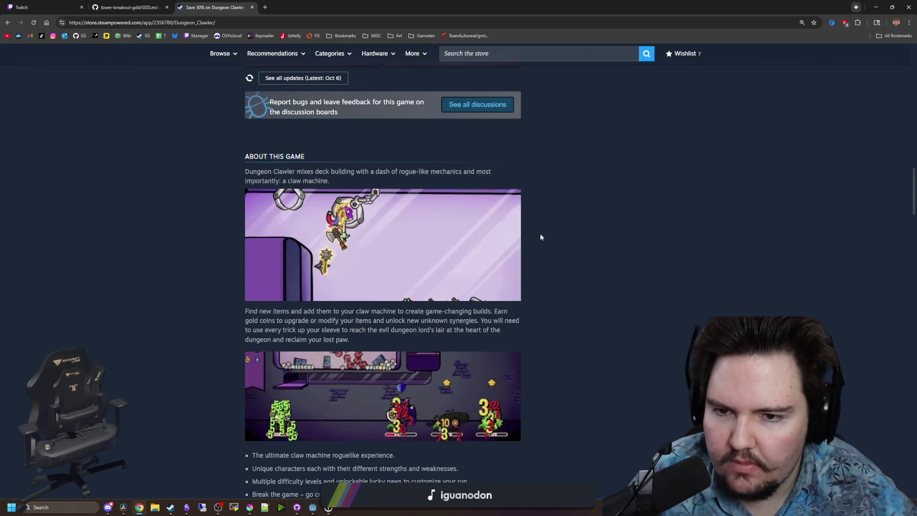
pyautogui.moveTo(516, 210)
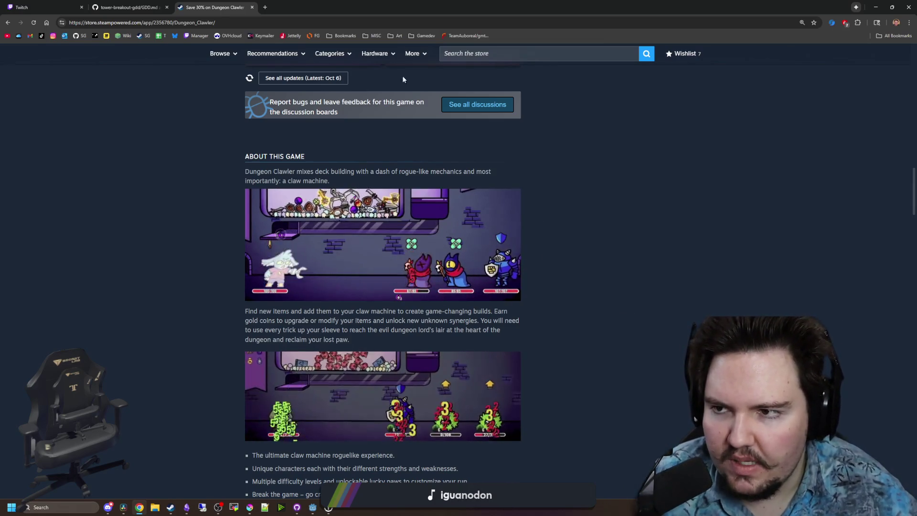
pyautogui.click(128, 7)
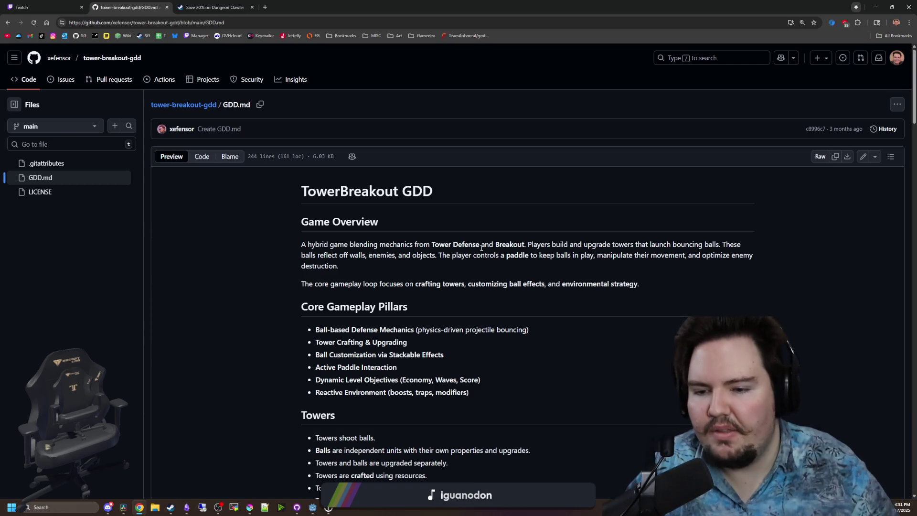
pyautogui.scroll(-3, 481, 248)
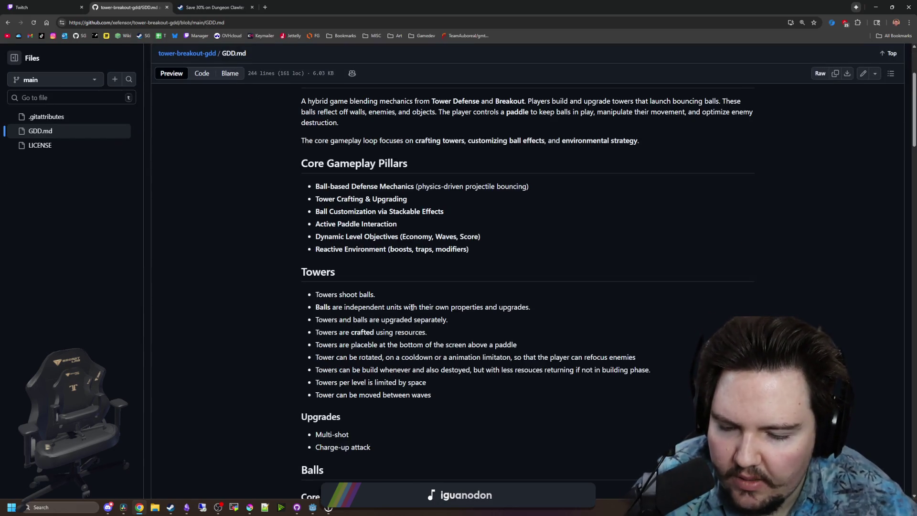
pyautogui.scroll(-1, 409, 294)
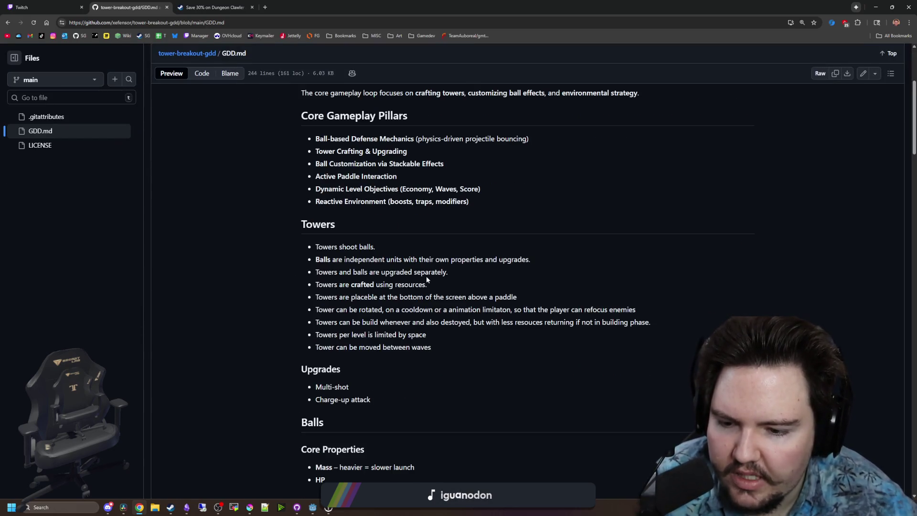
pyautogui.scroll(-1, 427, 277)
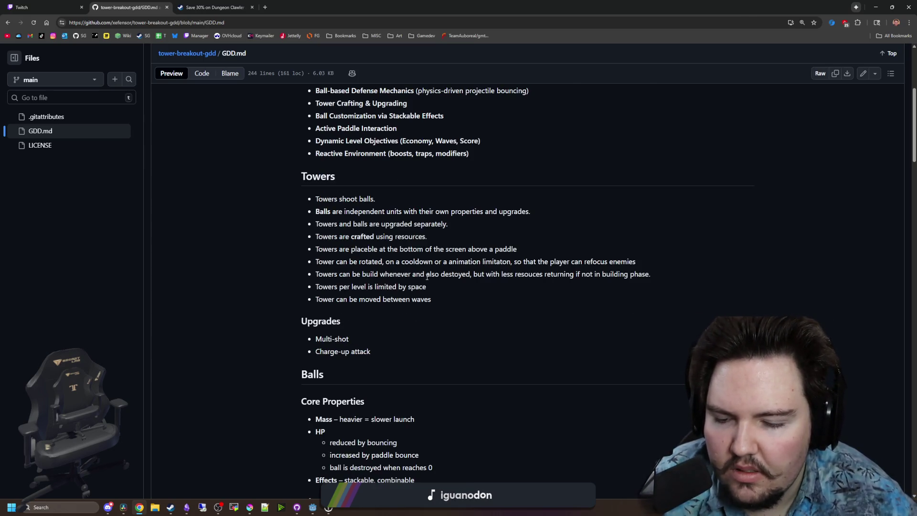
pyautogui.scroll(-8, 344, 275)
pyautogui.moveTo(343, 271); pyautogui.dragTo(497, 439)
pyautogui.click(498, 440)
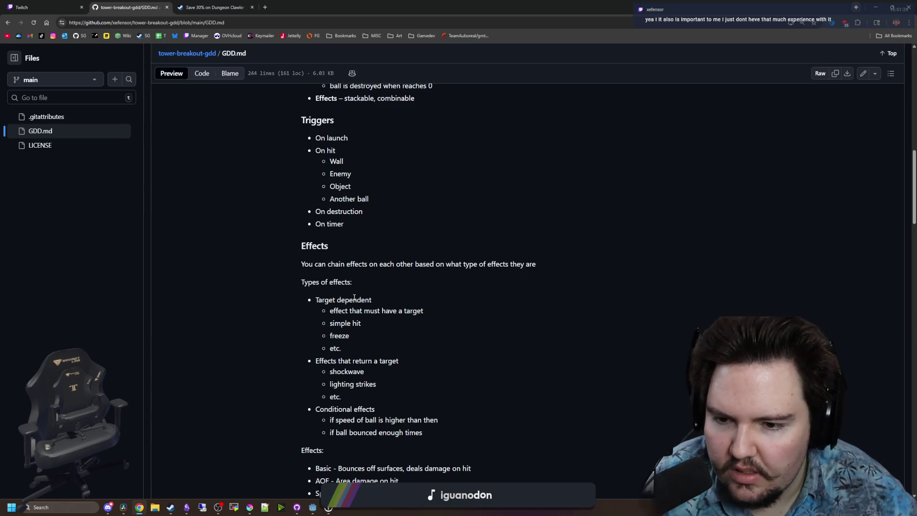
pyautogui.scroll(-3, 349, 304)
pyautogui.scroll(-3, 340, 311)
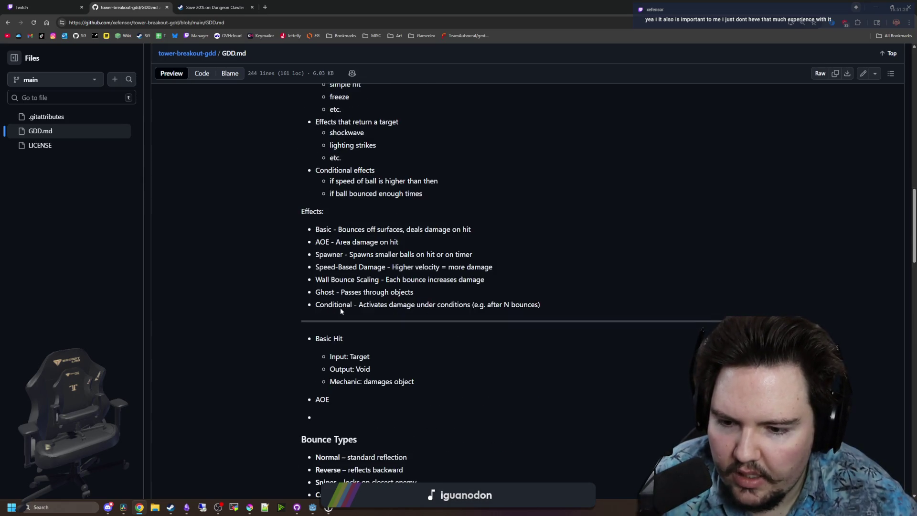
pyautogui.scroll(-1, 341, 311)
pyautogui.scroll(-1, 340, 311)
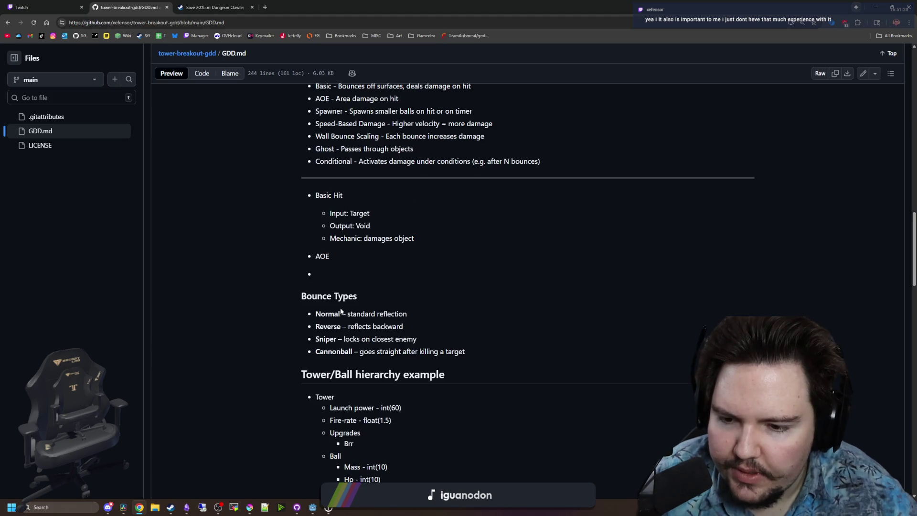
pyautogui.scroll(-5, 340, 311)
pyautogui.scroll(-4, 341, 311)
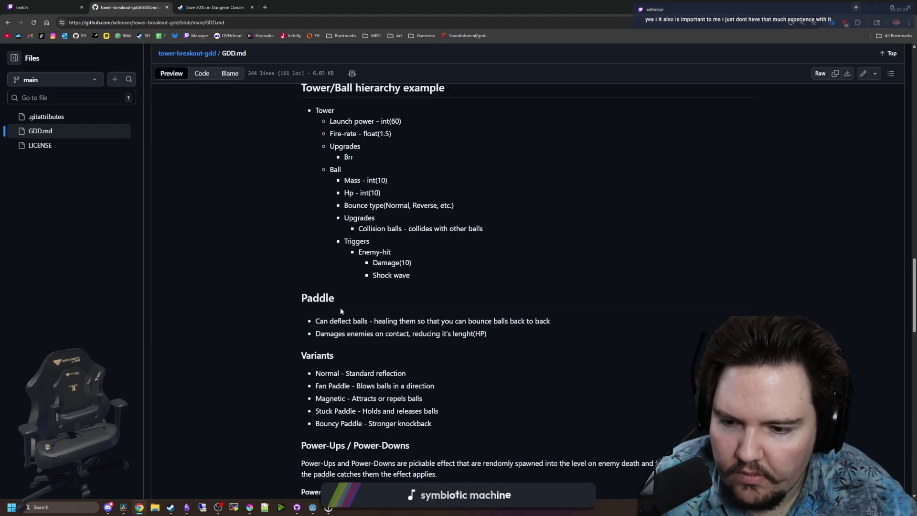
pyautogui.scroll(-6, 340, 311)
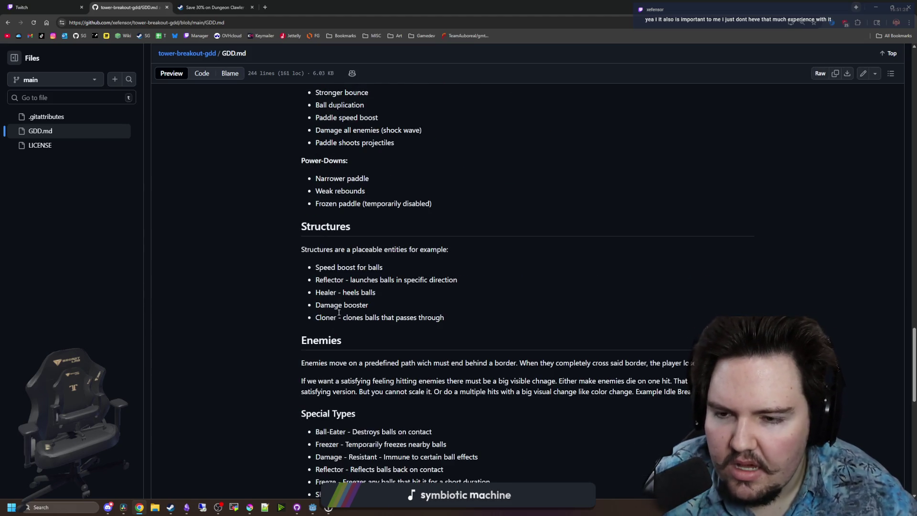
pyautogui.scroll(-13, 339, 313)
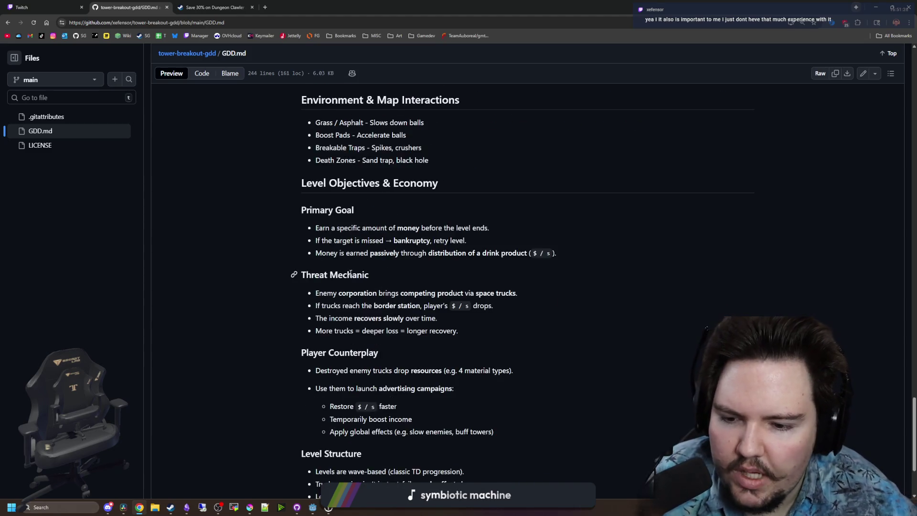
pyautogui.press('Home')
pyautogui.press('End')
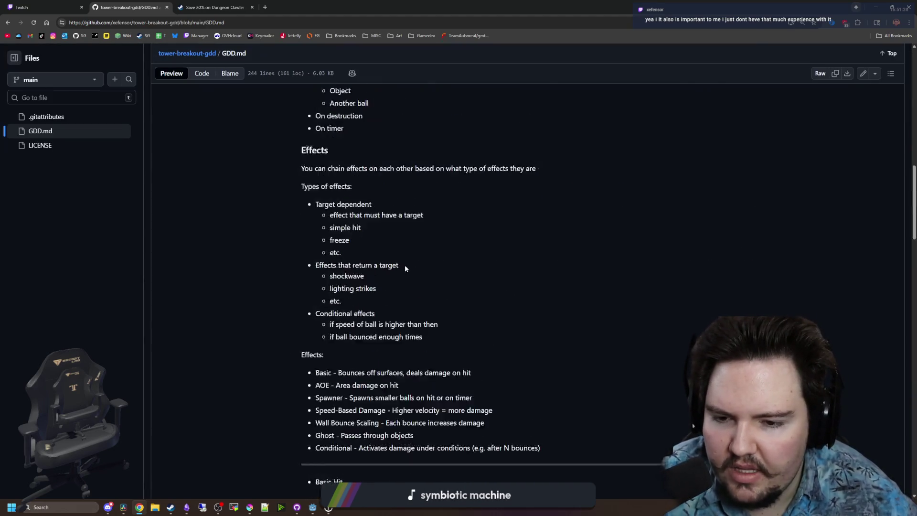
pyautogui.press('Home')
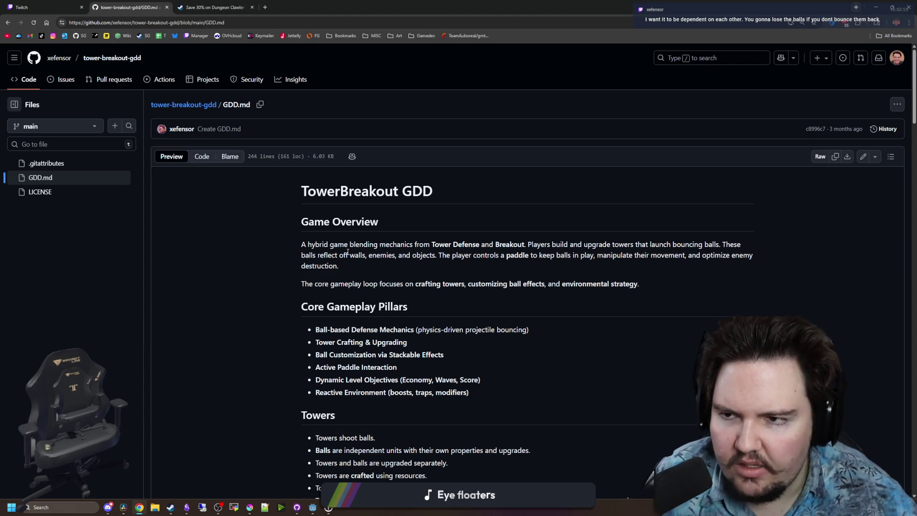
# Run the Tower Breakout test_level_01 scene with F5 in the Godot editor.
pyautogui.hotkey('alt', 'Tab')
pyautogui.press('F5')
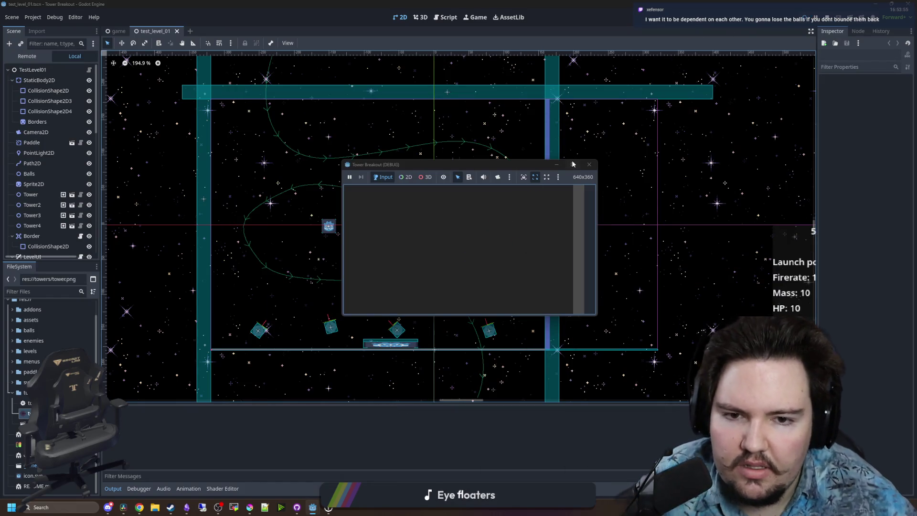
# Maximize the Tower Breakout game window, slide the paddle left and right, then close the game.
pyautogui.moveTo(572, 164)
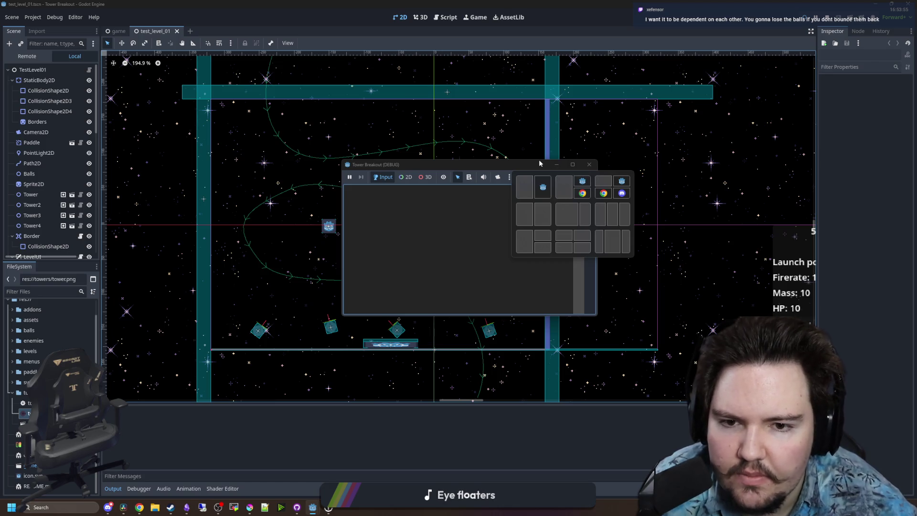
pyautogui.doubleClick(511, 166)
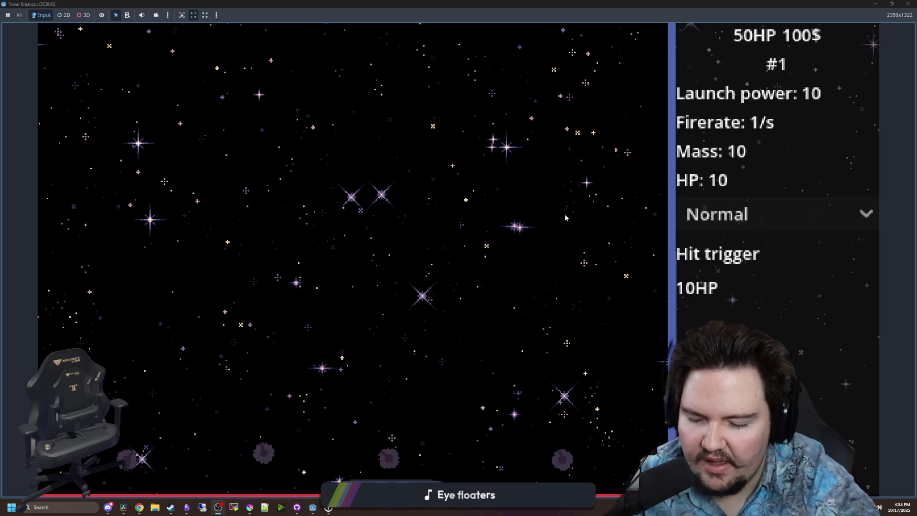
pyautogui.press('Left')
pyautogui.press('Right')
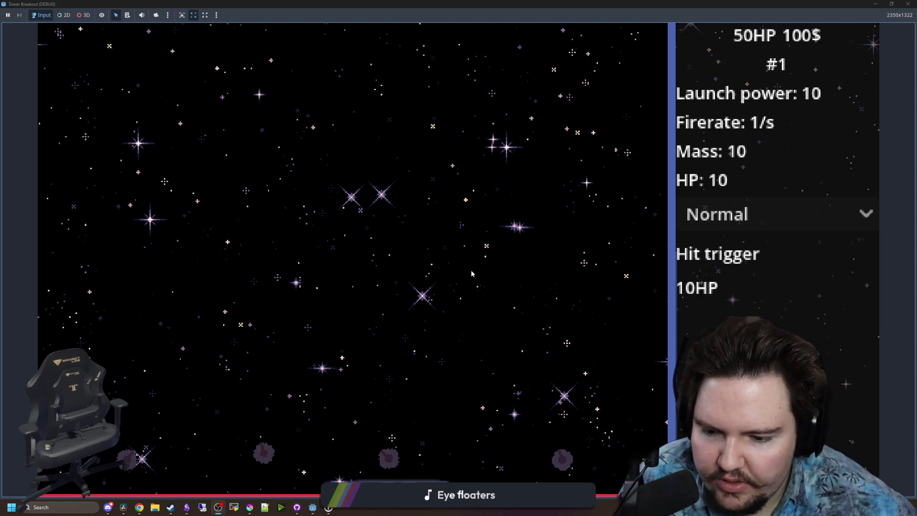
pyautogui.press('Left')
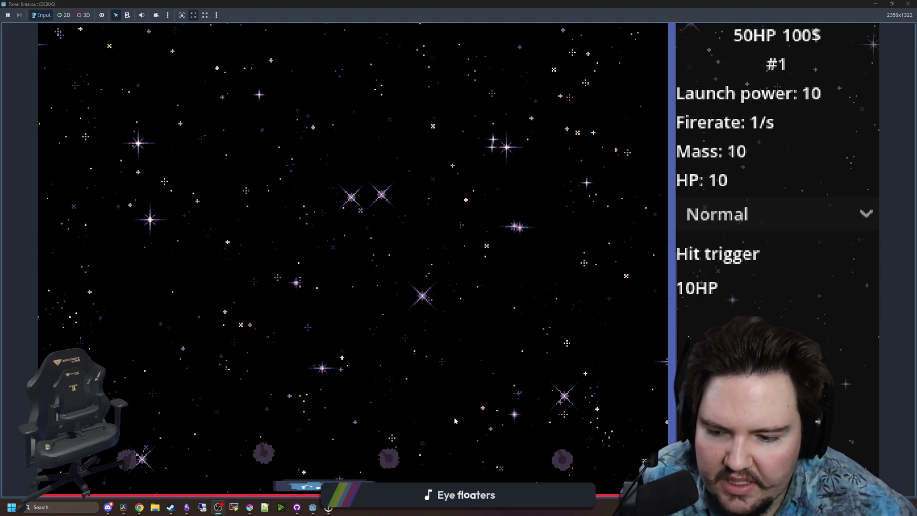
pyautogui.press('Right')
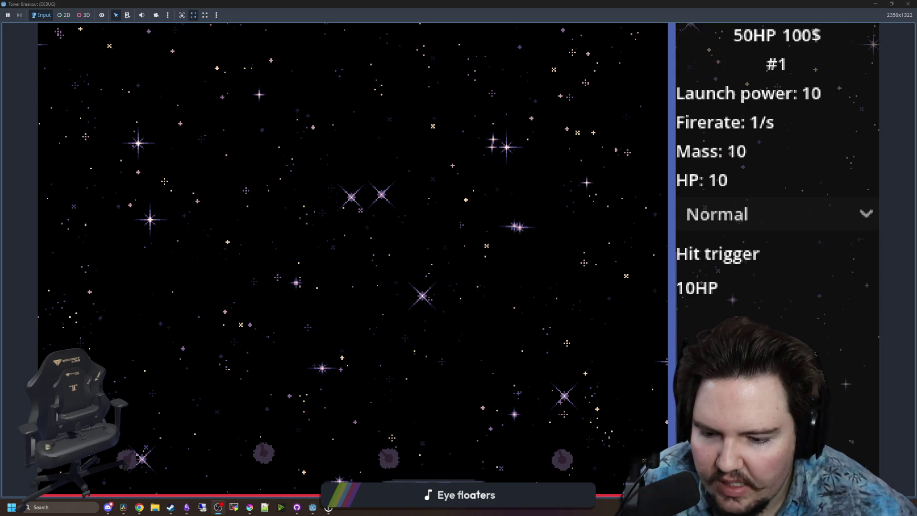
pyautogui.press('Left')
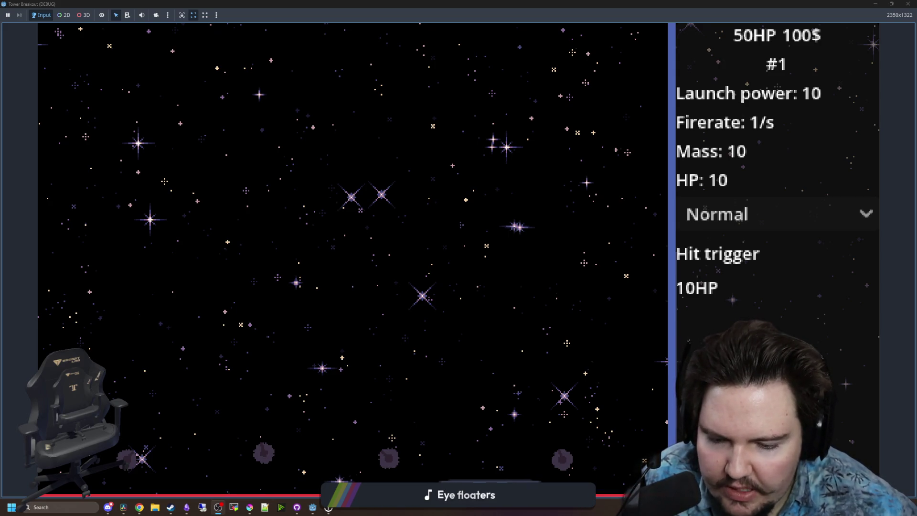
pyautogui.press('Right')
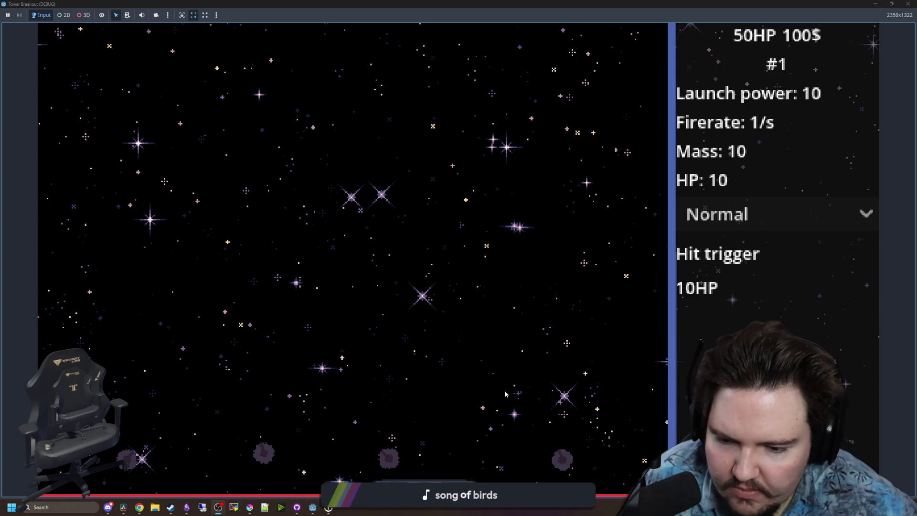
pyautogui.press('Left')
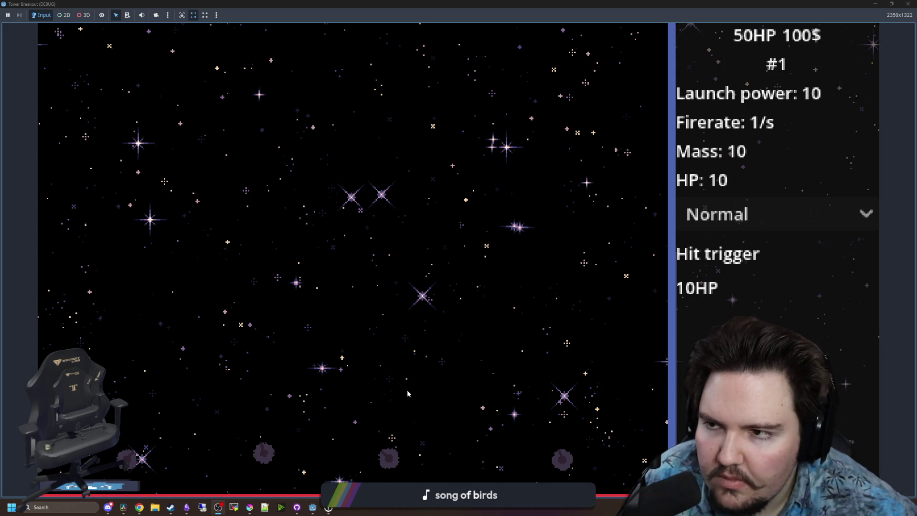
pyautogui.doubleClick(779, 4)
pyautogui.click(367, 259)
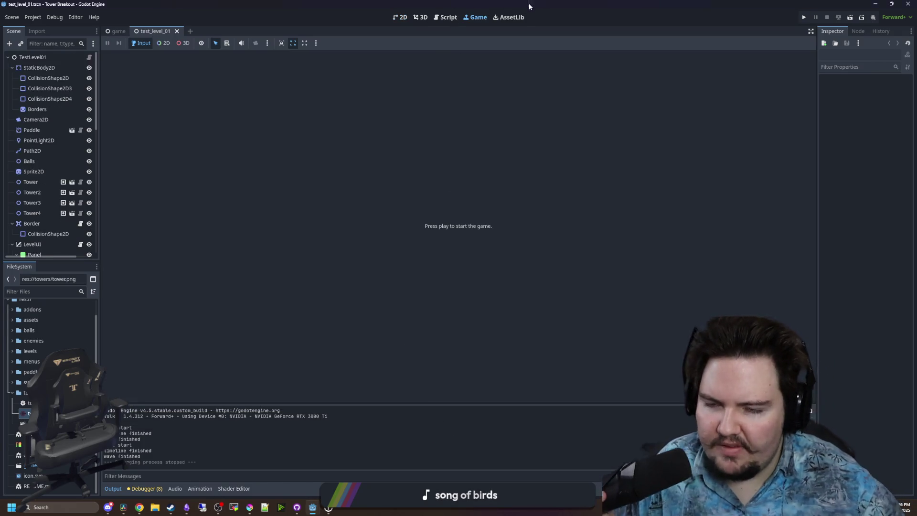
# Restore and minimize the Tower Breakout editor, then bring the GitHub GDD page forward in Chrome.
pyautogui.doubleClick(452, 3)
pyautogui.click(549, 183)
pyautogui.click(547, 181)
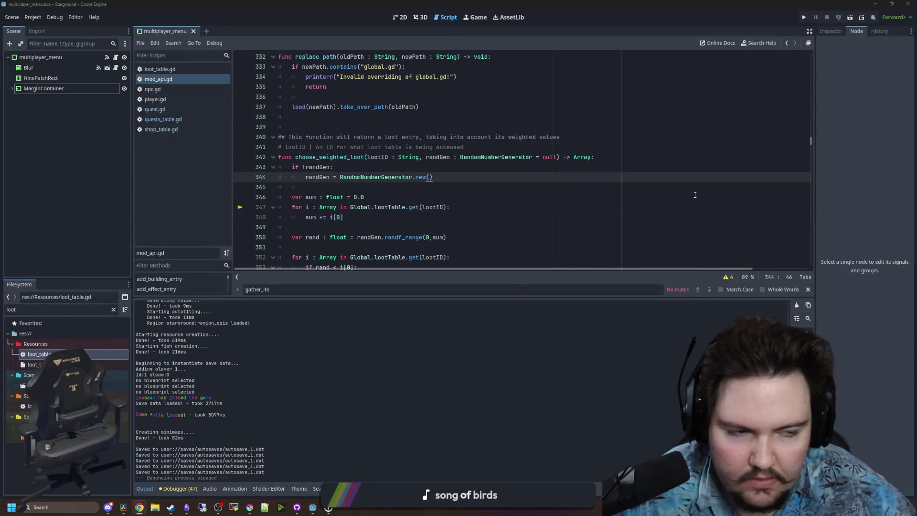
pyautogui.click(139, 508)
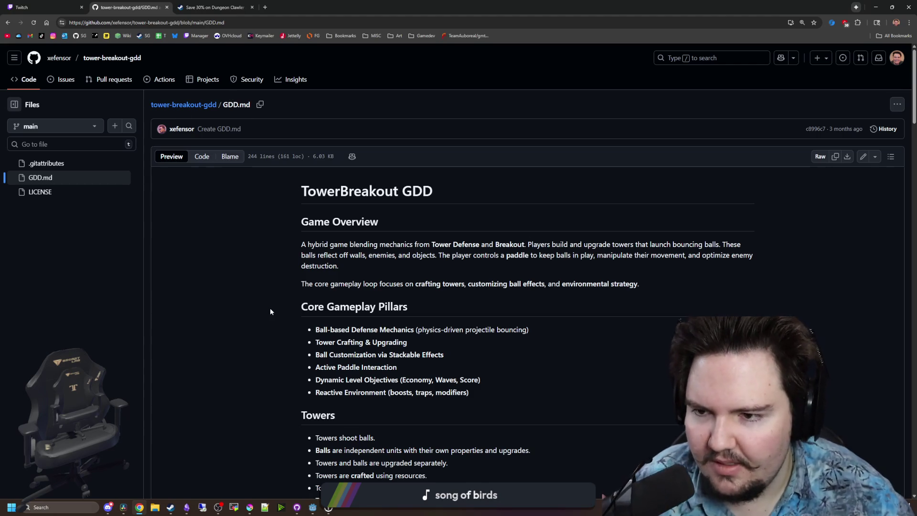
# Skim GDD.md, then restore Chrome to a smaller window floating over the Godot editor.
pyautogui.scroll(-20, 271, 310)
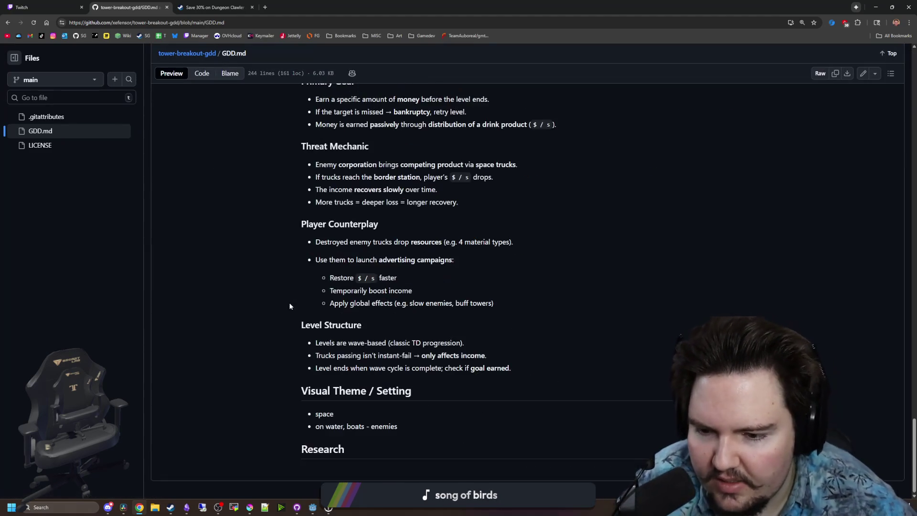
pyautogui.scroll(20, 267, 366)
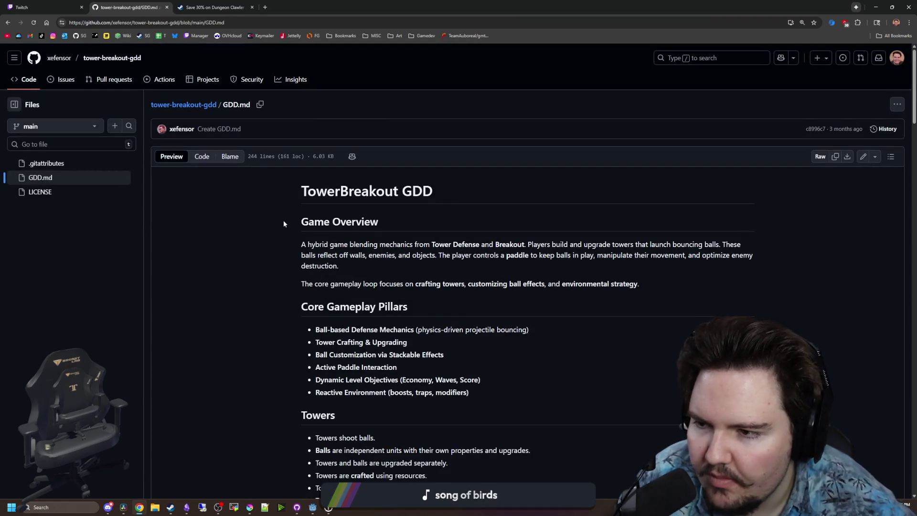
pyautogui.doubleClick(392, 3)
pyautogui.click(313, 507)
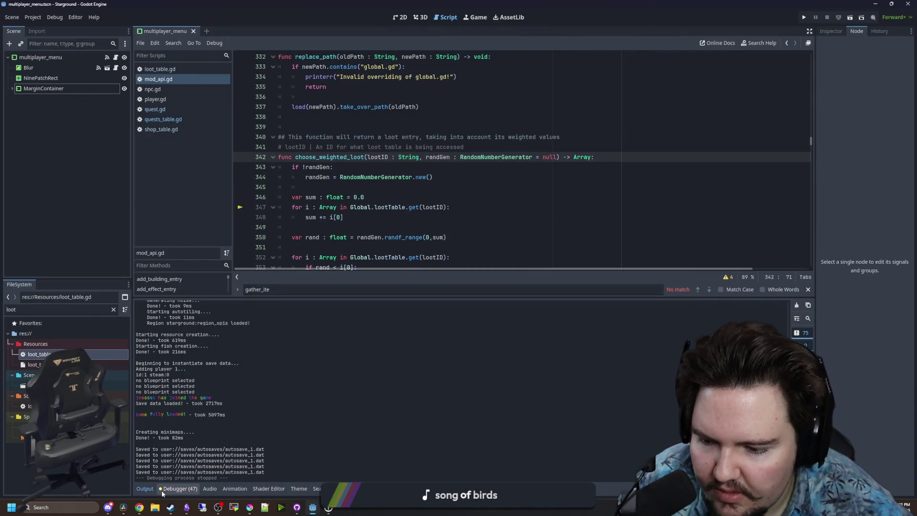
pyautogui.click(140, 507)
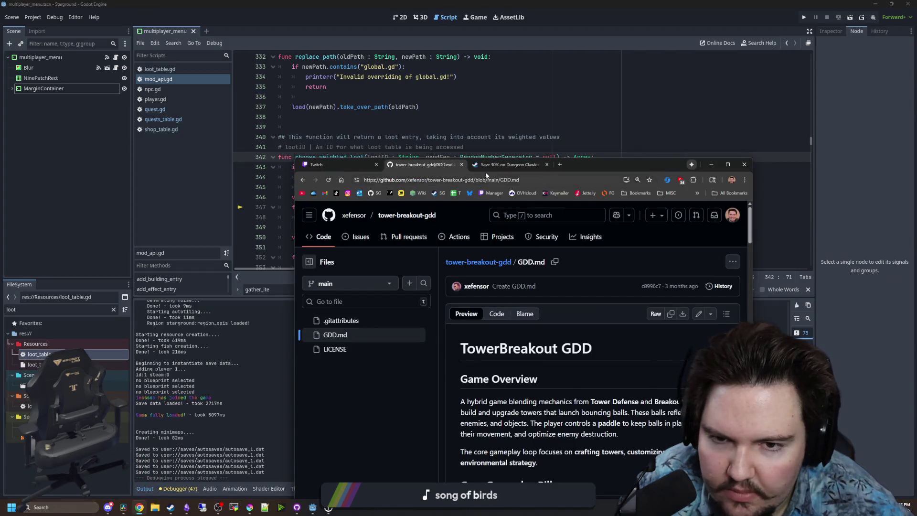
# Switch to the Dungeon Clawler Steam page and pick later screenshots from its gallery.
pyautogui.click(497, 164)
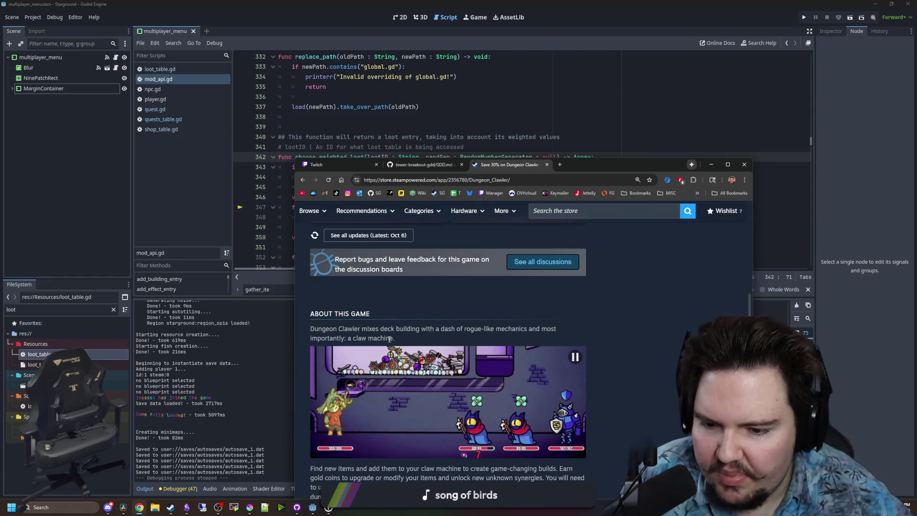
pyautogui.scroll(10, 429, 388)
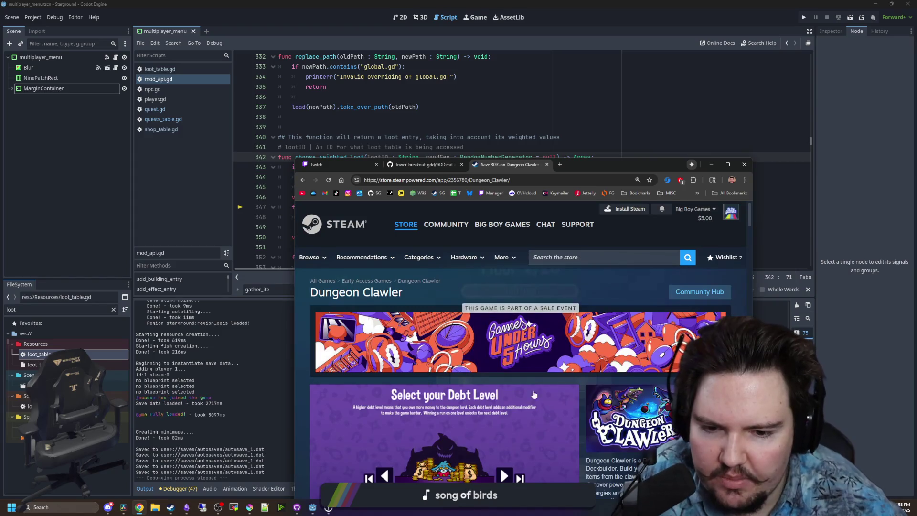
pyautogui.scroll(-2, 511, 392)
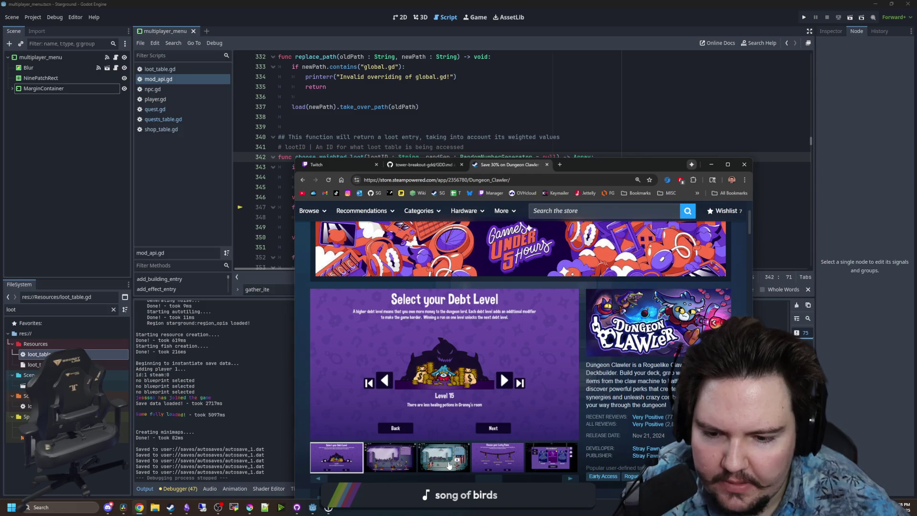
pyautogui.click(389, 461)
pyautogui.click(444, 458)
pyautogui.click(502, 456)
# Page forward through the Dungeon Clawler screenshot gallery, then open a new browser tab.
pyautogui.click(570, 478)
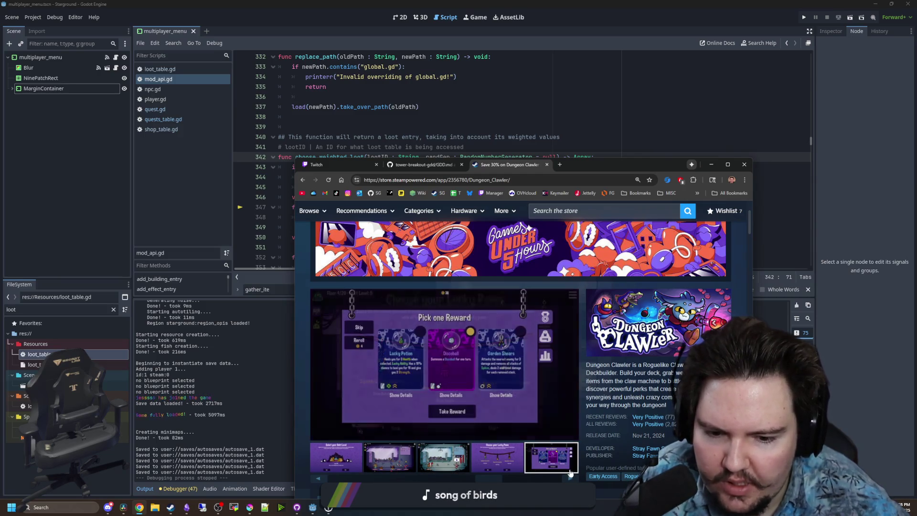
pyautogui.click(570, 478)
pyautogui.click(570, 479)
pyautogui.click(571, 478)
pyautogui.click(571, 478)
pyautogui.click(571, 478)
pyautogui.click(571, 478)
pyautogui.click(571, 479)
pyautogui.click(570, 478)
pyautogui.click(571, 478)
pyautogui.click(570, 478)
pyautogui.click(571, 479)
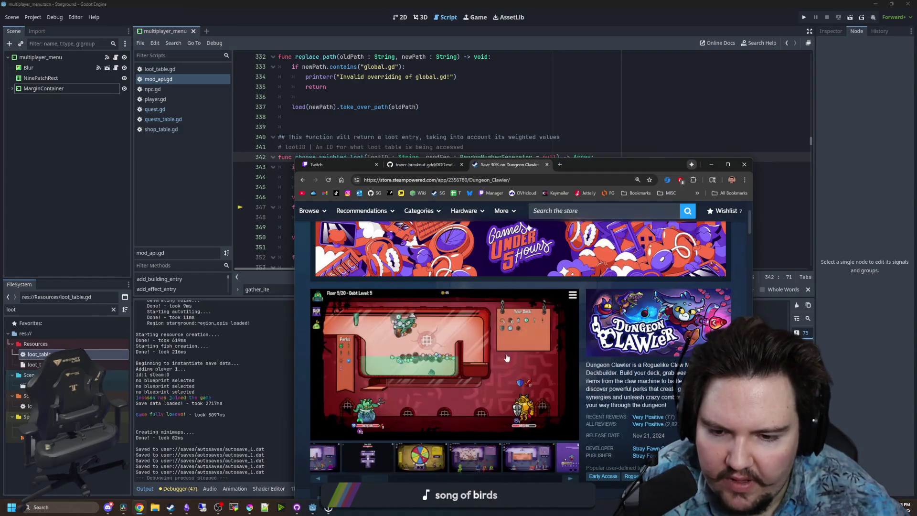
pyautogui.click(560, 164)
# Search 'nubby' and open Nubby's Number Factory's Steam page in a maximized browser.
pyautogui.write('nubby')
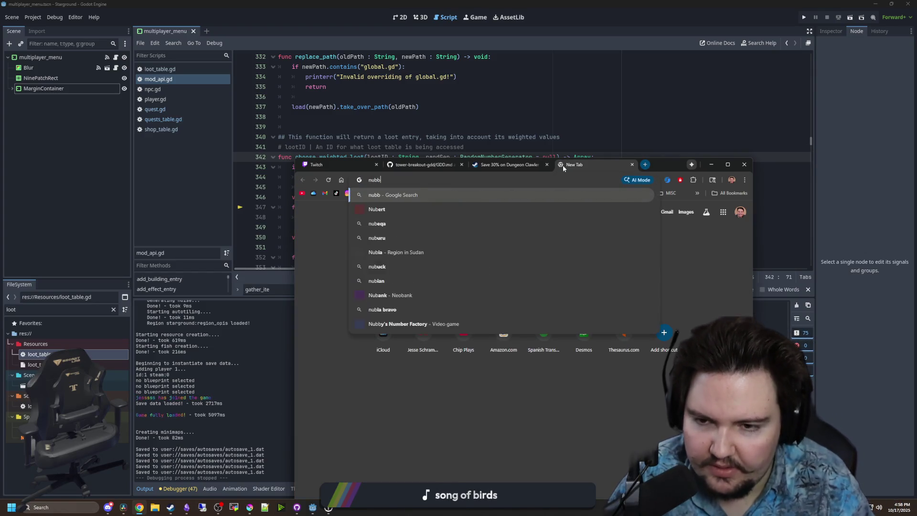
pyautogui.press('Return')
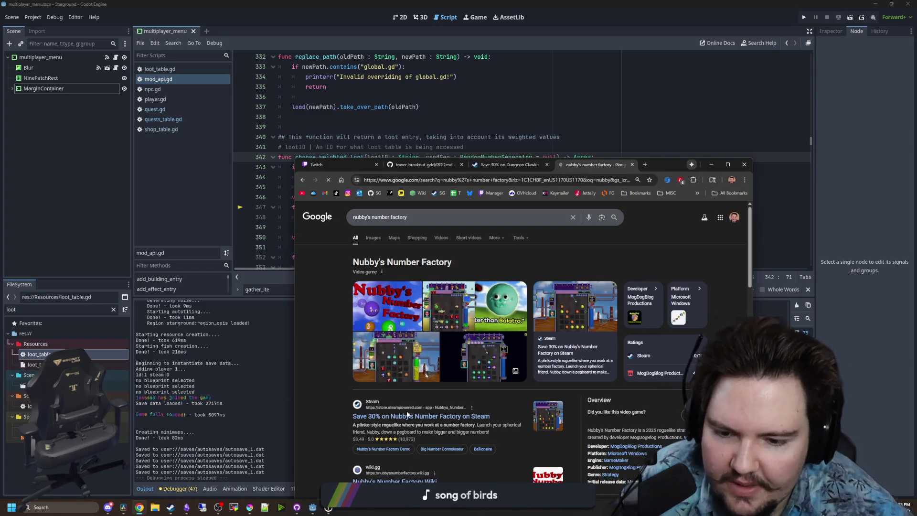
pyautogui.click(410, 416)
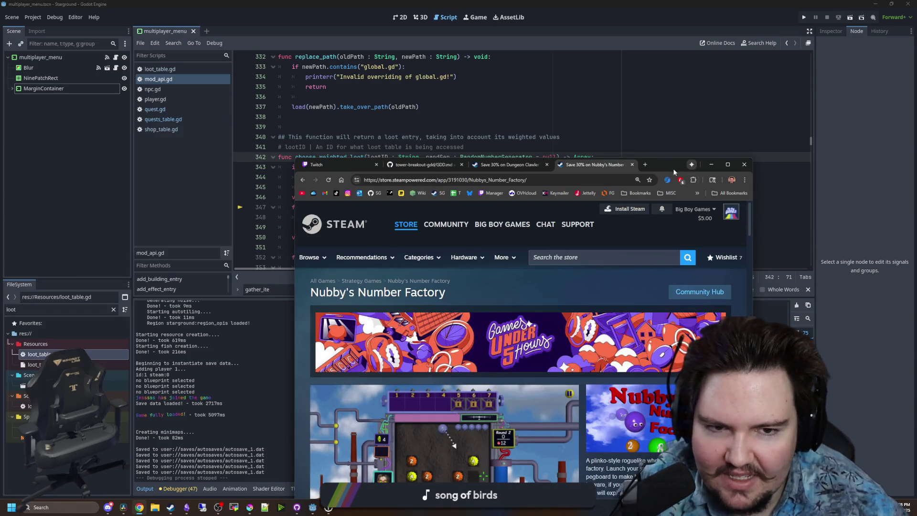
pyautogui.press('super+Up')
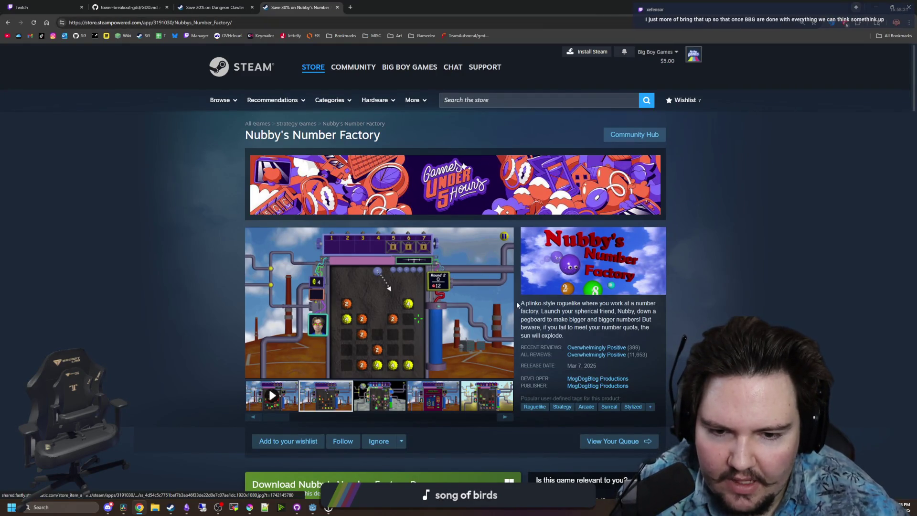
# Browse the Nubby's Number Factory gallery, including the space-level, Nubby-Mart and pegboard screenshots.
pyautogui.click(366, 396)
pyautogui.click(423, 389)
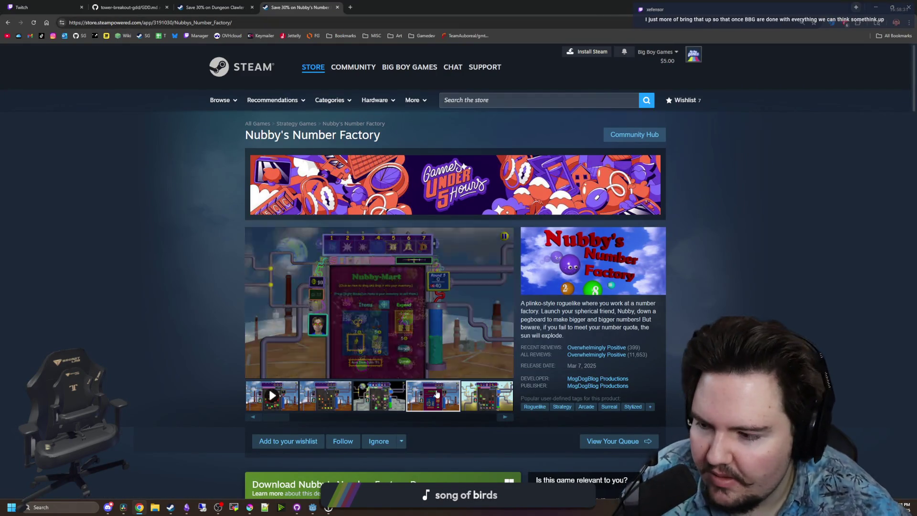
pyautogui.click(505, 417)
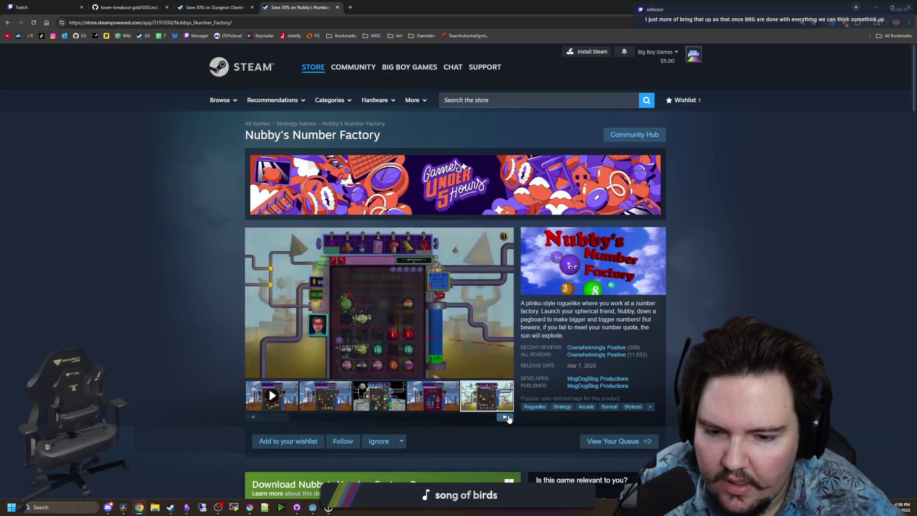
pyautogui.click(505, 417)
pyautogui.click(505, 418)
pyautogui.click(505, 417)
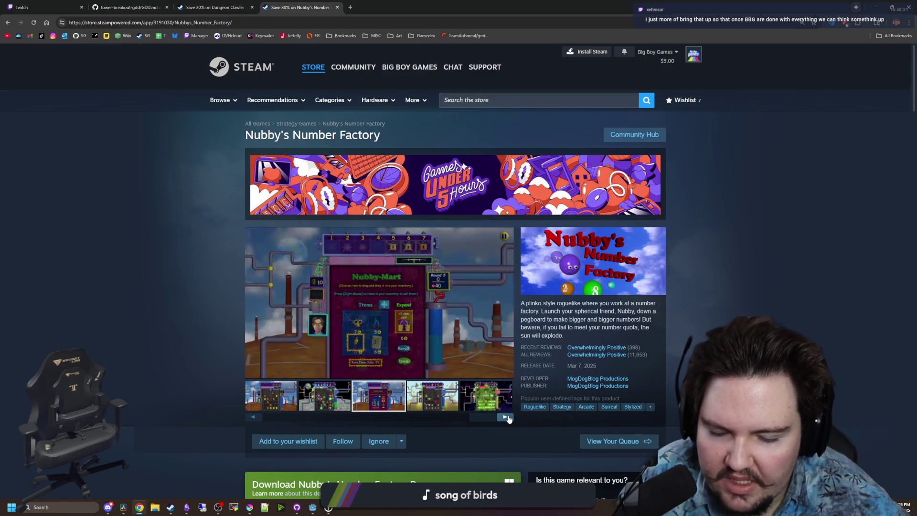
pyautogui.click(505, 418)
pyautogui.click(505, 417)
pyautogui.click(505, 417)
pyautogui.click(505, 417)
# View the screenshots full-size, forward to Round 97 and back to the first, then exit.
pyautogui.click(408, 352)
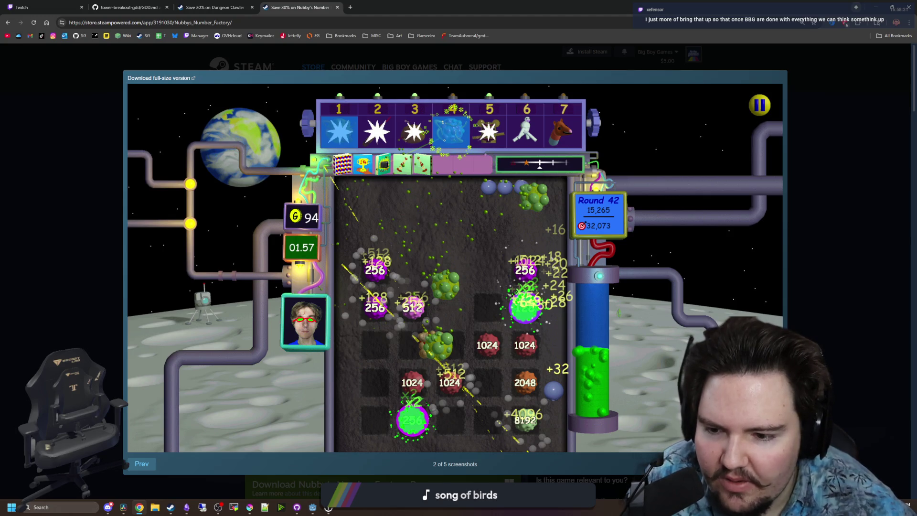
pyautogui.press('Right')
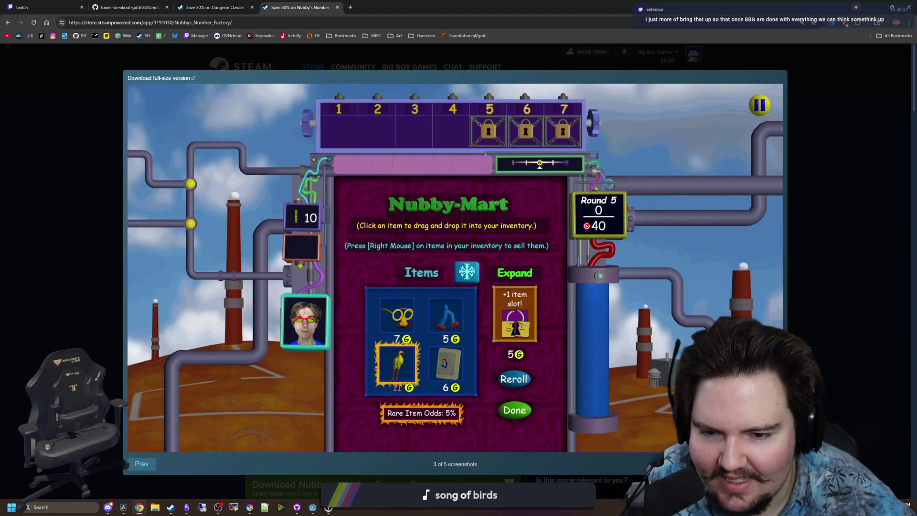
pyautogui.click(680, 377)
pyautogui.click(777, 281)
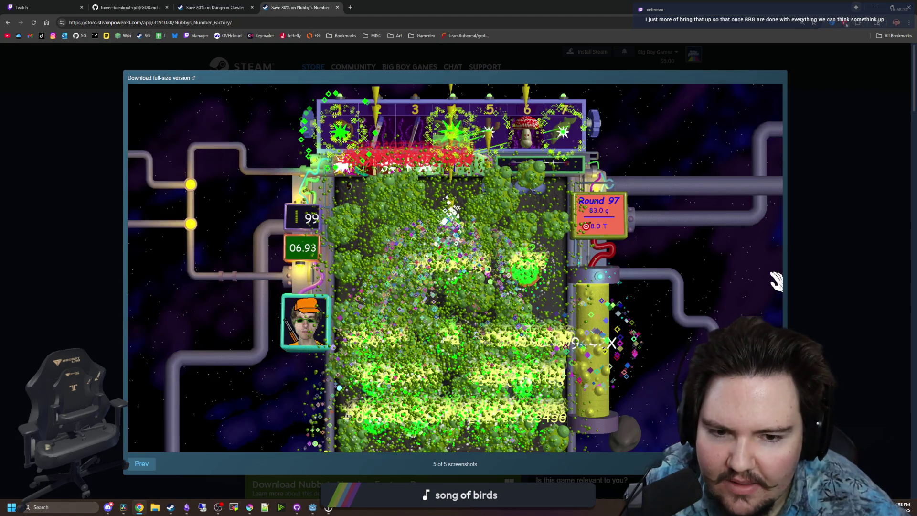
pyautogui.click(143, 465)
pyautogui.click(144, 465)
pyautogui.click(144, 464)
pyautogui.click(144, 465)
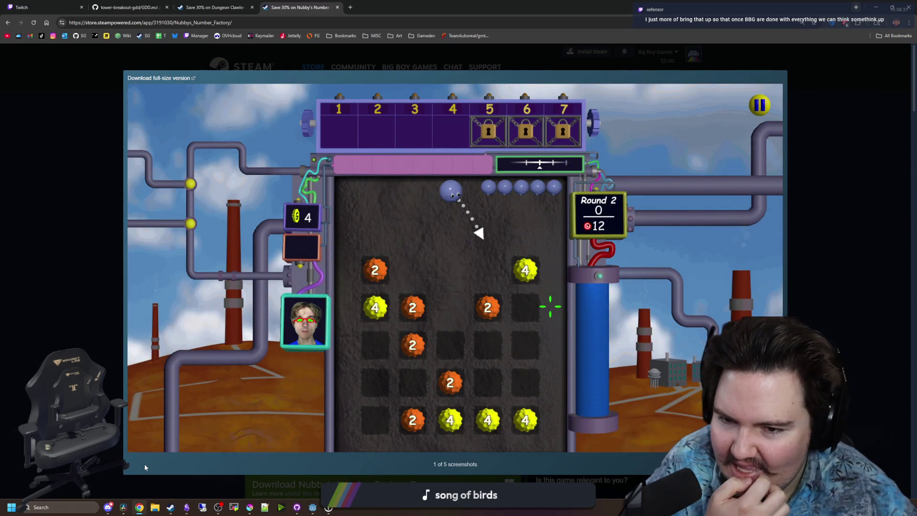
pyautogui.press('Escape')
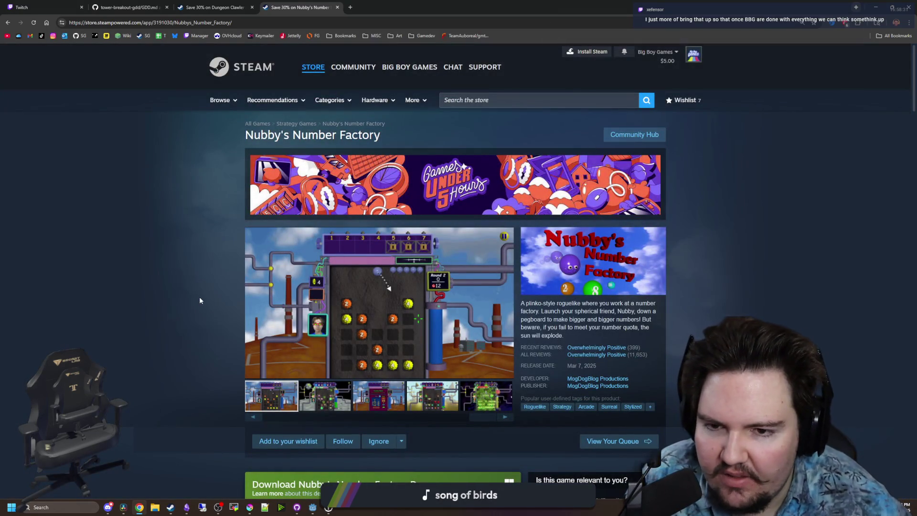
# Scroll through Nubby's bundles, events and description, then return to Dungeon Clawler and switch to Godot.
pyautogui.scroll(-15, 200, 299)
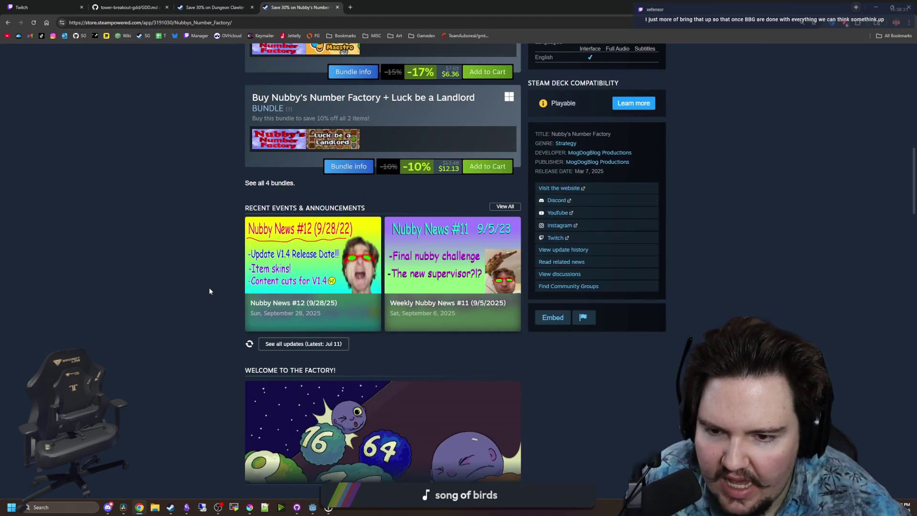
pyautogui.scroll(-7, 210, 291)
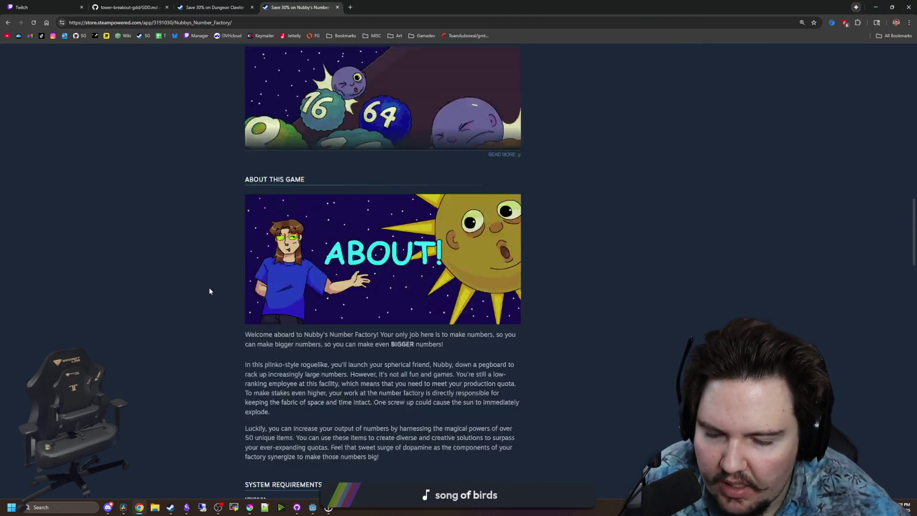
pyautogui.scroll(-15, 209, 286)
pyautogui.scroll(20, 207, 284)
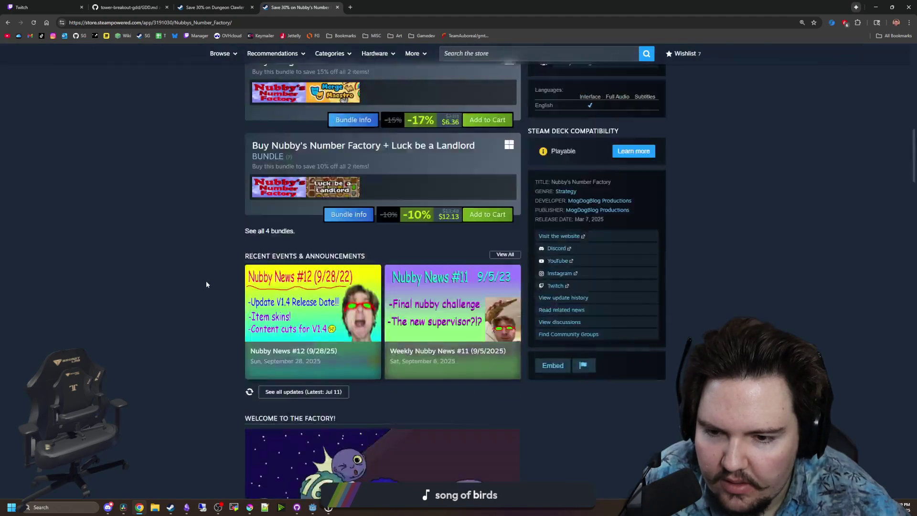
pyautogui.scroll(15, 206, 284)
pyautogui.click(208, 5)
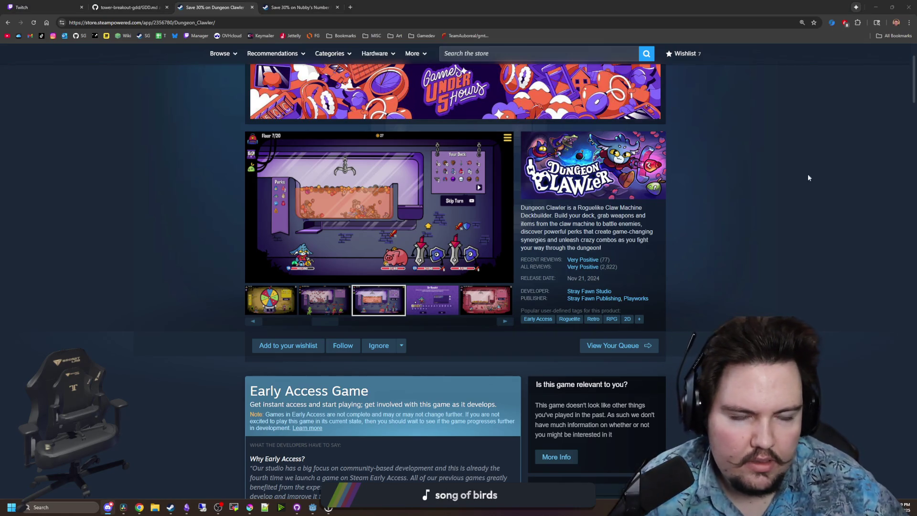
pyautogui.hotkey('alt', 'Tab')
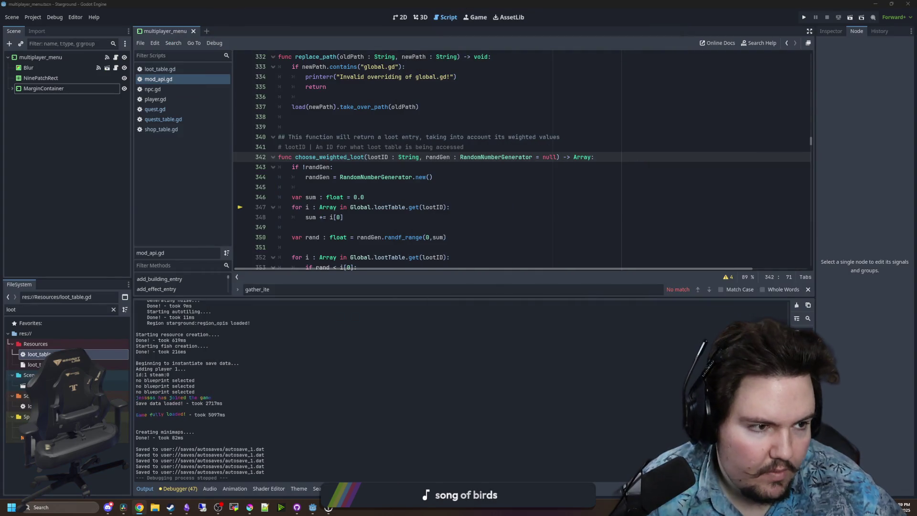
# Place the caret on empty line 338 in mod_api.gd's choose_weighted_loot function.
pyautogui.click(461, 195)
pyautogui.click(395, 119)
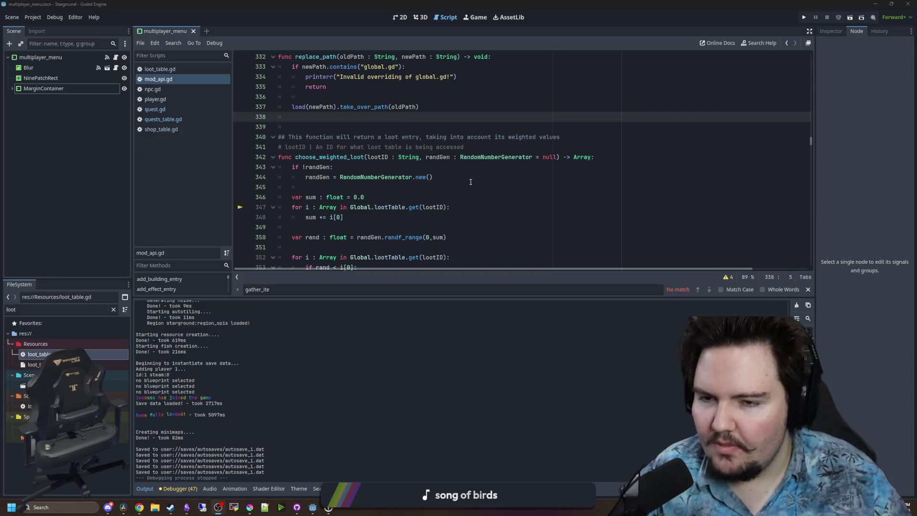
pyautogui.click(335, 177)
pyautogui.click(329, 119)
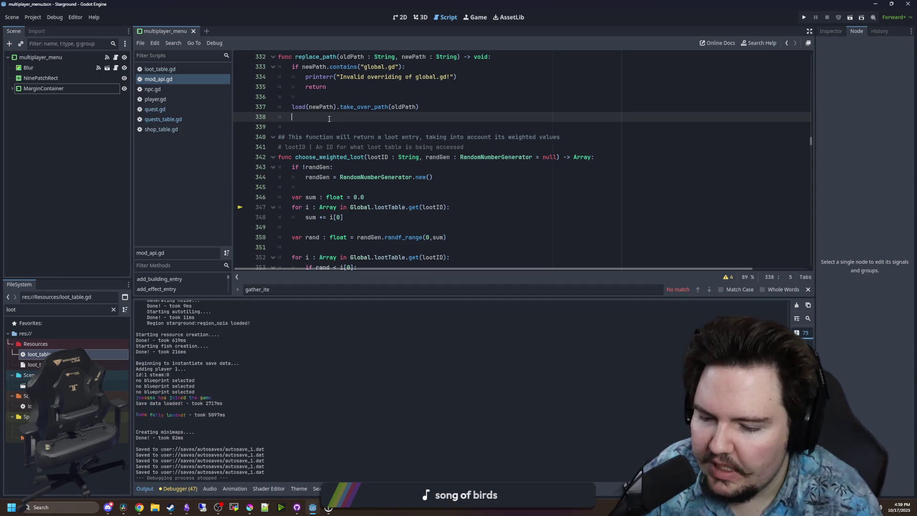
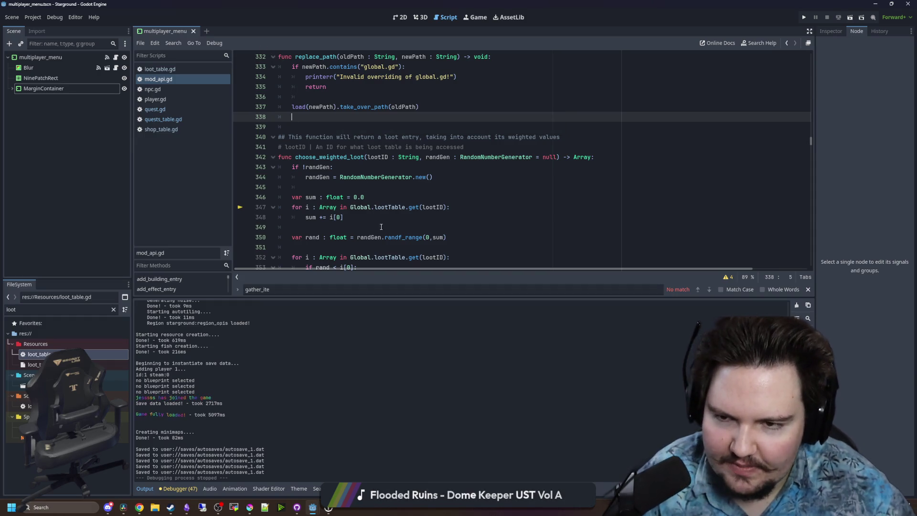
# Insert an extra blank line at line 338, after the replace_path function.
pyautogui.click(381, 210)
pyautogui.click(324, 118)
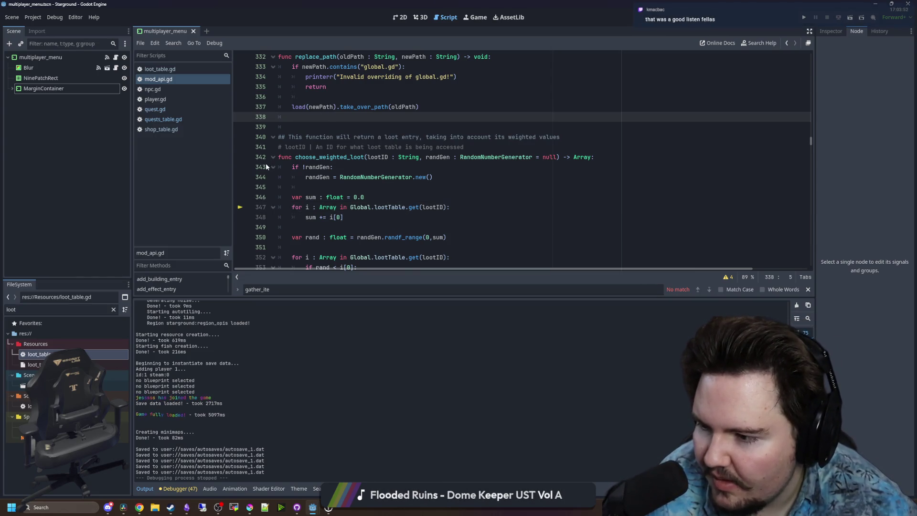
pyautogui.press('Return')
pyautogui.scroll(6, 298, 129)
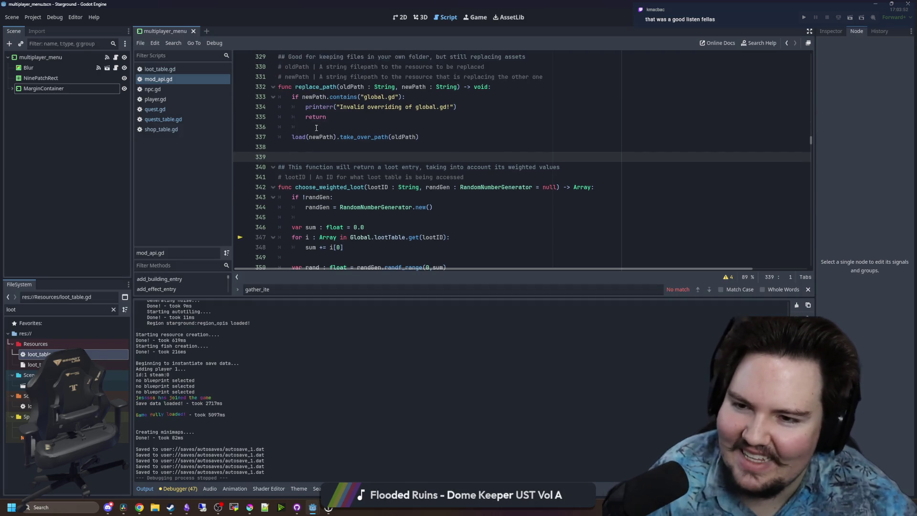
pyautogui.scroll(3, 307, 155)
# Scroll up through mod_api.gd, checking line 317 and empty line 211 after create_research_entry.
pyautogui.click(307, 155)
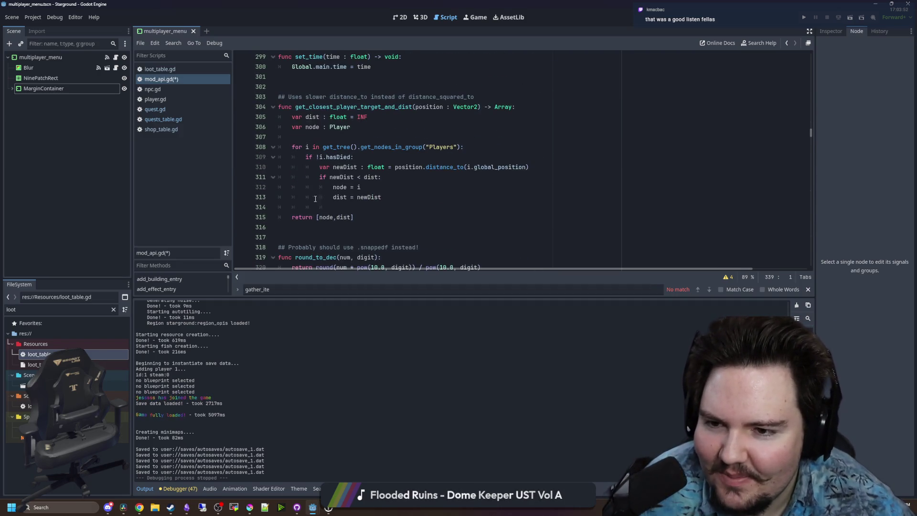
pyautogui.scroll(7, 307, 202)
pyautogui.scroll(12, 311, 210)
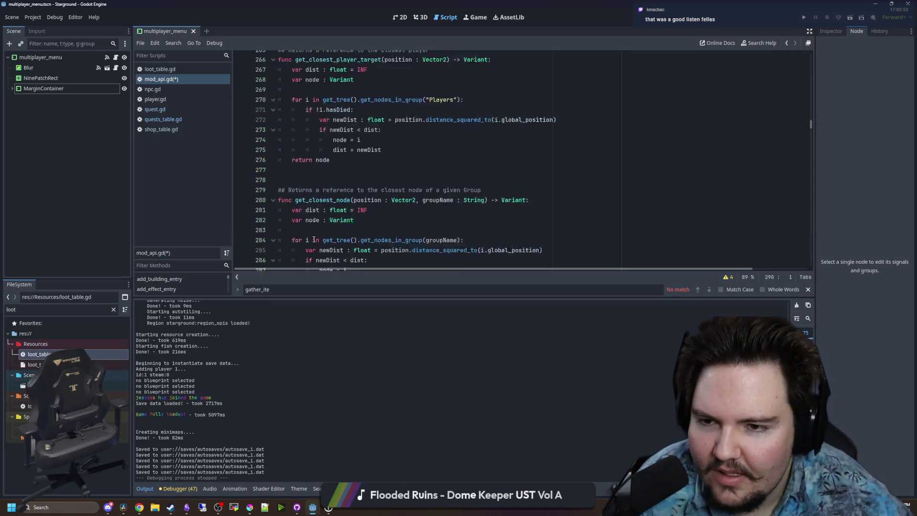
pyautogui.scroll(9, 324, 215)
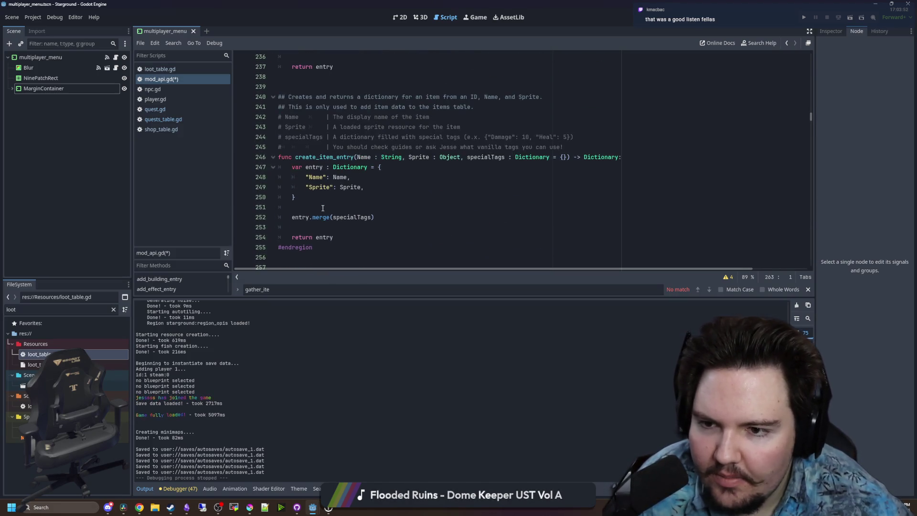
pyautogui.scroll(9, 330, 209)
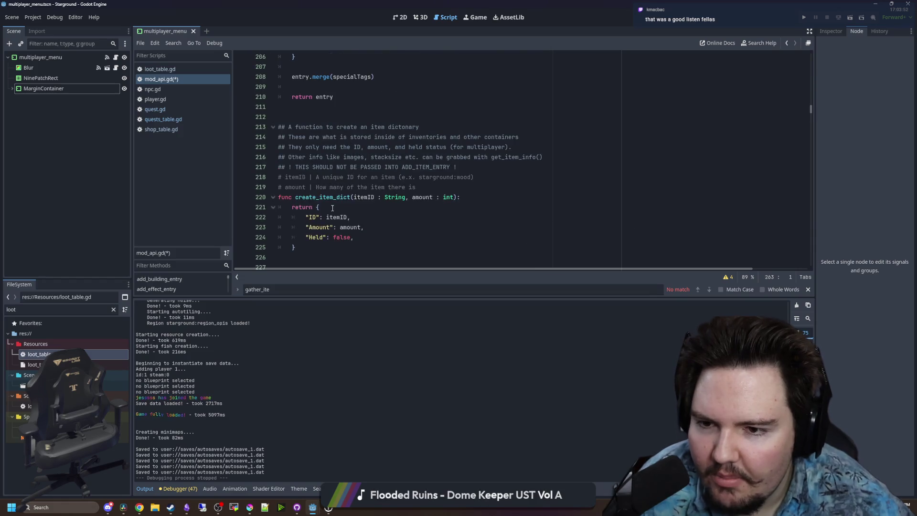
pyautogui.click(333, 220)
pyautogui.click(327, 229)
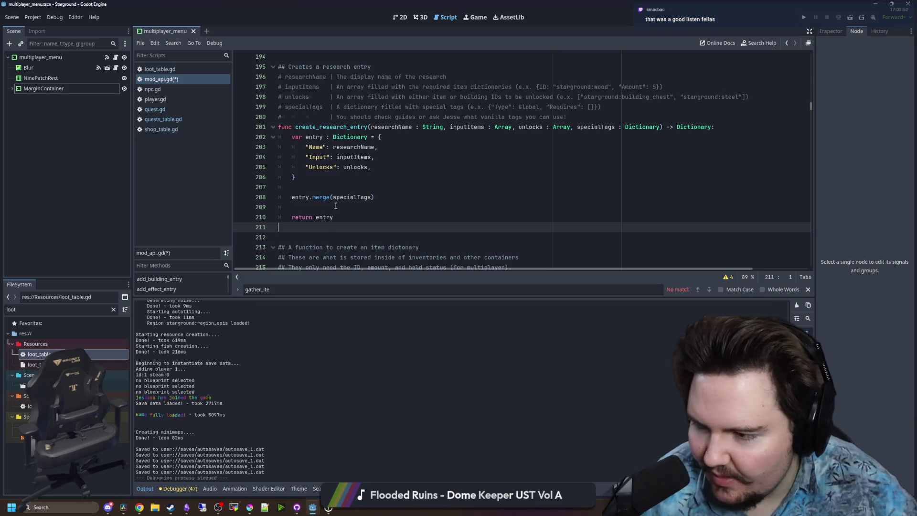
pyautogui.scroll(-5, 420, 141)
pyautogui.scroll(-12, 420, 141)
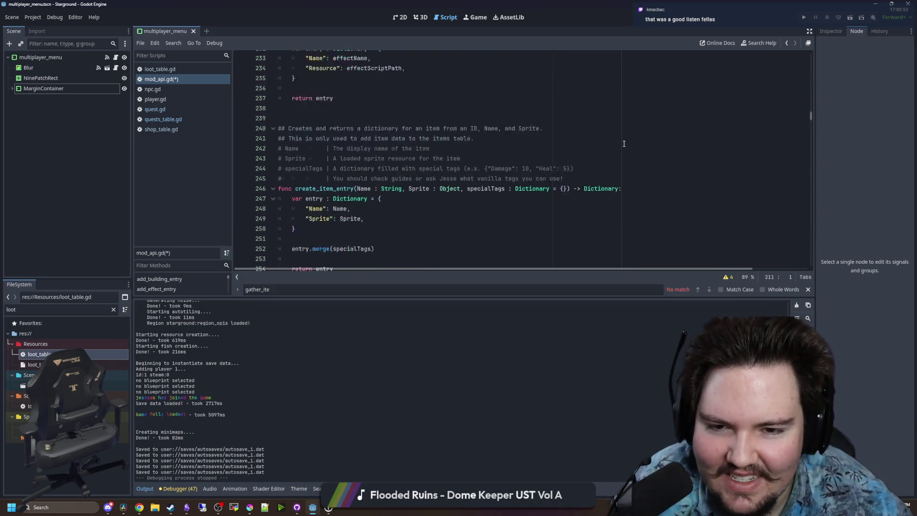
# Review empty lines 789 and 711 further down, then save mod_api.gd.
pyautogui.moveTo(813, 121); pyautogui.dragTo(812, 263)
pyautogui.scroll(10, 314, 177)
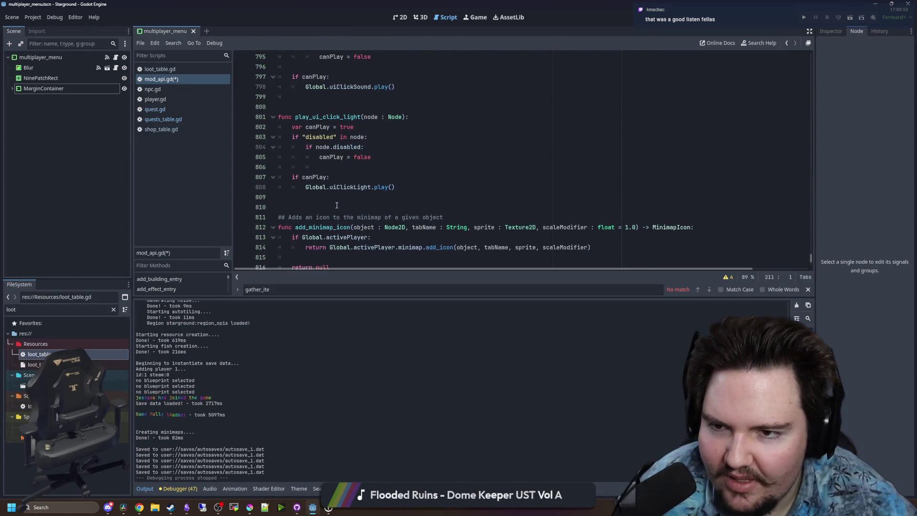
pyautogui.click(304, 147)
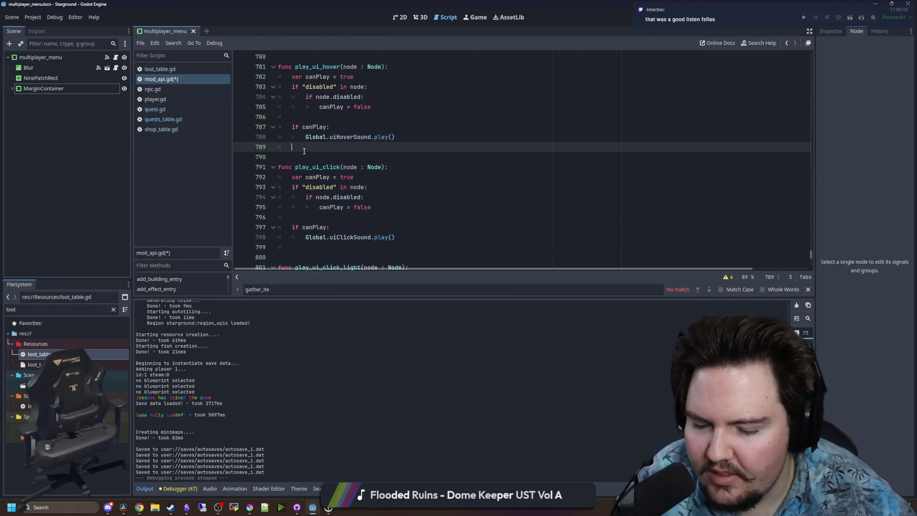
pyautogui.scroll(13, 305, 147)
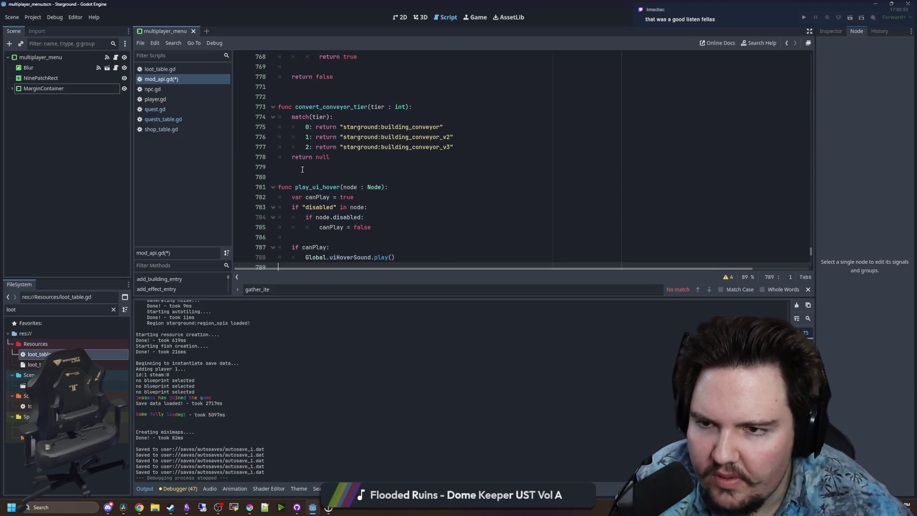
pyautogui.scroll(10, 305, 148)
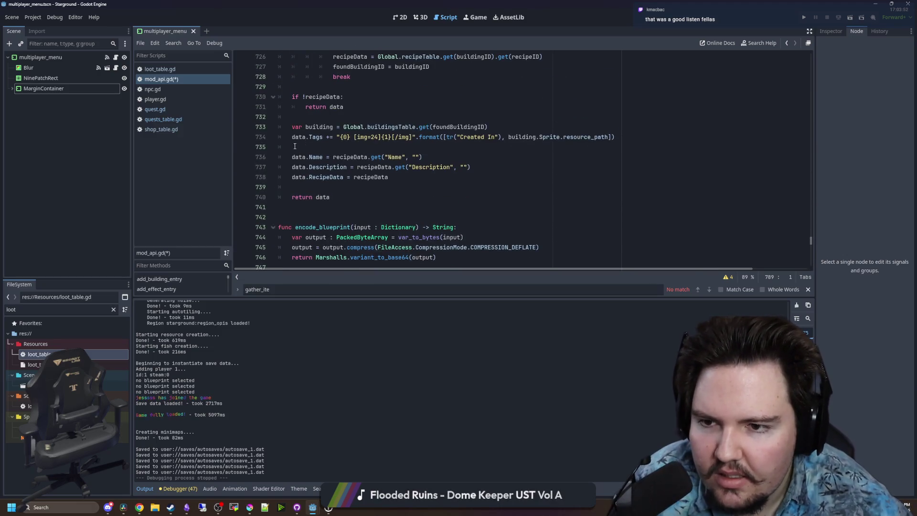
pyautogui.scroll(4, 297, 143)
pyautogui.click(298, 147)
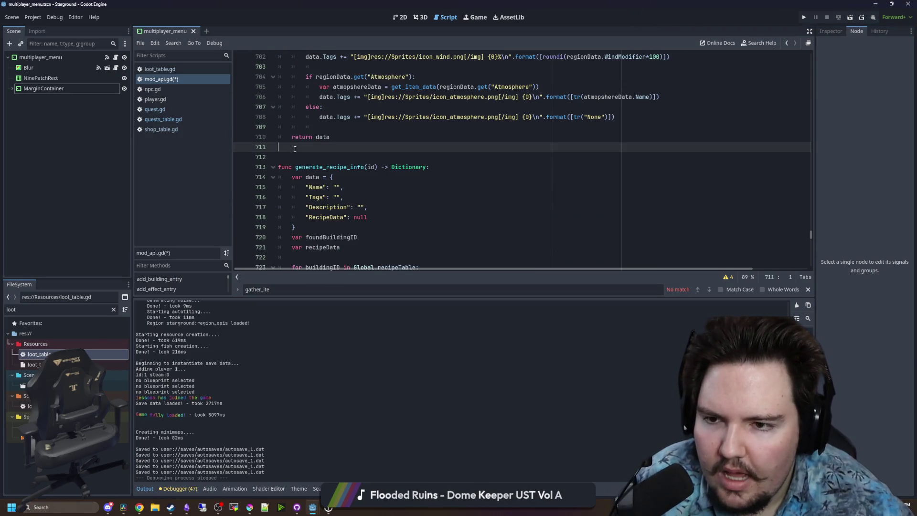
pyautogui.scroll(9, 298, 148)
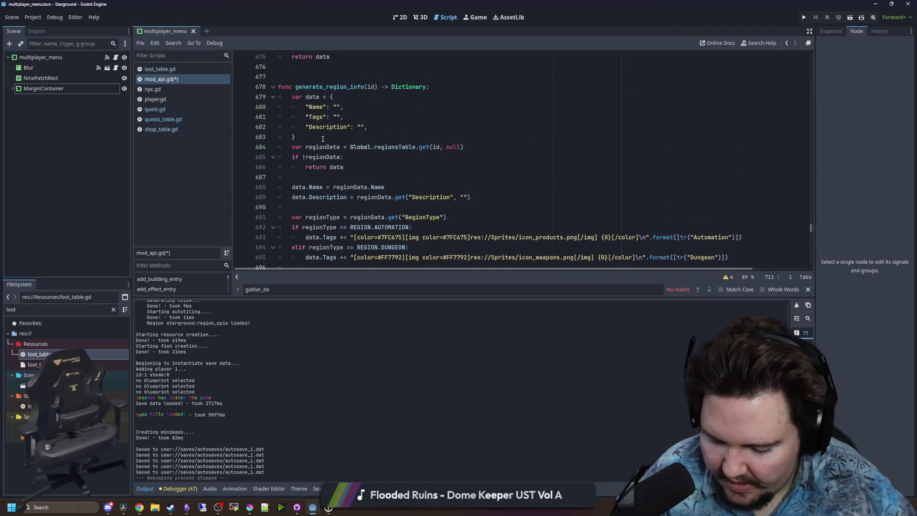
pyautogui.click(338, 107)
pyautogui.hotkey('ctrl', 's')
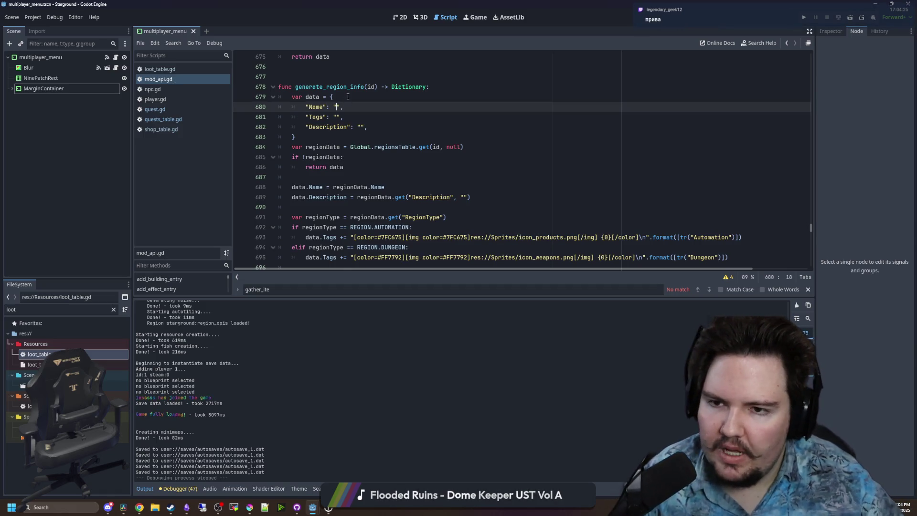
# Return to the mod_api.gd editor at line 687, then open a new blank browser window.
pyautogui.click(358, 76)
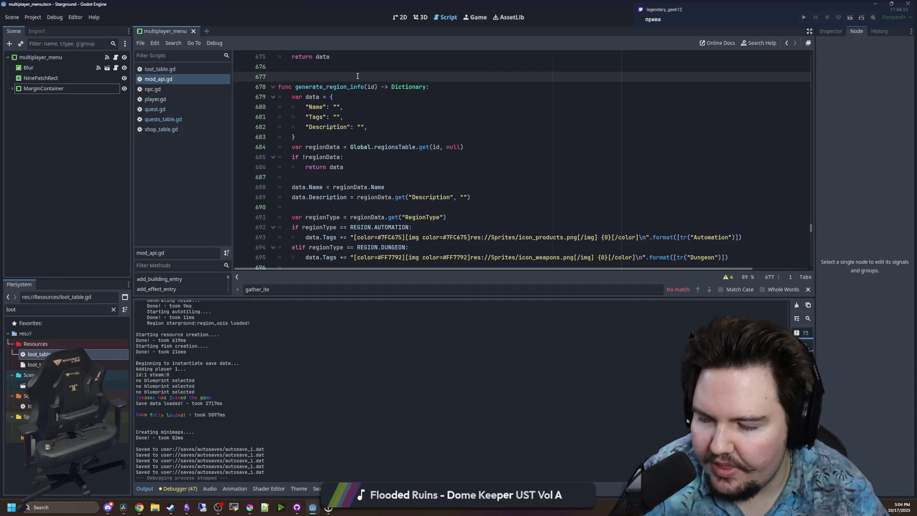
pyautogui.hotkey('alt', 'Tab')
pyautogui.click(514, 195)
pyautogui.click(386, 178)
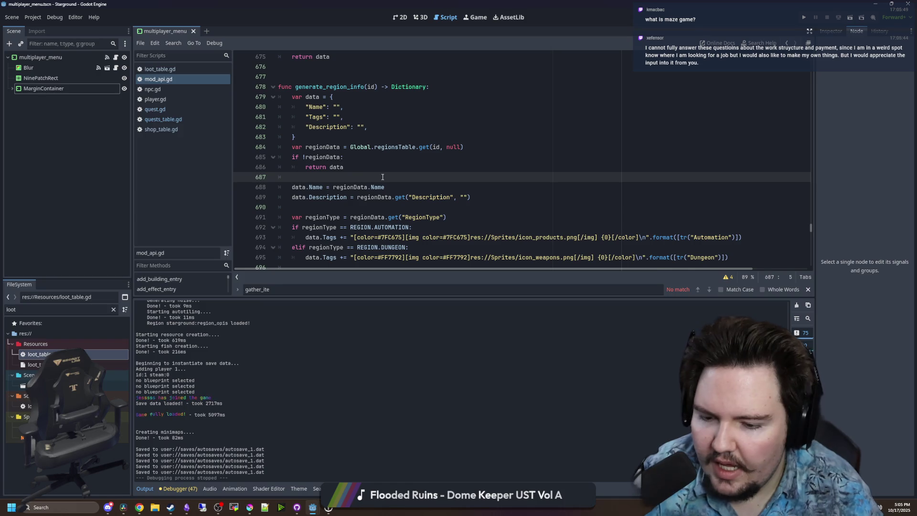
pyautogui.moveTo(314, 509)
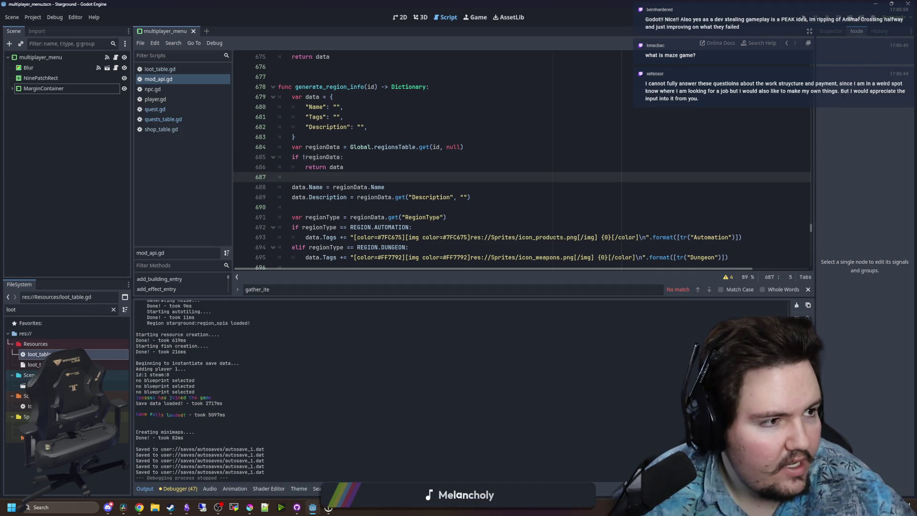
pyautogui.hotkey('ctrl', 'n')
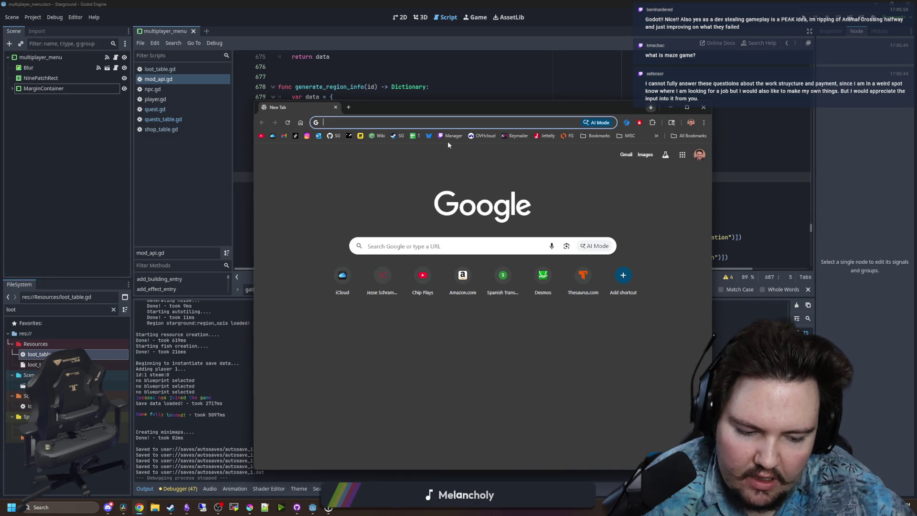
# Close the new browser window and put the caret back on empty line 677 of mod_api.gd.
pyautogui.click(336, 107)
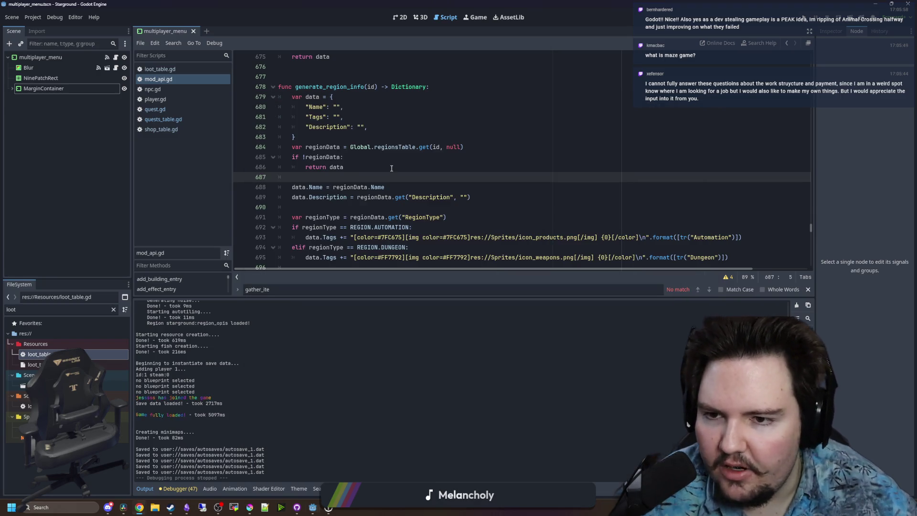
pyautogui.click(330, 81)
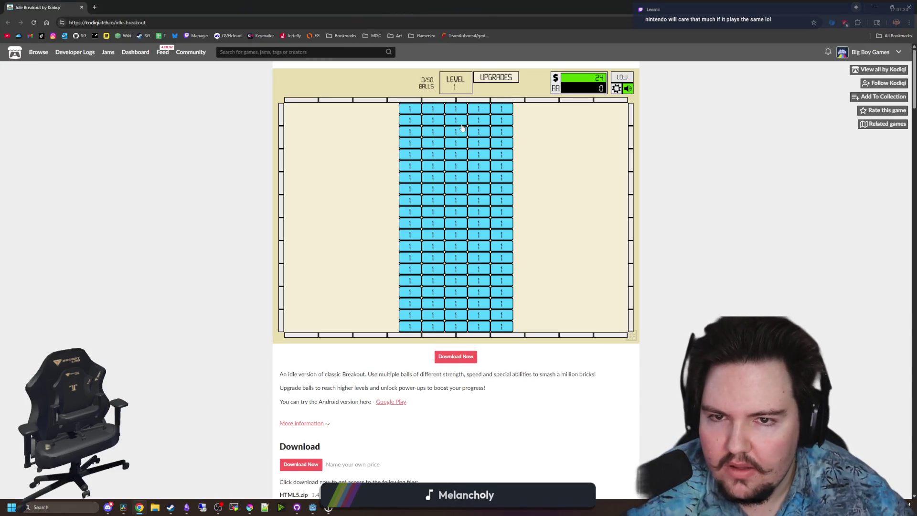
# Break the bottom and centre-column bricks of level 1 to earn money.
pyautogui.click(458, 326)
pyautogui.click(479, 329)
pyautogui.click(479, 316)
pyautogui.click(458, 316)
pyautogui.click(460, 304)
pyautogui.click(479, 303)
pyautogui.click(456, 292)
pyautogui.click(478, 292)
pyautogui.click(456, 280)
pyautogui.click(479, 234)
pyautogui.click(433, 142)
pyautogui.click(456, 177)
pyautogui.click(456, 234)
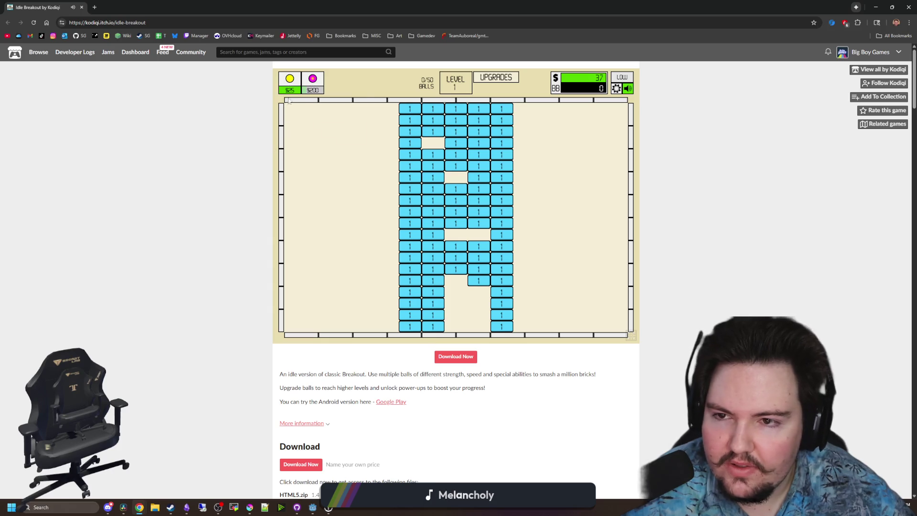
# Buy the first basic ball and mute the game's browser tab.
pyautogui.click(289, 82)
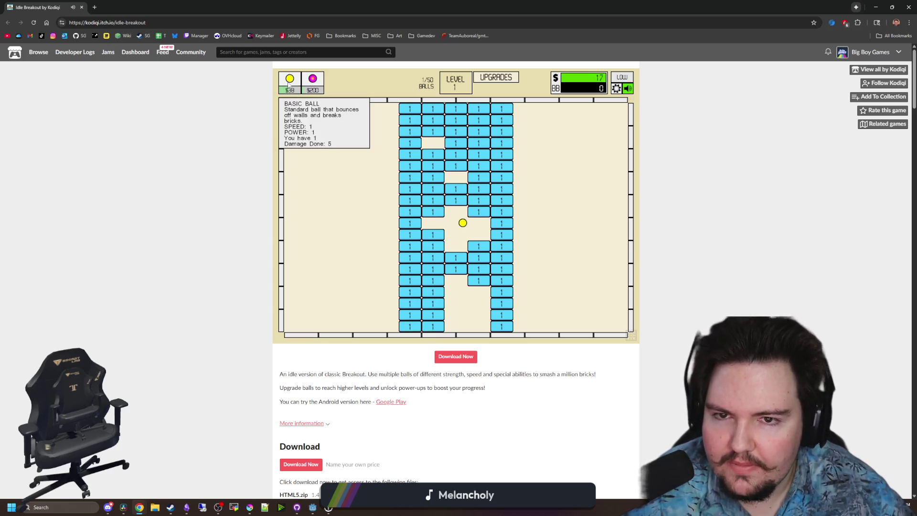
pyautogui.scroll(-9, 408, 256)
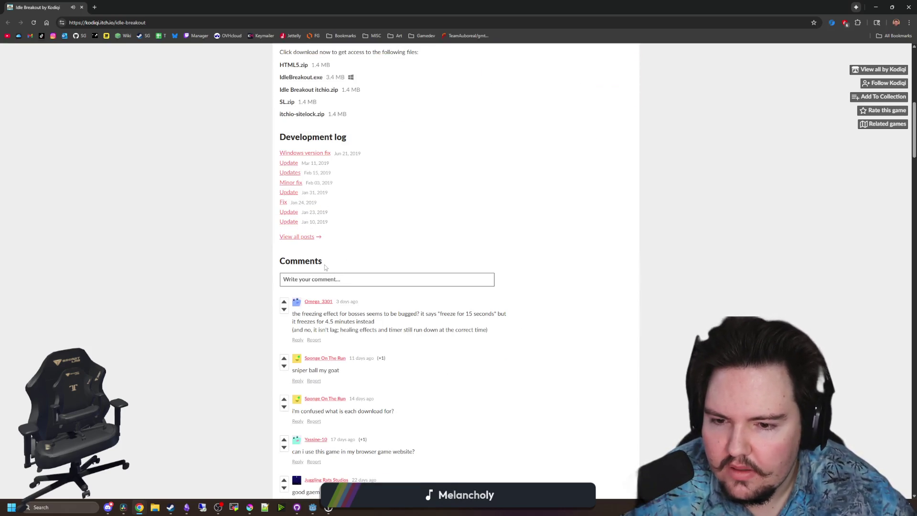
pyautogui.scroll(9, 331, 274)
pyautogui.rightClick(48, 4)
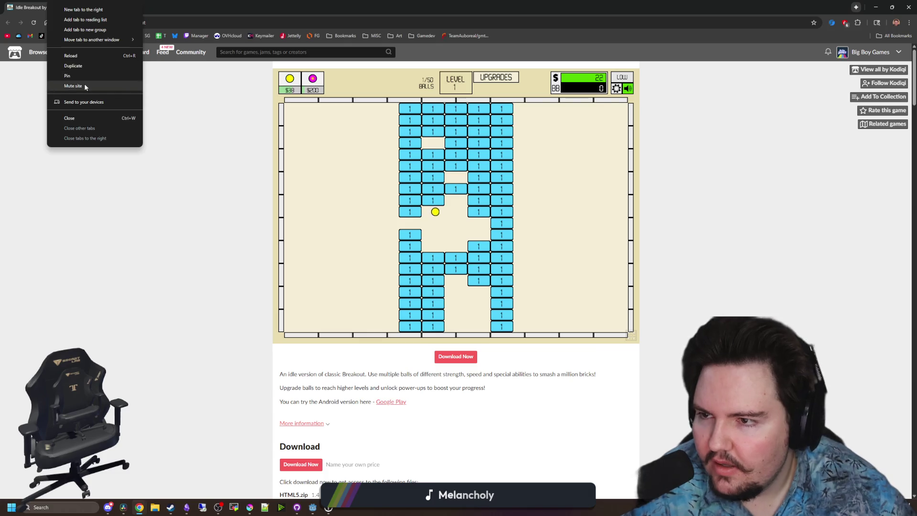
pyautogui.click(71, 84)
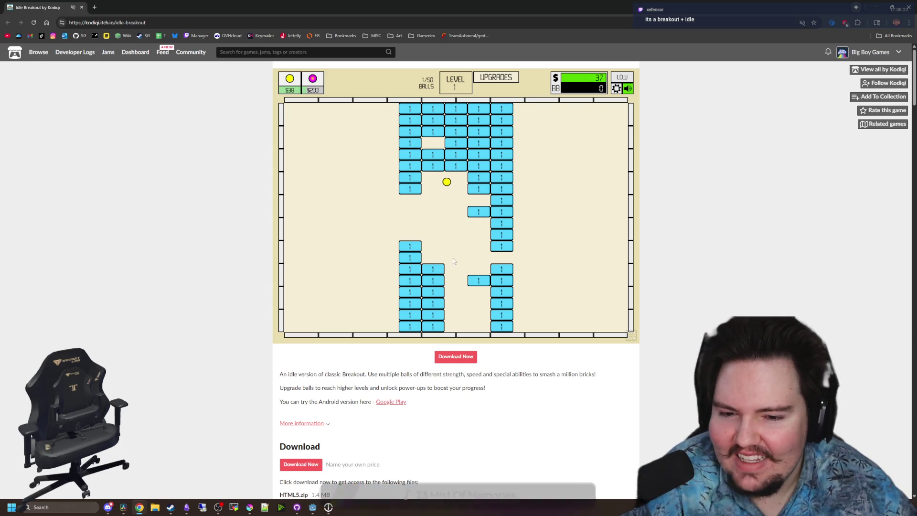
# Buy a second basic ball, then glance at the upgrades panel and close it.
pyautogui.moveTo(283, 87)
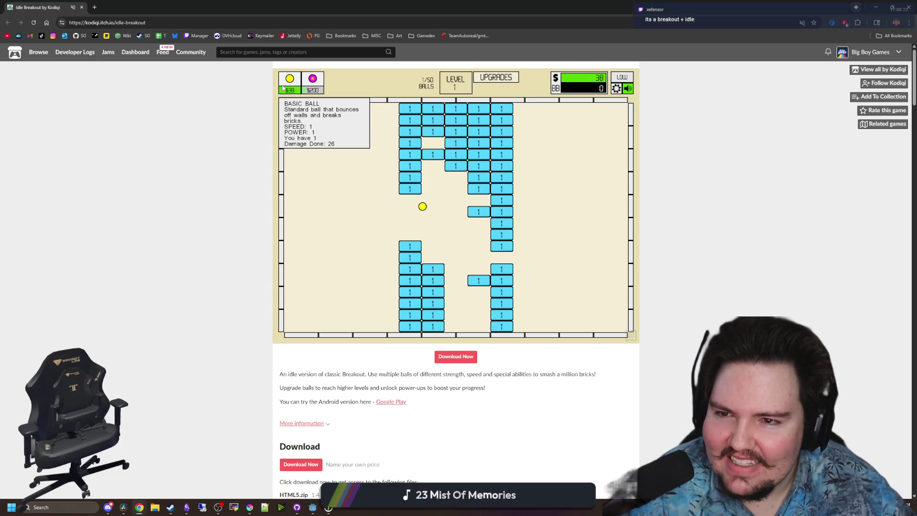
pyautogui.click(283, 87)
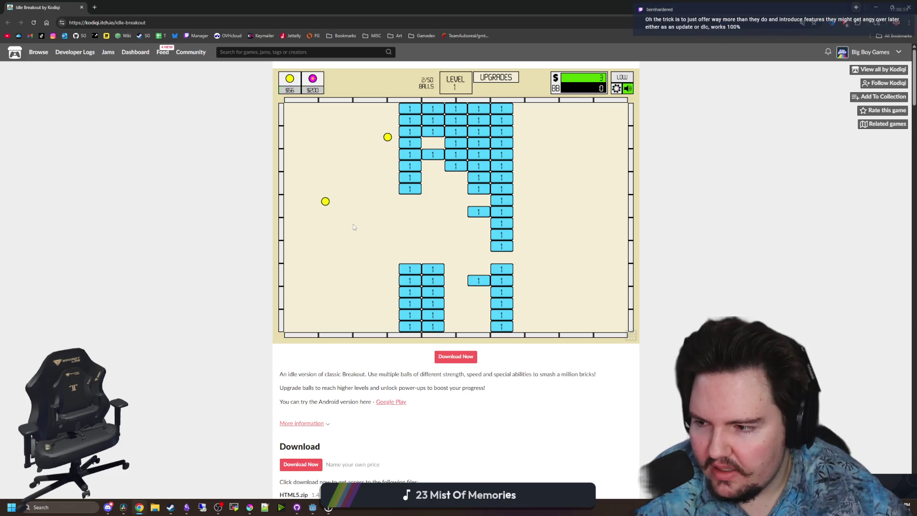
pyautogui.moveTo(311, 85)
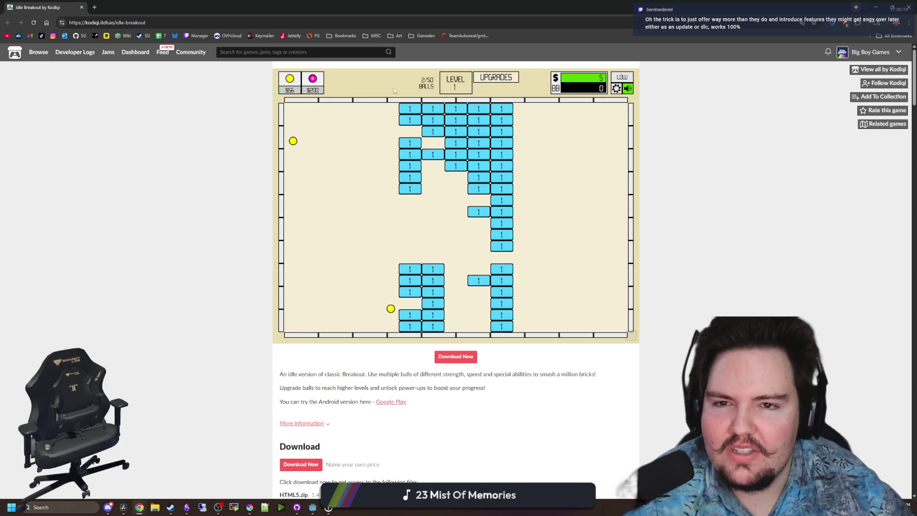
pyautogui.click(498, 80)
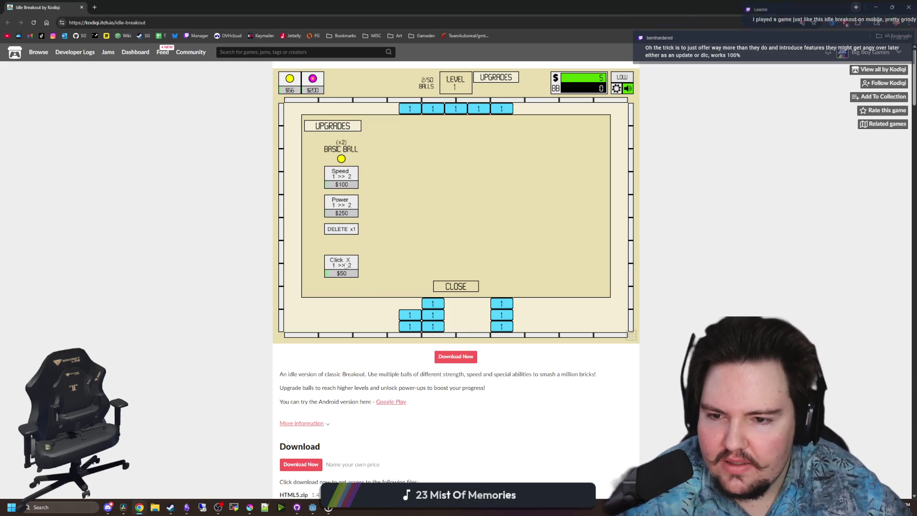
pyautogui.click(456, 286)
# Break the bricks up the right column of level 1.
pyautogui.click(506, 281)
pyautogui.click(502, 269)
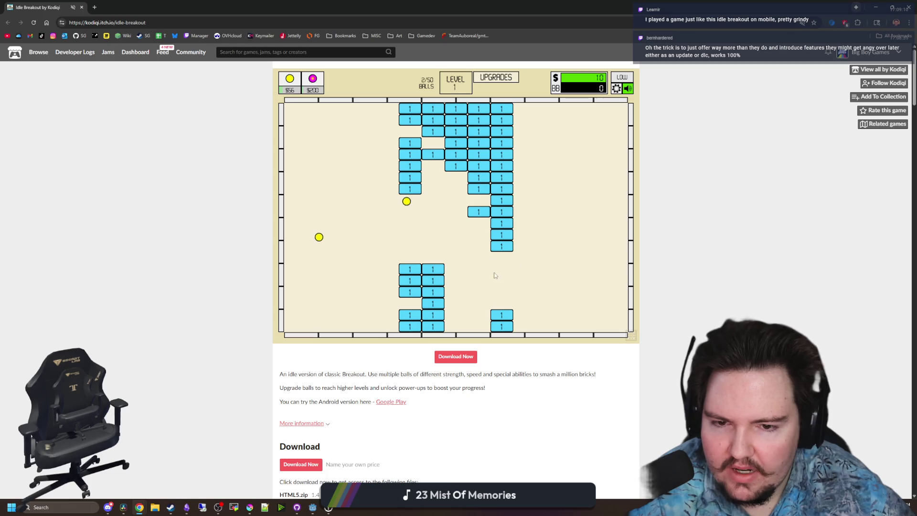
pyautogui.click(502, 246)
pyautogui.click(502, 223)
pyautogui.click(501, 200)
pyautogui.click(502, 177)
pyautogui.click(502, 142)
pyautogui.click(479, 119)
# Break the top-row bricks and the lower bricks of the right column.
pyautogui.click(499, 189)
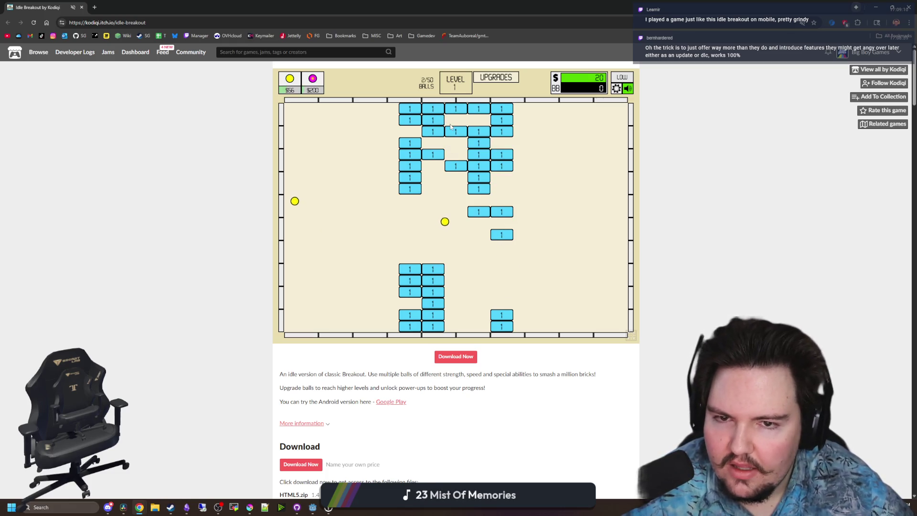
pyautogui.click(456, 142)
pyautogui.click(456, 120)
pyautogui.click(433, 120)
pyautogui.click(410, 120)
pyautogui.click(433, 109)
pyautogui.click(456, 108)
pyautogui.click(497, 109)
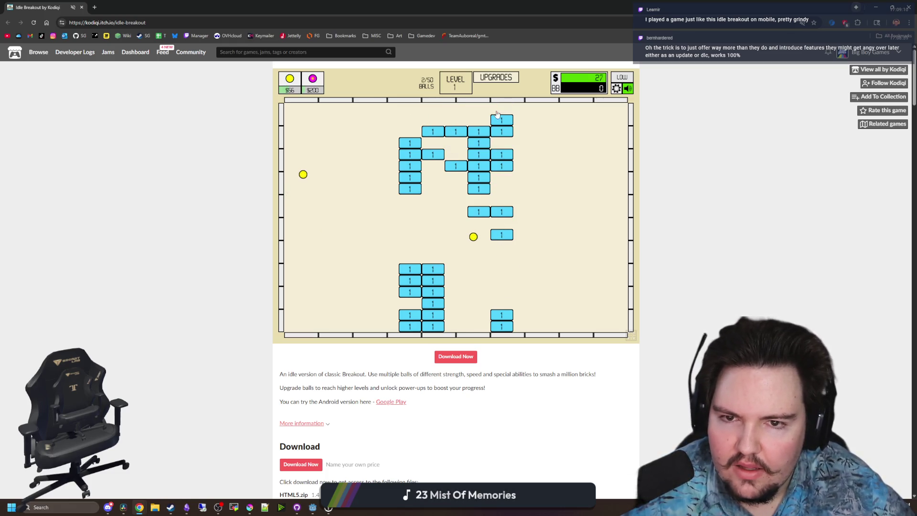
pyautogui.click(487, 143)
pyautogui.click(485, 154)
pyautogui.click(484, 177)
# Break the upper bricks across the middle of level 1.
pyautogui.click(501, 155)
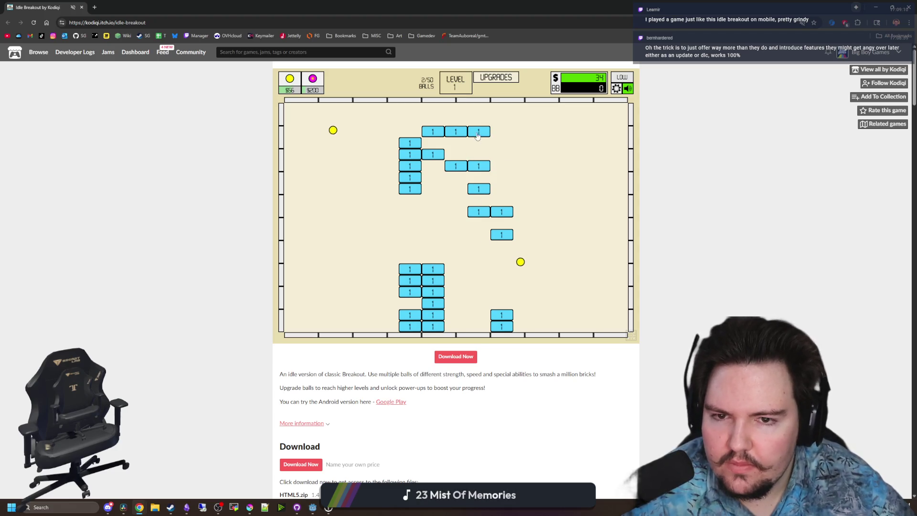
pyautogui.click(478, 132)
pyautogui.click(456, 132)
pyautogui.click(432, 132)
pyautogui.click(433, 154)
pyautogui.click(410, 154)
pyautogui.click(410, 143)
pyautogui.click(411, 166)
# Clear the remaining upper bricks of level 1.
pyautogui.click(416, 179)
pyautogui.click(413, 188)
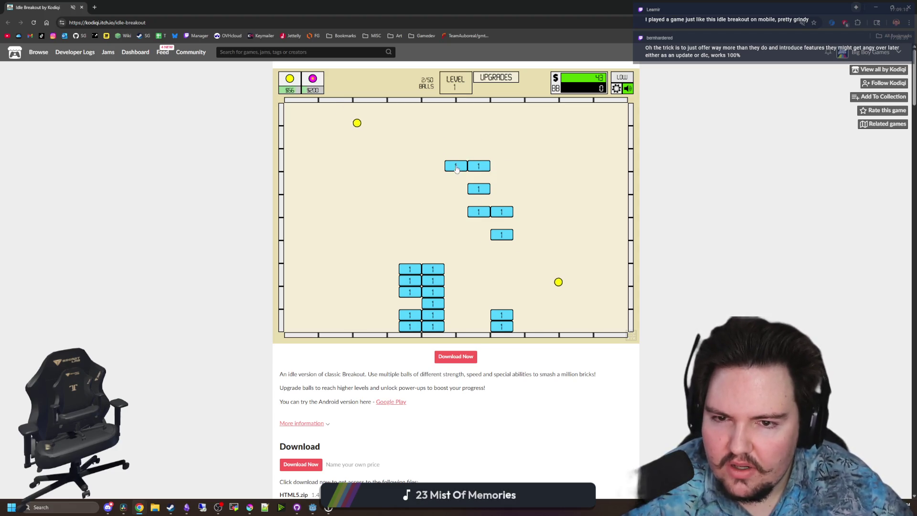
pyautogui.click(456, 166)
pyautogui.click(478, 166)
pyautogui.click(480, 189)
pyautogui.click(485, 211)
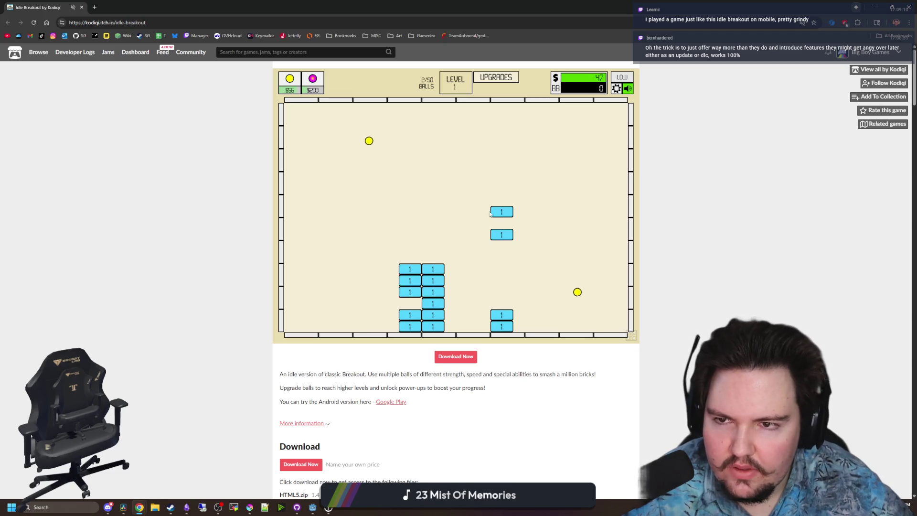
# Break the bricks in the bottom cluster of level 1.
pyautogui.click(435, 281)
pyautogui.click(434, 292)
pyautogui.click(433, 303)
pyautogui.click(433, 315)
pyautogui.click(432, 326)
pyautogui.click(411, 326)
pyautogui.click(409, 315)
pyautogui.click(410, 292)
# Buy a third basic ball and break the last bricks to finish level 1.
pyautogui.click(291, 85)
pyautogui.click(410, 281)
pyautogui.click(410, 269)
pyautogui.click(502, 315)
pyautogui.click(502, 326)
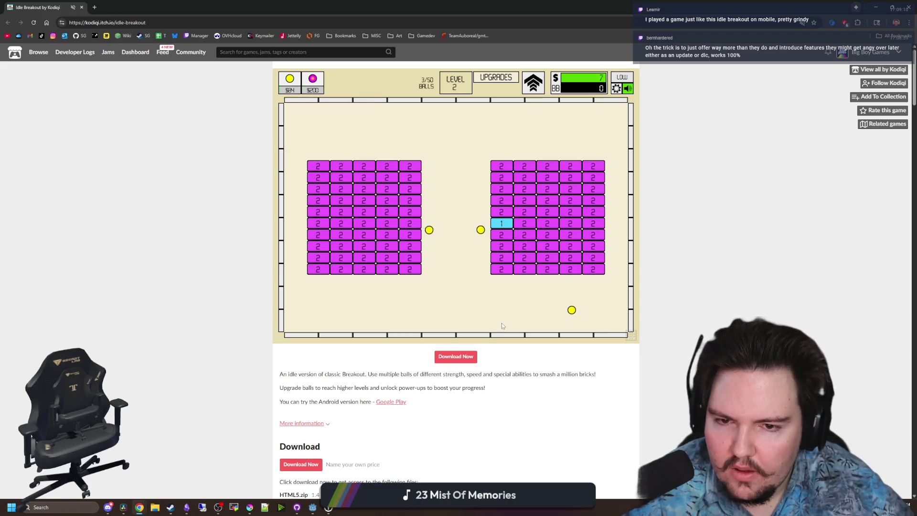
# Damage the bricks in level 2's right block.
pyautogui.click(502, 257)
pyautogui.click(524, 246)
pyautogui.click(548, 257)
pyautogui.click(550, 257)
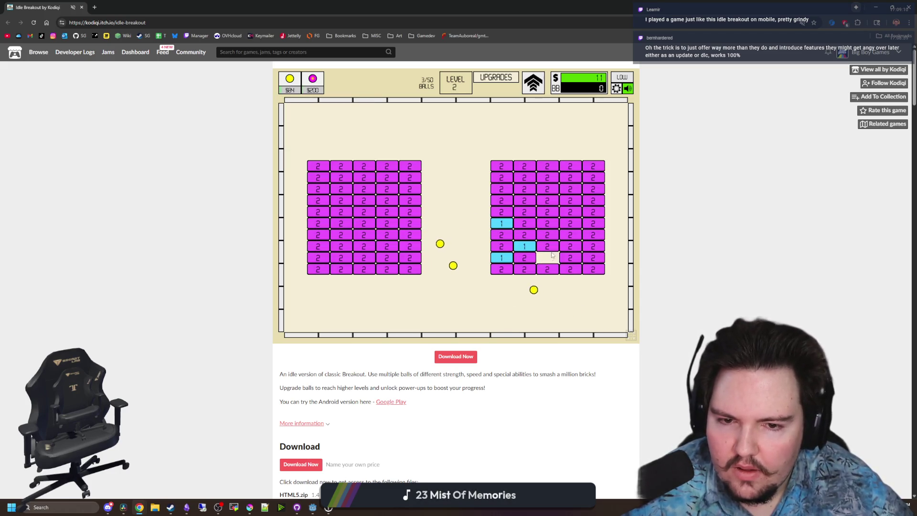
pyautogui.click(547, 223)
pyautogui.click(547, 189)
pyautogui.click(524, 177)
pyautogui.click(387, 246)
pyautogui.click(364, 246)
# Damage the bricks in level 2's left block.
pyautogui.click(387, 246)
pyautogui.click(341, 235)
pyautogui.click(341, 200)
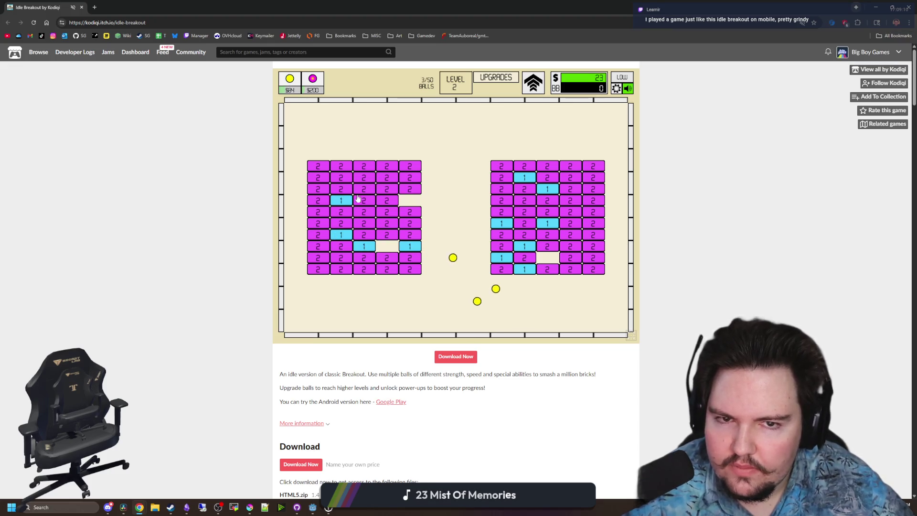
pyautogui.click(364, 201)
pyautogui.click(341, 223)
pyautogui.click(341, 200)
pyautogui.click(364, 166)
pyautogui.click(341, 188)
pyautogui.click(341, 234)
pyautogui.click(341, 177)
pyautogui.click(364, 189)
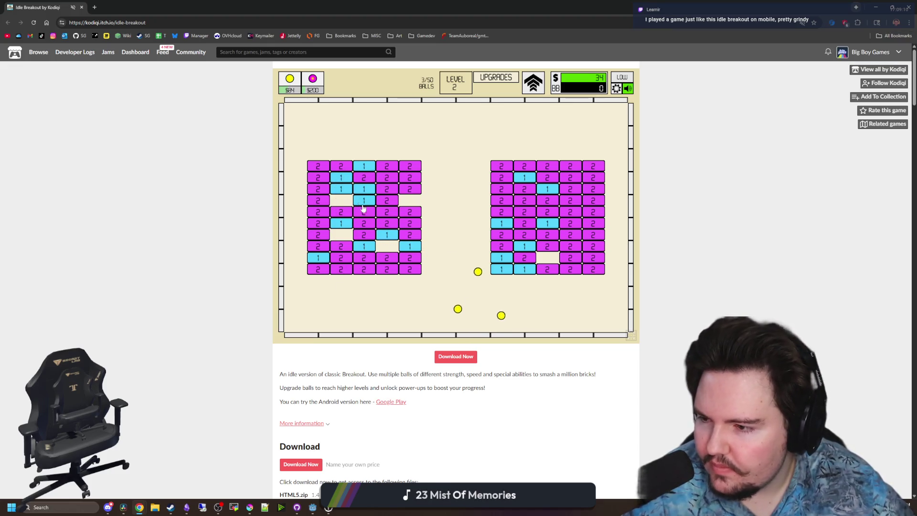
# Destroy a weakened left-block brick and damage the middle left-block bricks.
pyautogui.click(366, 210)
pyautogui.click(367, 211)
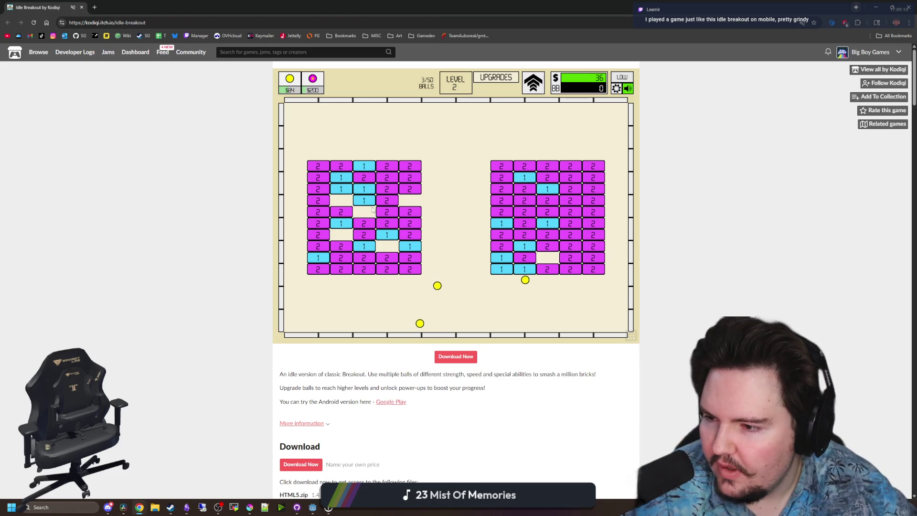
pyautogui.click(363, 223)
pyautogui.click(341, 223)
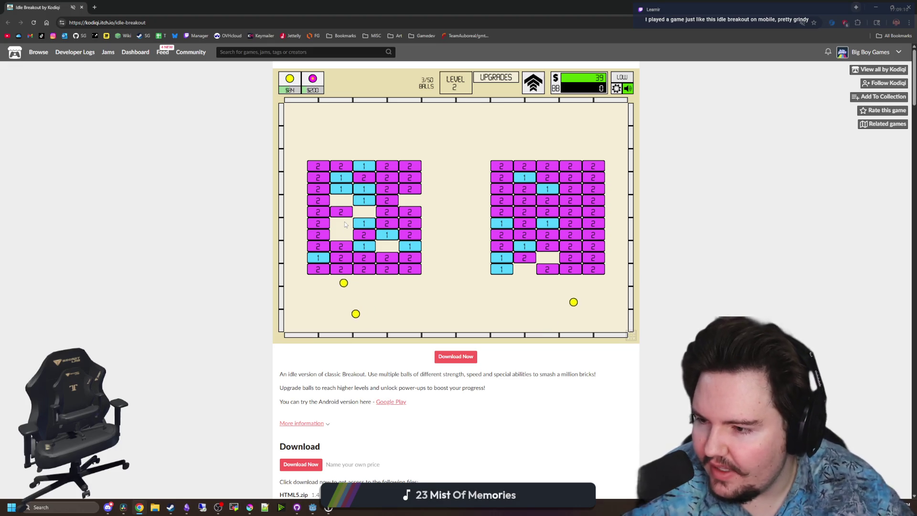
# Break bricks in both the left and right blocks of level 2.
pyautogui.click(364, 246)
pyautogui.click(388, 224)
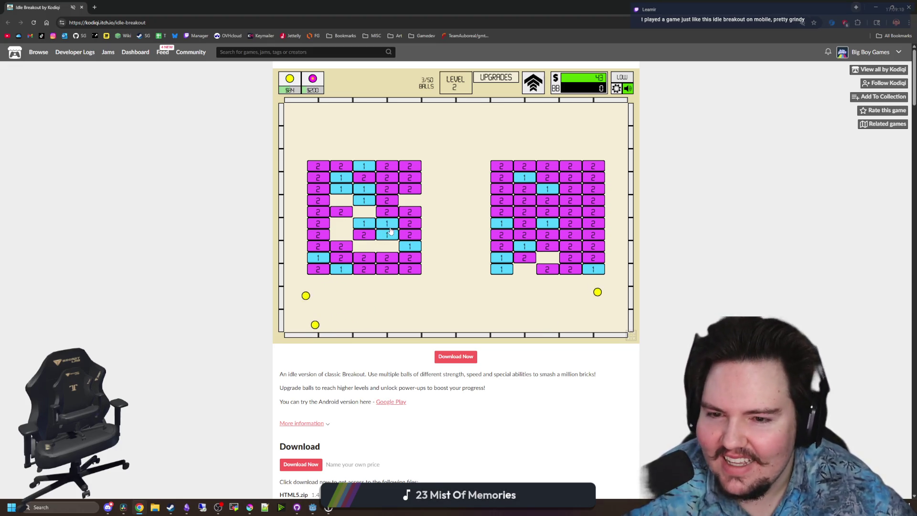
pyautogui.click(388, 234)
pyautogui.click(387, 177)
pyautogui.click(524, 200)
pyautogui.click(548, 235)
pyautogui.click(593, 246)
pyautogui.click(548, 223)
pyautogui.click(525, 234)
pyautogui.click(502, 200)
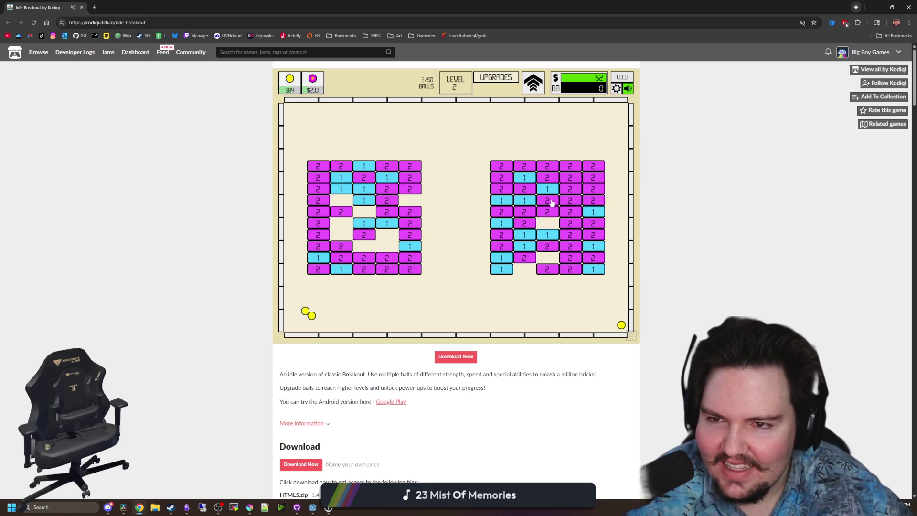
# Keep damaging the right-block bricks, then bring up the ball upgrades list.
pyautogui.click(548, 200)
pyautogui.click(570, 223)
pyautogui.click(548, 212)
pyautogui.click(548, 189)
pyautogui.click(593, 189)
pyautogui.click(594, 224)
pyautogui.click(548, 246)
pyautogui.click(524, 212)
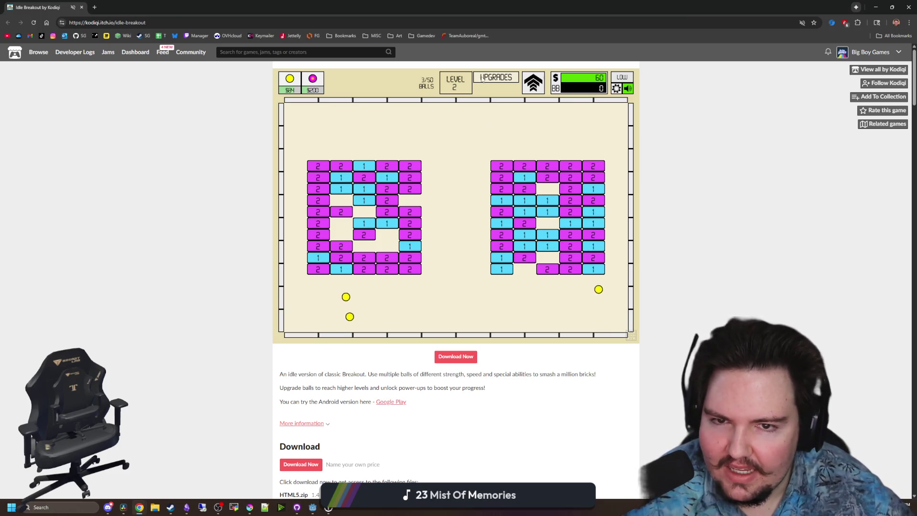
pyautogui.click(505, 81)
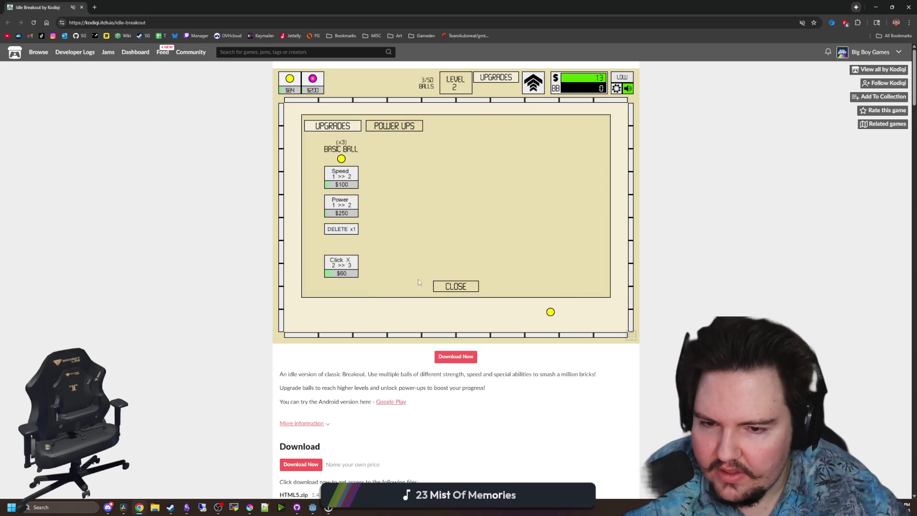
# Leave the upgrades panel and click away every brick in the right-hand block of level 2.
pyautogui.click(442, 286)
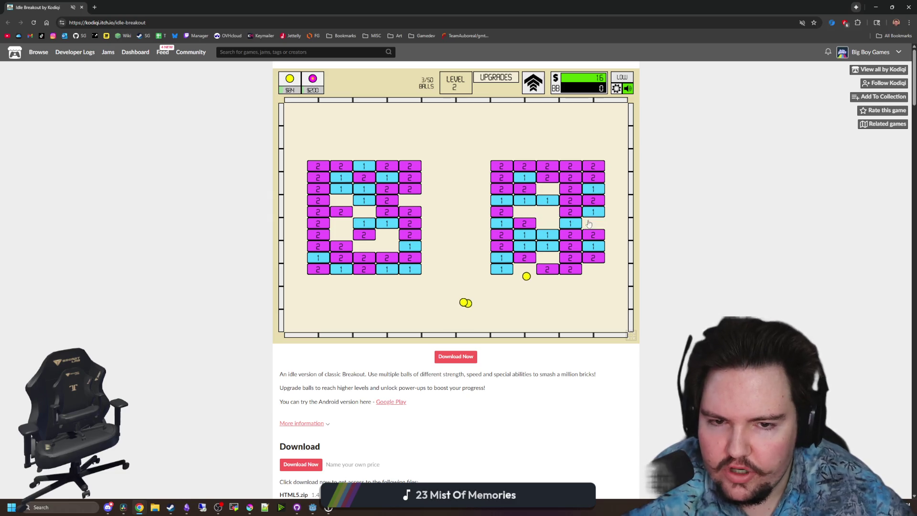
pyautogui.click(572, 177)
pyautogui.click(575, 166)
pyautogui.click(570, 200)
pyautogui.click(570, 223)
pyautogui.click(593, 189)
pyautogui.doubleClick(593, 177)
pyautogui.doubleClick(594, 166)
pyautogui.doubleClick(570, 235)
pyautogui.doubleClick(571, 246)
pyautogui.click(593, 246)
pyautogui.doubleClick(594, 257)
pyautogui.doubleClick(571, 269)
pyautogui.doubleClick(547, 269)
pyautogui.doubleClick(571, 257)
pyautogui.click(547, 234)
pyautogui.click(524, 234)
pyautogui.click(525, 246)
pyautogui.click(547, 246)
pyautogui.click(525, 258)
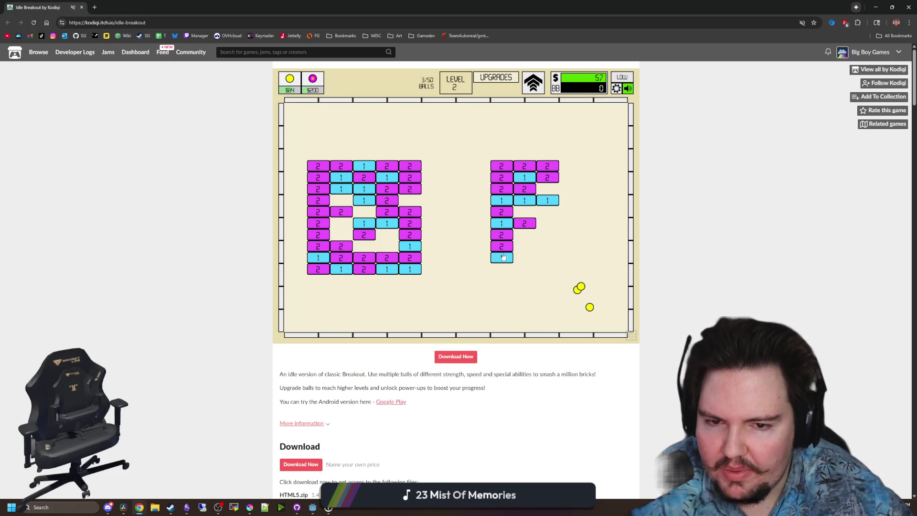
pyautogui.doubleClick(502, 235)
pyautogui.click(502, 200)
pyautogui.doubleClick(502, 189)
pyautogui.doubleClick(502, 166)
pyautogui.doubleClick(525, 166)
pyautogui.doubleClick(548, 177)
pyautogui.click(524, 177)
pyautogui.doubleClick(547, 166)
pyautogui.doubleClick(501, 177)
pyautogui.doubleClick(524, 189)
pyautogui.click(524, 200)
pyautogui.click(547, 200)
pyautogui.doubleClick(502, 211)
pyautogui.click(502, 223)
pyautogui.doubleClick(525, 223)
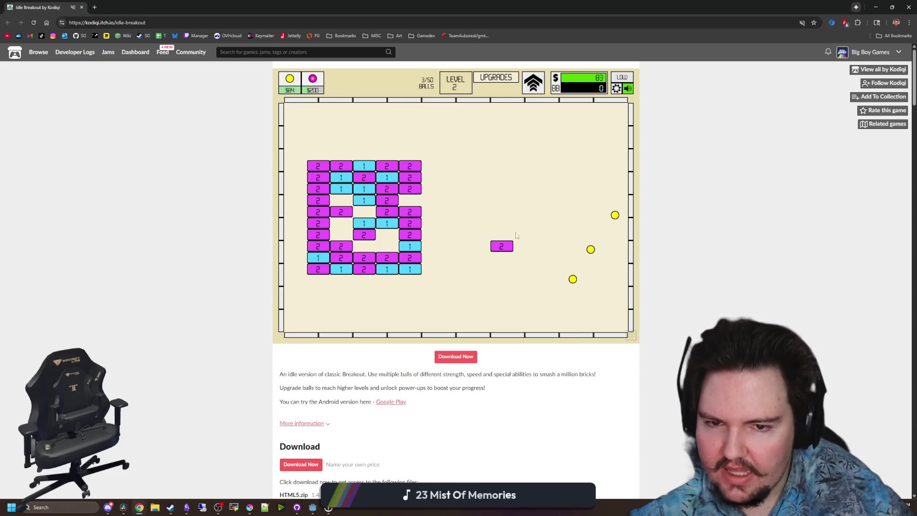
# Click away the left block's bricks, from the bottom rows up to the top.
pyautogui.doubleClick(387, 258)
pyautogui.click(410, 269)
pyautogui.click(387, 269)
pyautogui.doubleClick(409, 258)
pyautogui.doubleClick(364, 257)
pyautogui.click(341, 269)
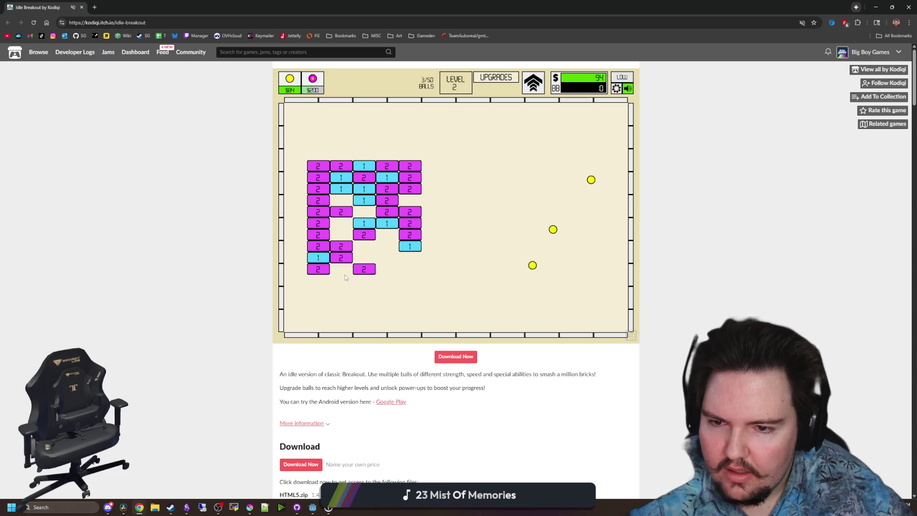
pyautogui.doubleClick(341, 257)
pyautogui.doubleClick(364, 269)
pyautogui.doubleClick(318, 269)
pyautogui.click(318, 257)
pyautogui.doubleClick(319, 246)
pyautogui.doubleClick(318, 234)
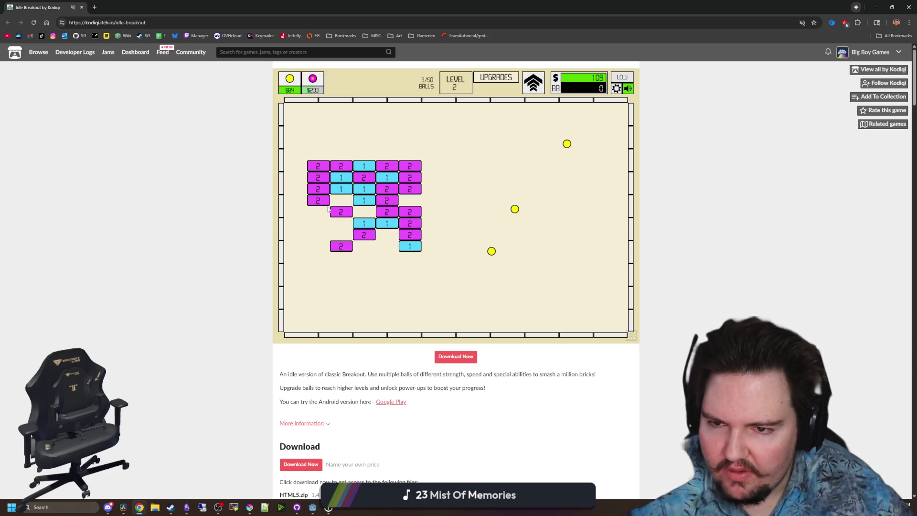
pyautogui.doubleClick(341, 212)
pyautogui.doubleClick(341, 246)
pyautogui.doubleClick(364, 235)
pyautogui.click(364, 223)
pyautogui.click(387, 223)
pyautogui.doubleClick(410, 223)
pyautogui.doubleClick(410, 234)
pyautogui.click(410, 246)
pyautogui.doubleClick(410, 212)
pyautogui.doubleClick(387, 212)
pyautogui.doubleClick(387, 200)
pyautogui.doubleClick(387, 189)
pyautogui.doubleClick(410, 188)
pyautogui.doubleClick(410, 177)
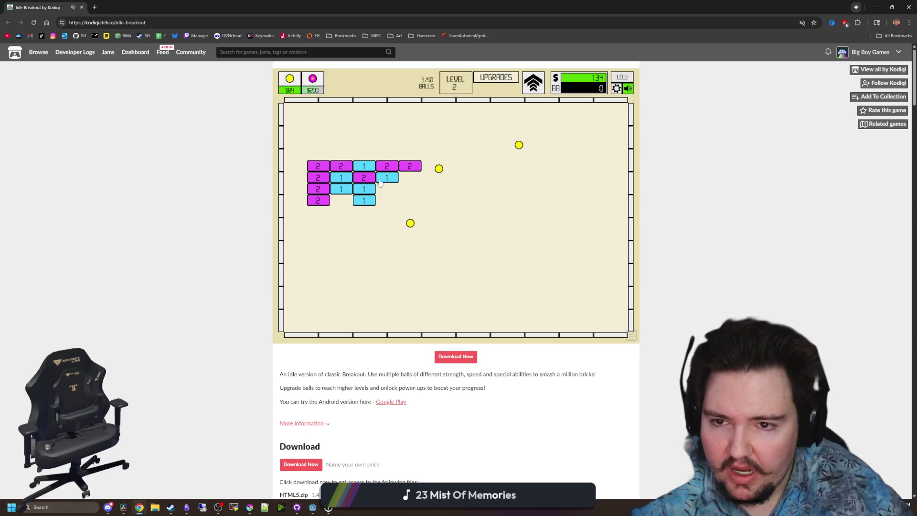
pyautogui.click(387, 177)
pyautogui.click(387, 166)
pyautogui.click(410, 165)
pyautogui.click(364, 166)
pyautogui.click(364, 188)
pyautogui.click(364, 177)
pyautogui.click(364, 200)
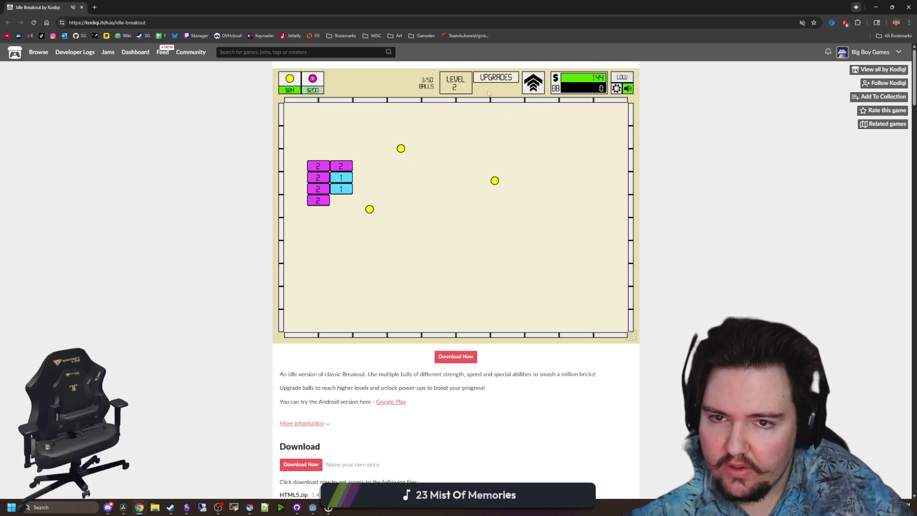
# Buy a Speed upgrade for the basic ball from the UPGRADES list.
pyautogui.click(497, 79)
pyautogui.click(353, 178)
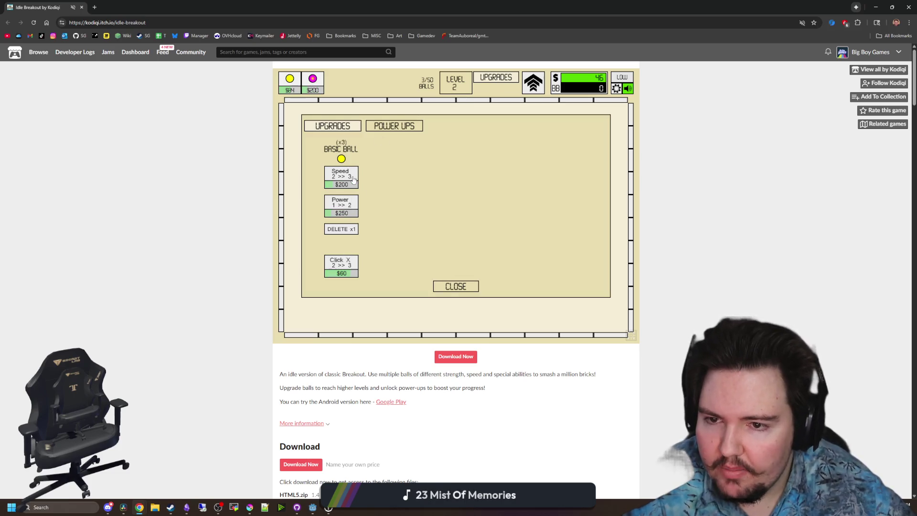
pyautogui.click(451, 292)
# Break the last few level 2 bricks to reach level 3, then hit its middle column.
pyautogui.click(319, 200)
pyautogui.click(319, 178)
pyautogui.click(318, 189)
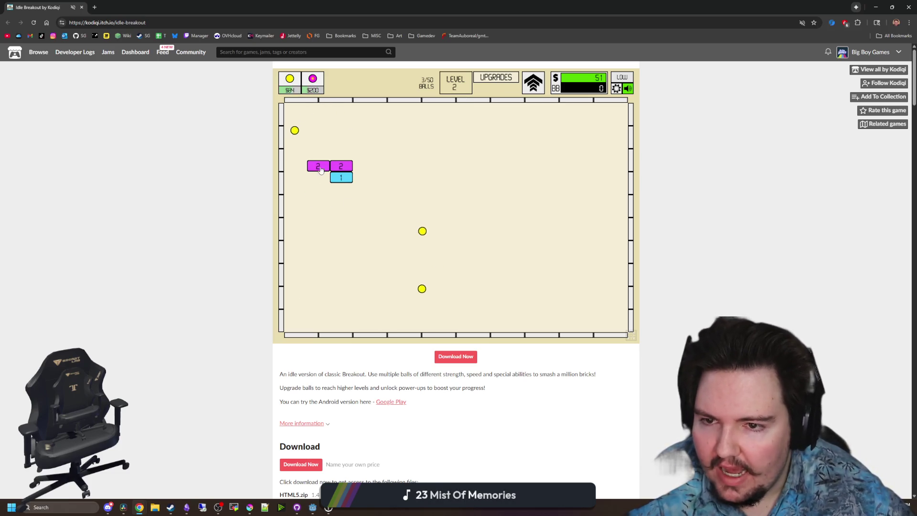
pyautogui.click(319, 165)
pyautogui.click(341, 165)
pyautogui.click(341, 178)
pyautogui.click(456, 212)
pyautogui.click(456, 120)
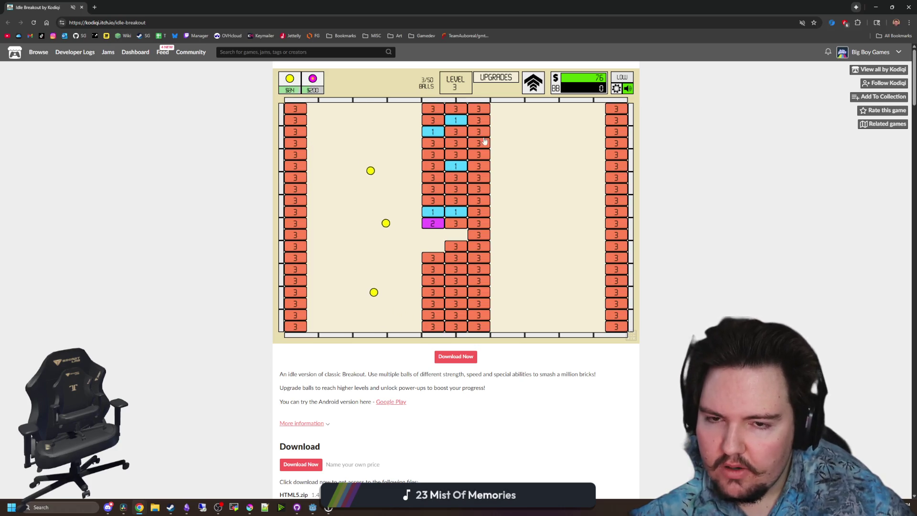
# Hit a middle-column brick and buy a fourth basic ball.
pyautogui.click(479, 280)
pyautogui.click(455, 326)
pyautogui.click(290, 91)
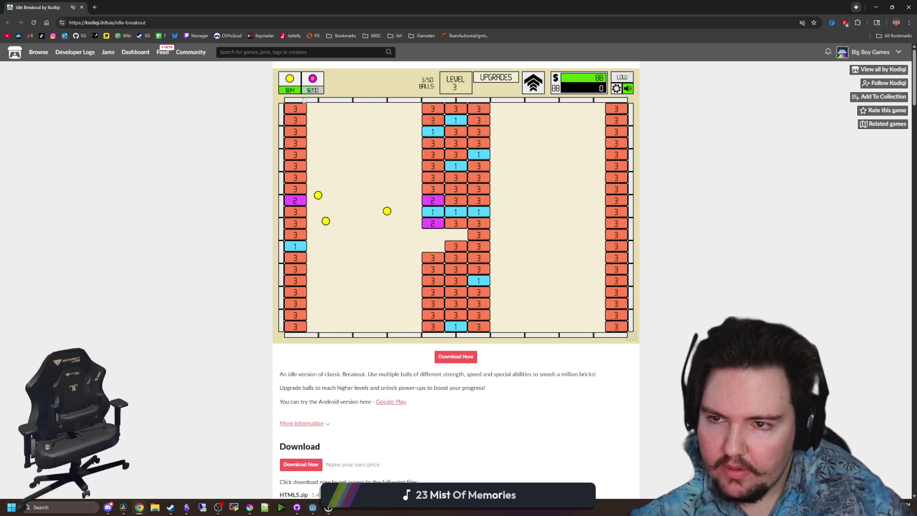
# Damage bricks down the left, middle and right columns of level 3.
pyautogui.click(295, 200)
pyautogui.click(295, 257)
pyautogui.click(295, 292)
pyautogui.click(295, 314)
pyautogui.click(295, 292)
pyautogui.click(295, 247)
pyautogui.click(296, 235)
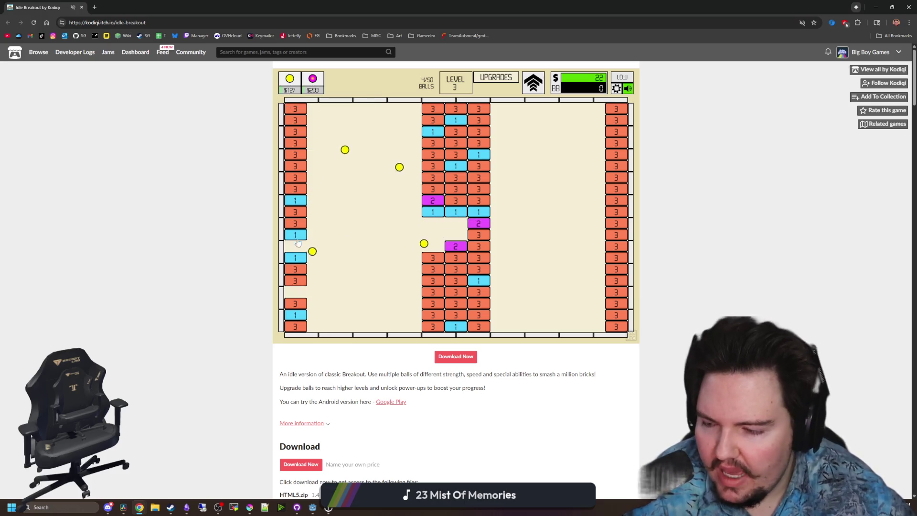
pyautogui.click(296, 166)
pyautogui.click(296, 143)
pyautogui.click(296, 131)
pyautogui.click(296, 131)
pyautogui.click(296, 154)
pyautogui.click(295, 178)
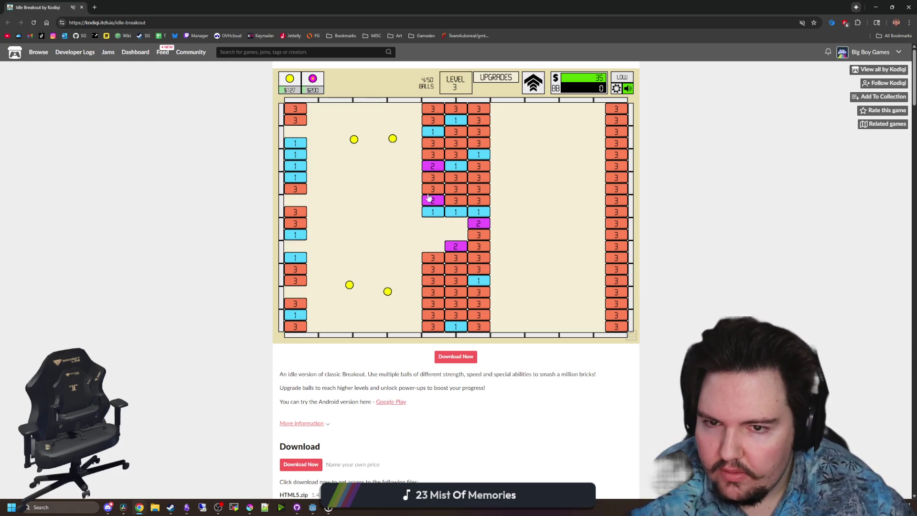
pyautogui.click(433, 189)
pyautogui.click(432, 166)
pyautogui.click(433, 189)
pyautogui.click(433, 143)
pyautogui.click(433, 132)
pyautogui.click(432, 119)
pyautogui.click(479, 131)
pyautogui.click(479, 177)
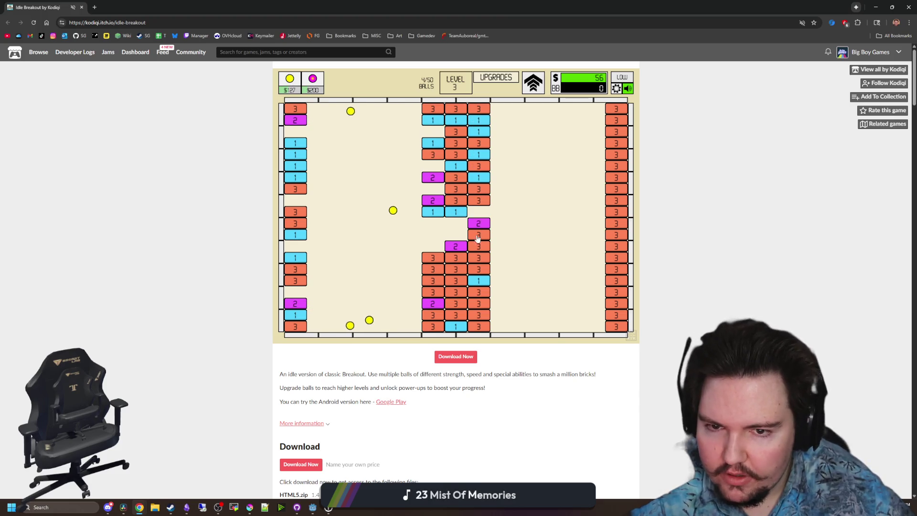
pyautogui.click(478, 212)
pyautogui.click(479, 258)
pyautogui.click(433, 292)
pyautogui.click(456, 280)
pyautogui.click(456, 315)
pyautogui.click(478, 315)
pyautogui.click(617, 315)
pyautogui.click(617, 269)
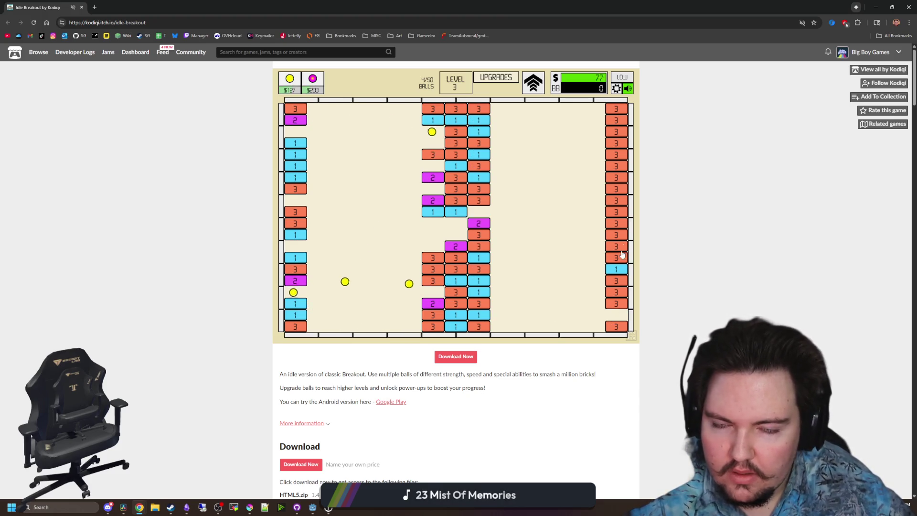
pyautogui.click(616, 235)
pyautogui.click(617, 212)
pyautogui.click(617, 166)
pyautogui.click(617, 143)
pyautogui.click(617, 120)
pyautogui.click(616, 109)
pyautogui.click(616, 223)
pyautogui.click(616, 257)
pyautogui.click(616, 280)
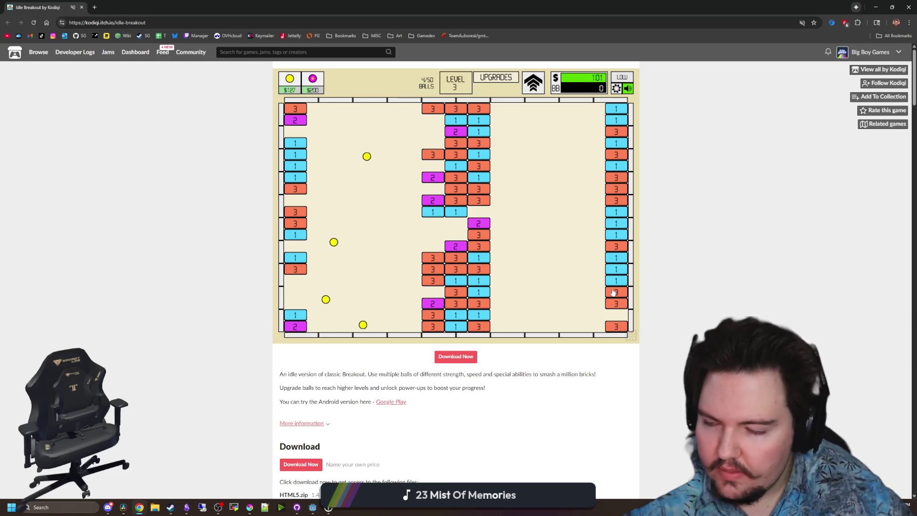
pyautogui.click(617, 292)
# Break bricks across all three columns for cash, finishing off the lower right-column bricks.
pyautogui.click(613, 258)
pyautogui.click(617, 269)
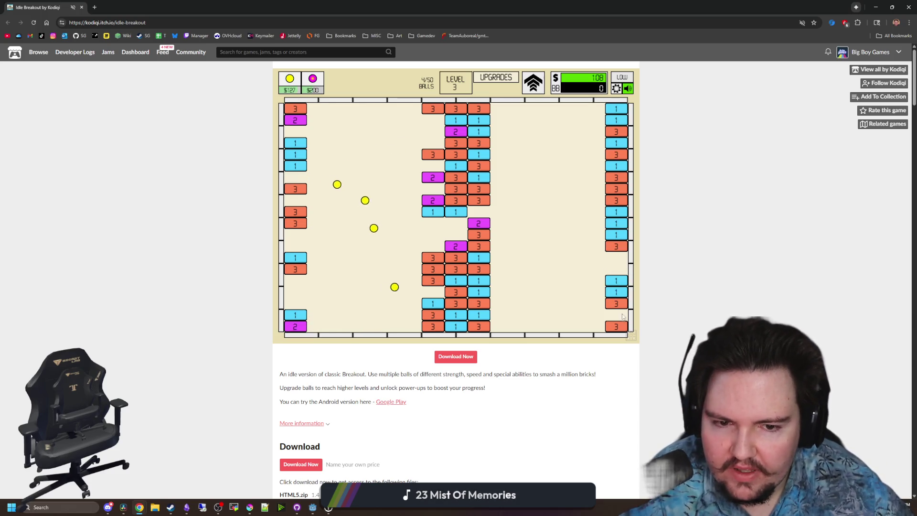
pyautogui.click(617, 246)
pyautogui.click(616, 165)
pyautogui.click(479, 246)
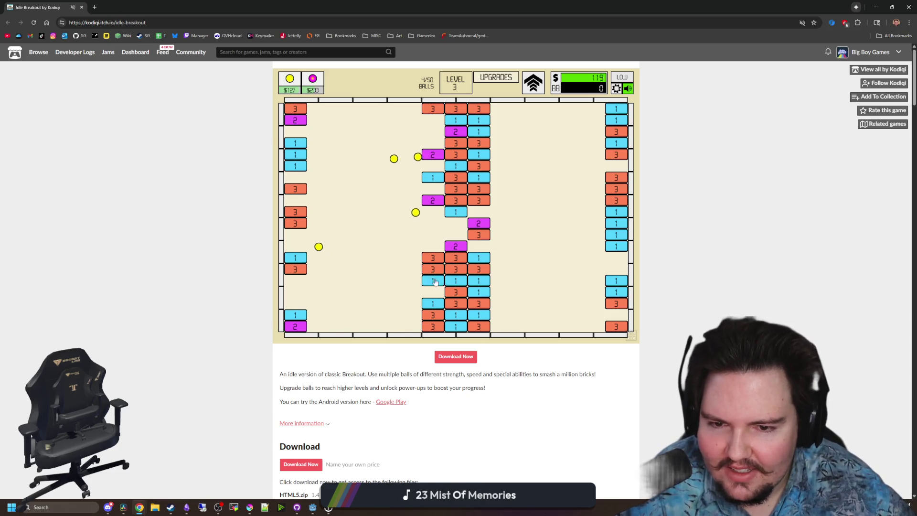
pyautogui.click(433, 257)
pyautogui.click(456, 269)
pyautogui.click(456, 280)
pyautogui.click(456, 303)
pyautogui.click(456, 326)
pyautogui.click(479, 315)
pyautogui.click(479, 188)
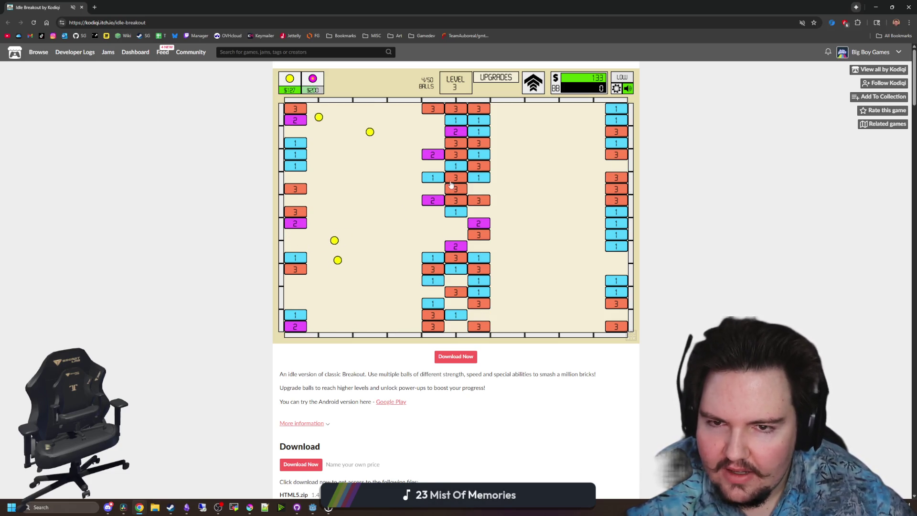
pyautogui.click(456, 177)
pyautogui.click(456, 132)
pyautogui.click(456, 120)
pyautogui.click(478, 166)
pyautogui.click(295, 189)
pyautogui.click(295, 224)
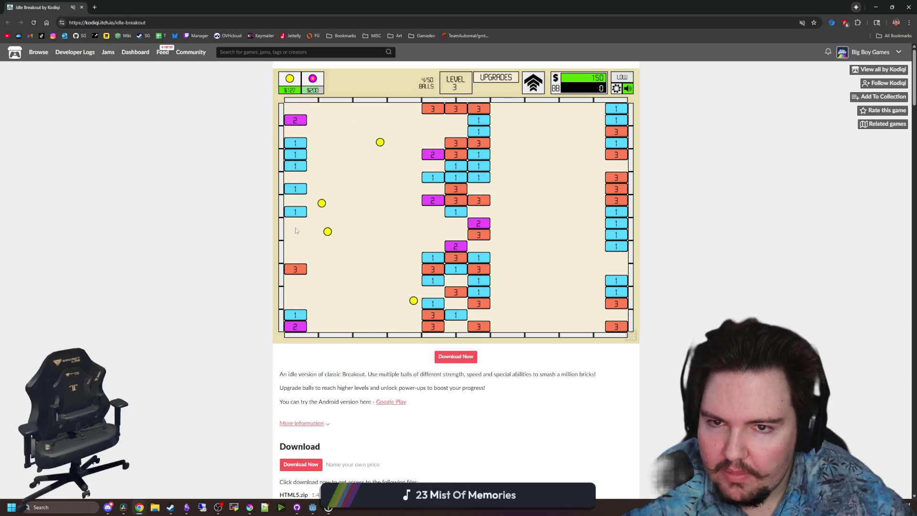
pyautogui.click(296, 211)
pyautogui.click(295, 120)
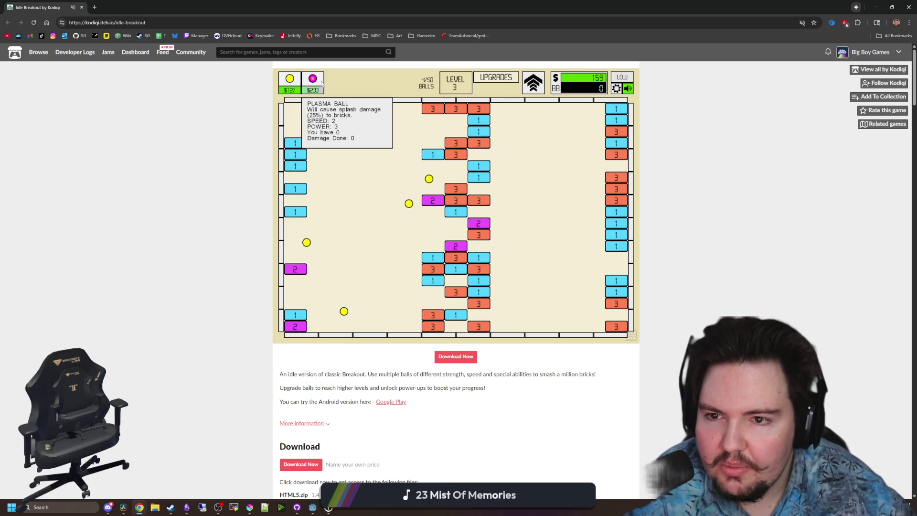
pyautogui.click(478, 201)
pyautogui.click(479, 292)
pyautogui.click(479, 304)
pyautogui.click(479, 269)
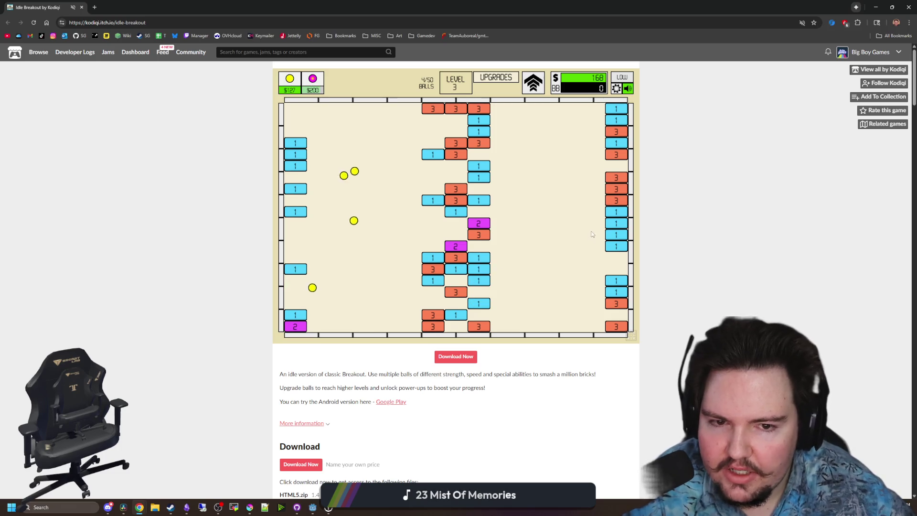
pyautogui.click(616, 223)
pyautogui.click(617, 200)
pyautogui.click(616, 177)
pyautogui.click(616, 119)
pyautogui.click(617, 108)
pyautogui.click(616, 131)
pyautogui.click(617, 154)
pyautogui.click(617, 235)
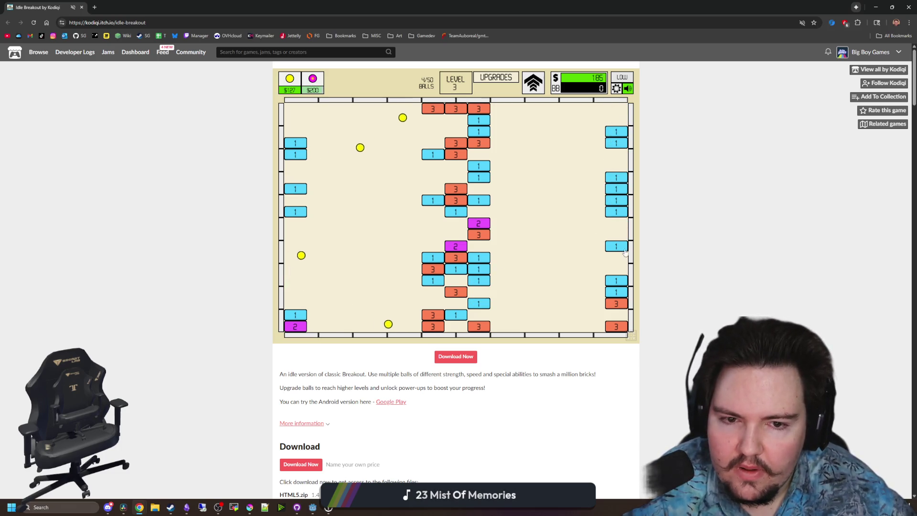
pyautogui.click(617, 280)
pyautogui.click(616, 303)
pyautogui.click(616, 327)
pyautogui.click(616, 327)
pyautogui.click(616, 292)
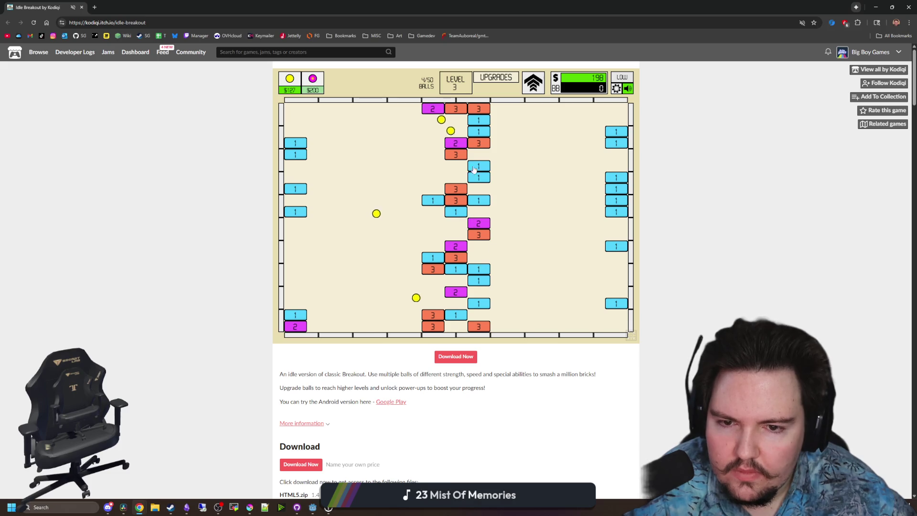
# Buy a $200 plasma ball and bring up the Power Ups panel.
pyautogui.click(313, 78)
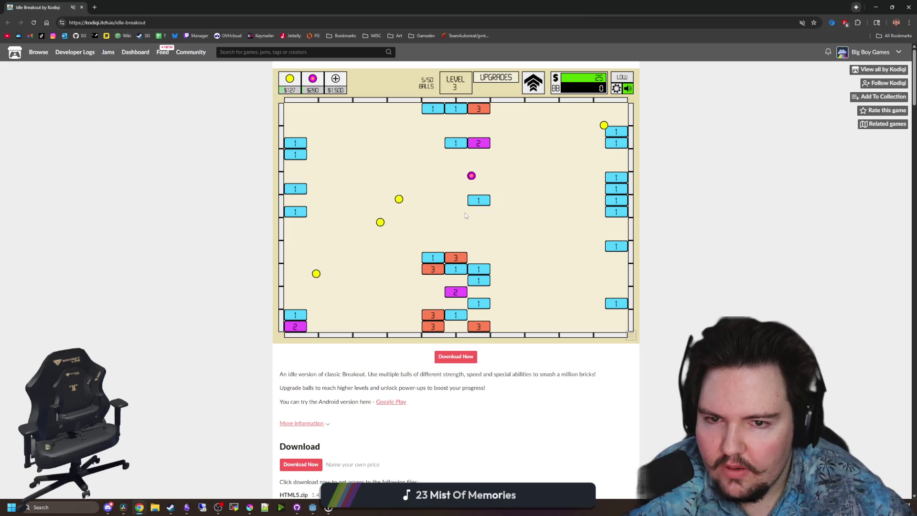
pyautogui.moveTo(335, 79)
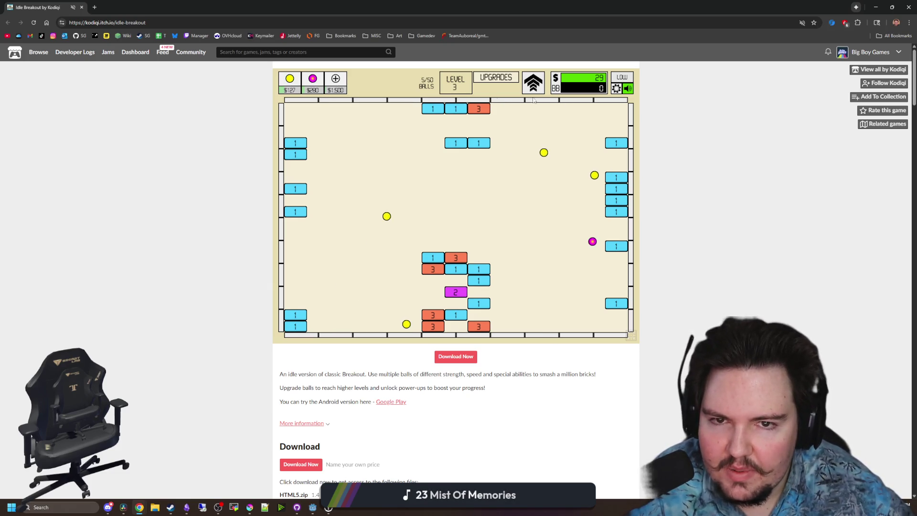
pyautogui.click(497, 78)
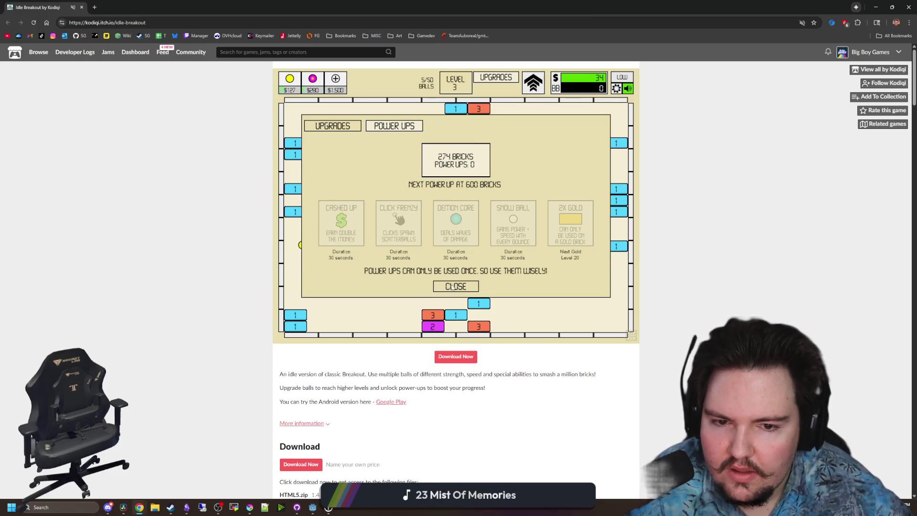
pyautogui.click(334, 128)
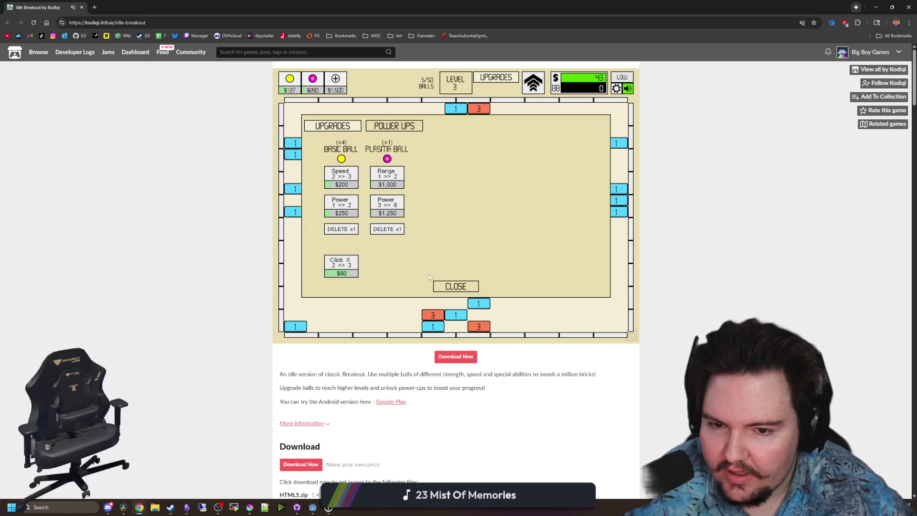
pyautogui.click(446, 286)
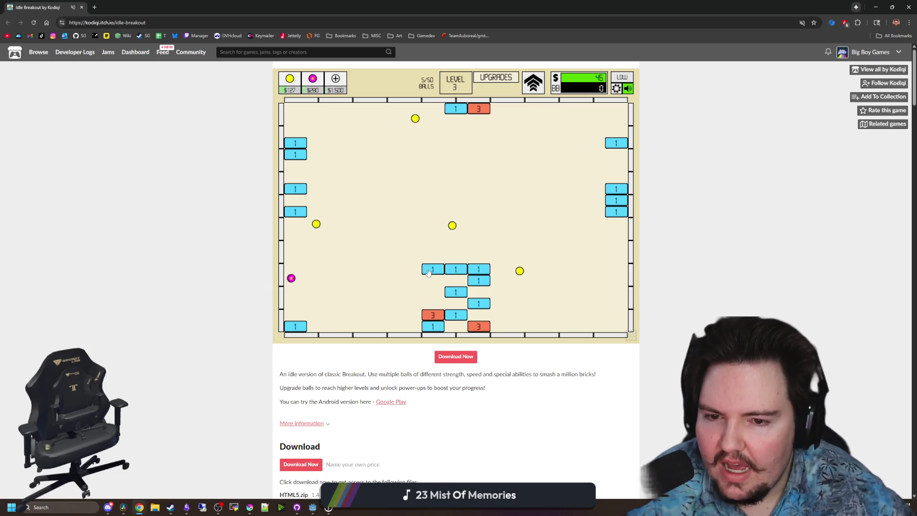
# Break the blue 1-bricks near the field centre and along the bottom.
pyautogui.click(455, 292)
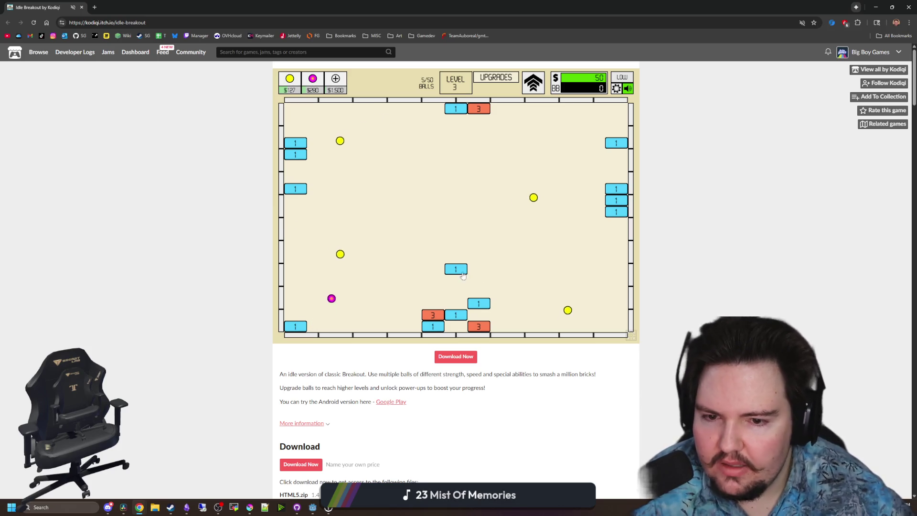
pyautogui.click(479, 303)
pyautogui.click(456, 315)
pyautogui.click(456, 269)
pyautogui.click(478, 326)
pyautogui.click(433, 326)
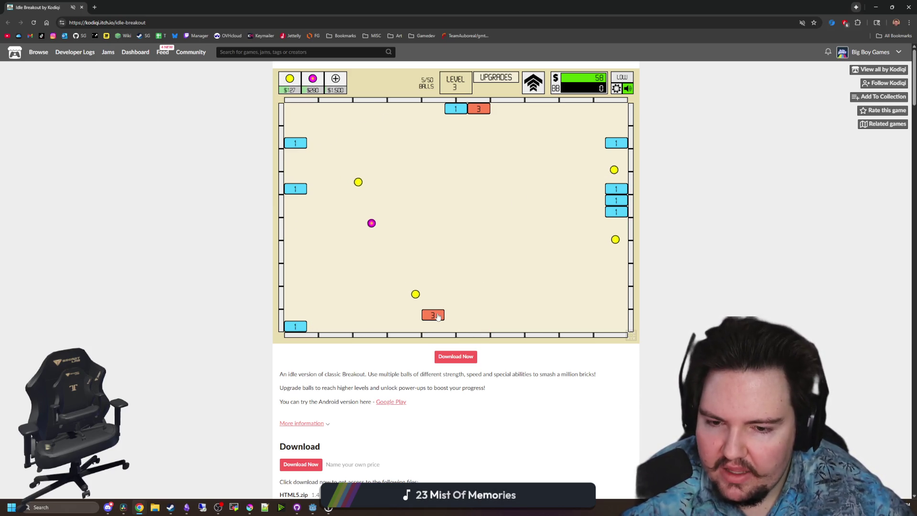
pyautogui.click(433, 315)
pyautogui.click(295, 327)
# Clear the last side and top bricks to reach level 4, then show the ball upgrades.
pyautogui.click(296, 188)
pyautogui.click(295, 143)
pyautogui.click(617, 143)
pyautogui.click(617, 188)
pyautogui.click(616, 200)
pyautogui.click(479, 108)
pyautogui.click(456, 109)
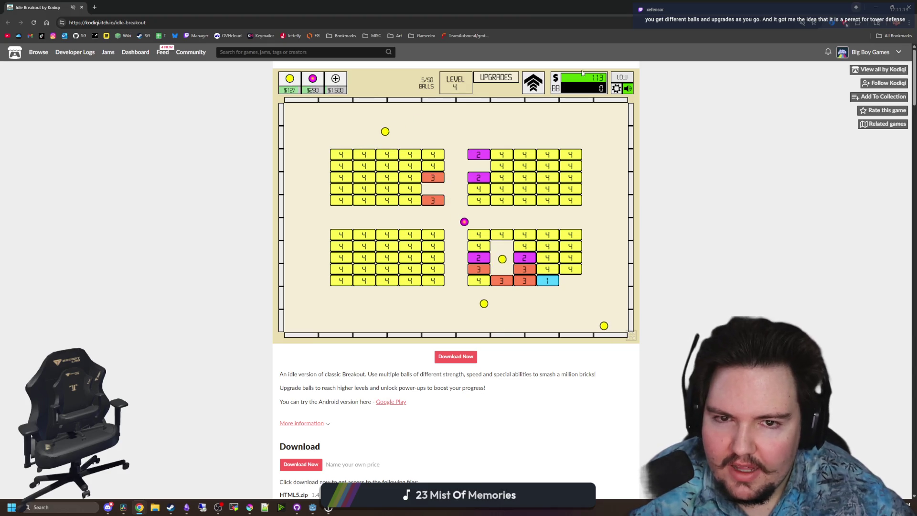
pyautogui.click(510, 82)
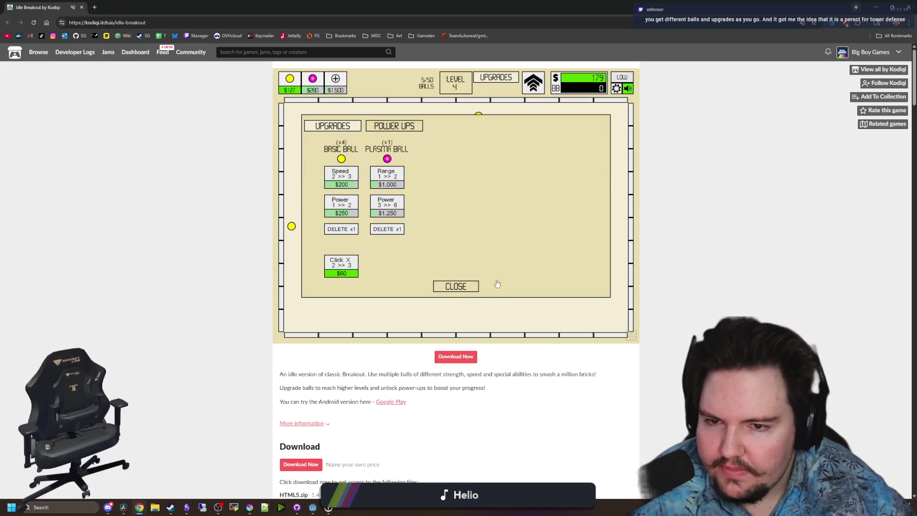
# Close the upgrades and break the right brick cluster, including its yellow 4-bricks.
pyautogui.click(445, 290)
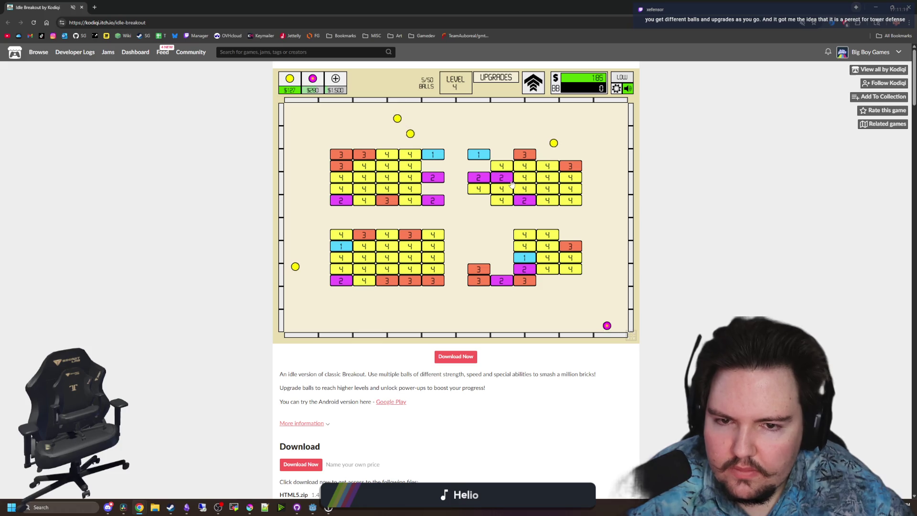
pyautogui.click(524, 200)
pyautogui.click(525, 189)
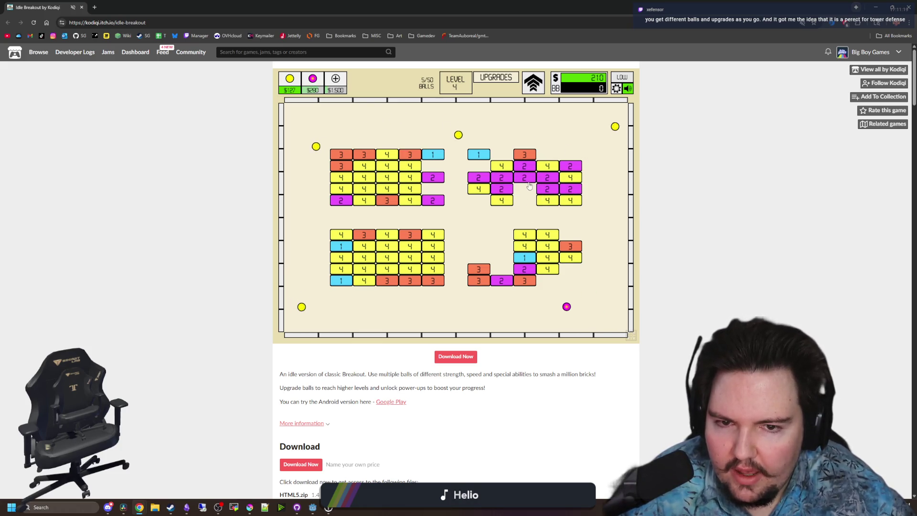
pyautogui.click(548, 177)
pyautogui.click(571, 189)
pyautogui.click(548, 189)
pyautogui.click(525, 177)
pyautogui.click(525, 166)
pyautogui.click(501, 189)
pyautogui.click(501, 178)
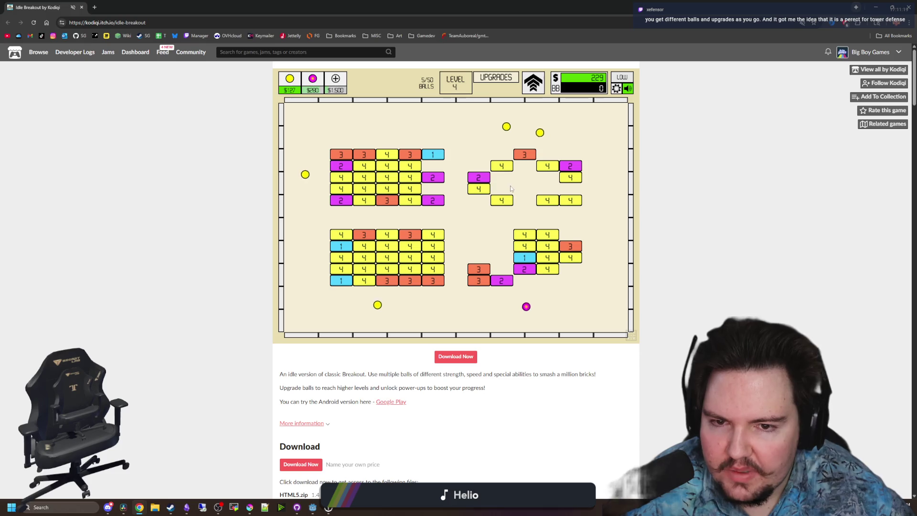
pyautogui.click(479, 177)
pyautogui.click(501, 201)
pyautogui.click(479, 189)
pyautogui.click(479, 188)
pyautogui.click(502, 166)
pyautogui.click(548, 166)
pyautogui.click(548, 166)
pyautogui.click(570, 178)
pyautogui.click(570, 166)
pyautogui.click(571, 177)
pyautogui.click(571, 200)
pyautogui.click(547, 200)
# Break the bricks in the lower-left cluster.
pyautogui.click(432, 234)
pyautogui.click(387, 235)
pyautogui.click(387, 234)
pyautogui.click(364, 235)
pyautogui.click(341, 234)
pyautogui.click(341, 246)
pyautogui.click(364, 246)
pyautogui.click(364, 246)
pyautogui.click(364, 258)
pyautogui.click(387, 246)
pyautogui.click(313, 81)
pyautogui.click(312, 82)
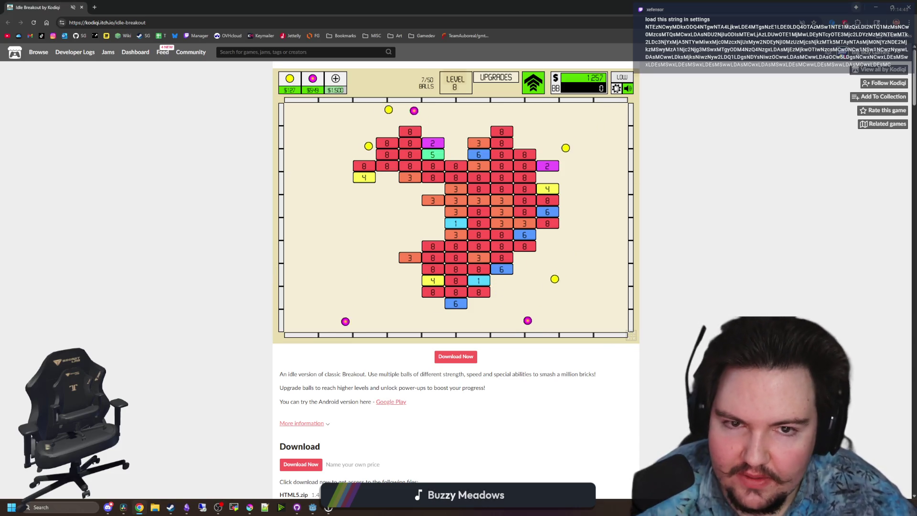
# Export the current save from settings and select the whole save string.
pyautogui.click(616, 88)
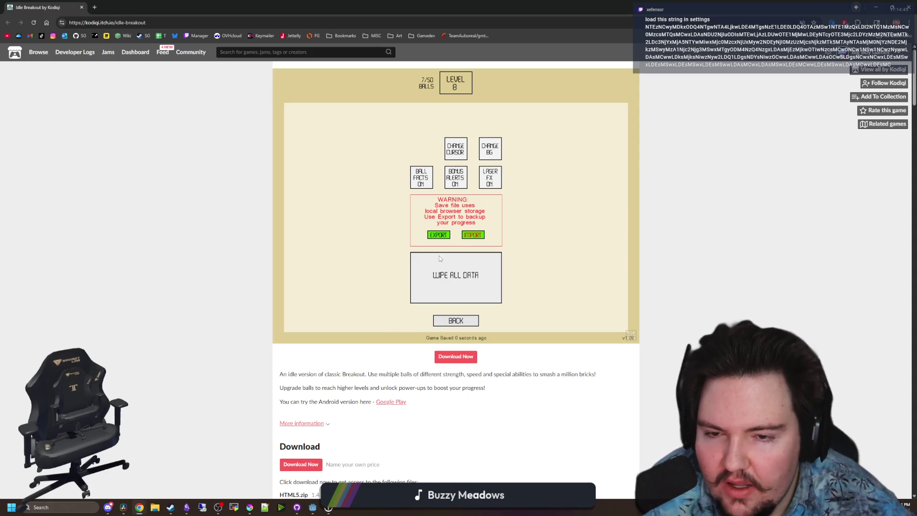
pyautogui.click(440, 235)
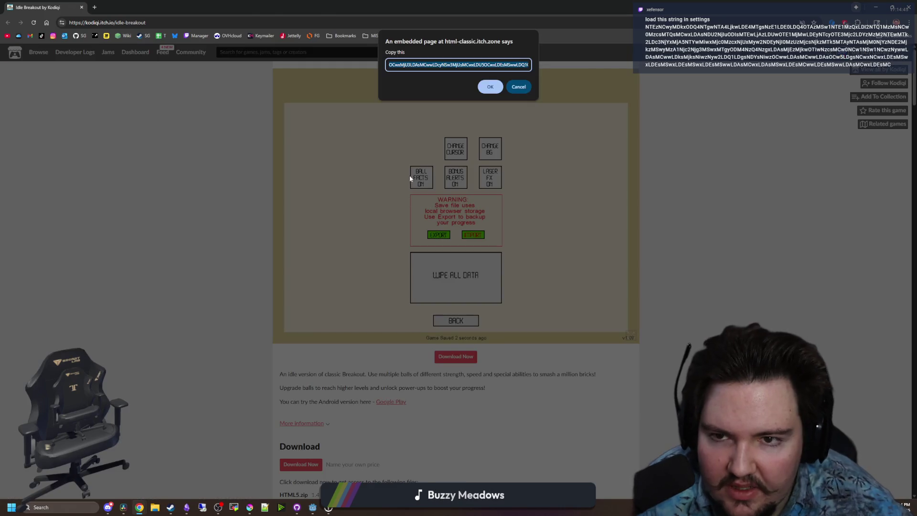
pyautogui.doubleClick(478, 68)
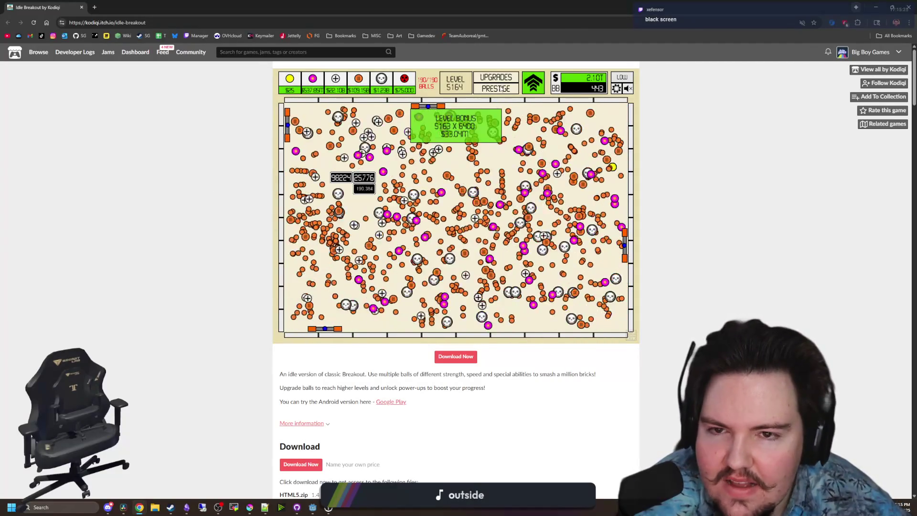
# Review the prestige options, then cycle the graphics toggle until it reads EFFECTS.
pyautogui.click(497, 87)
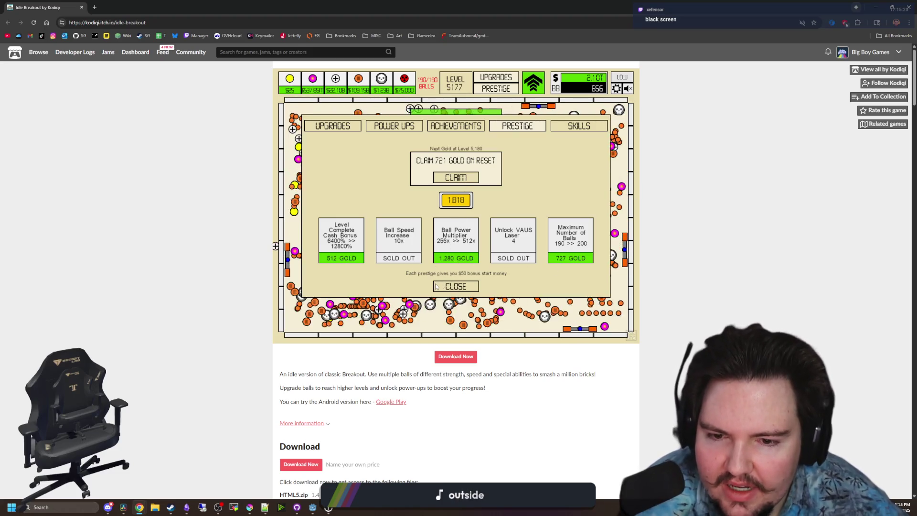
pyautogui.click(460, 285)
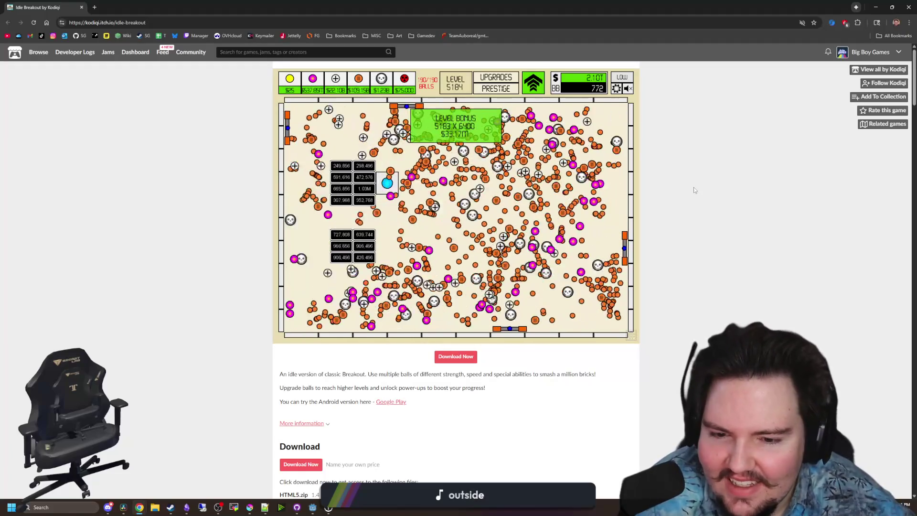
pyautogui.click(621, 80)
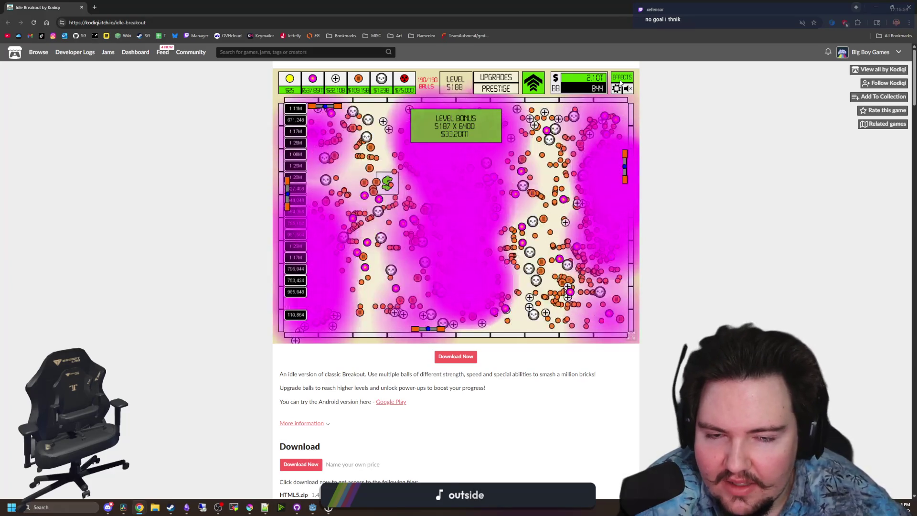
pyautogui.click(622, 78)
pyautogui.click(622, 80)
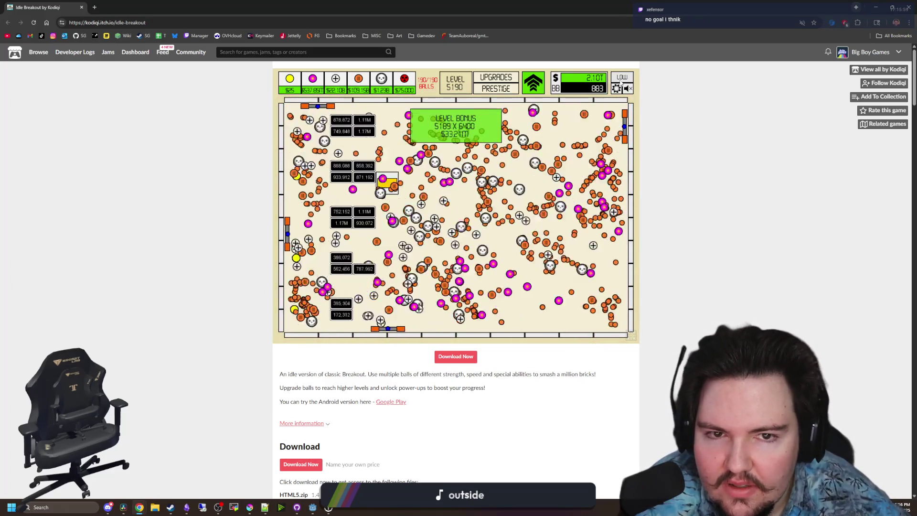
pyautogui.click(621, 81)
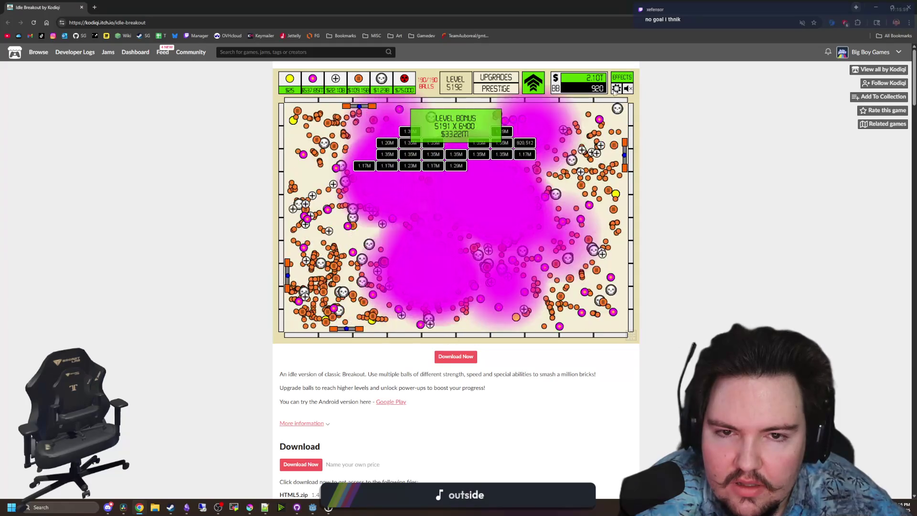
pyautogui.scroll(-4, 223, 112)
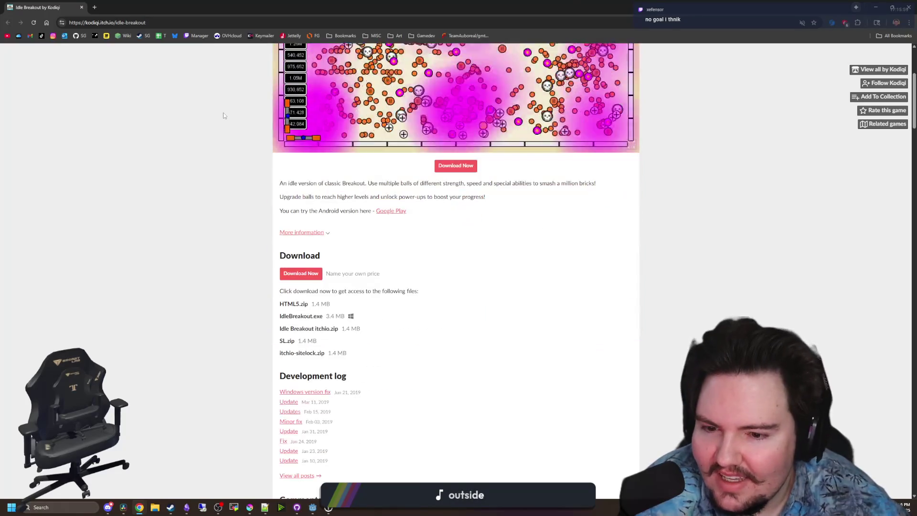
# Show the upgrades panel listing plasma, sniper, scatter and cannonball upgrades at level 5204.
pyautogui.scroll(-3, 230, 126)
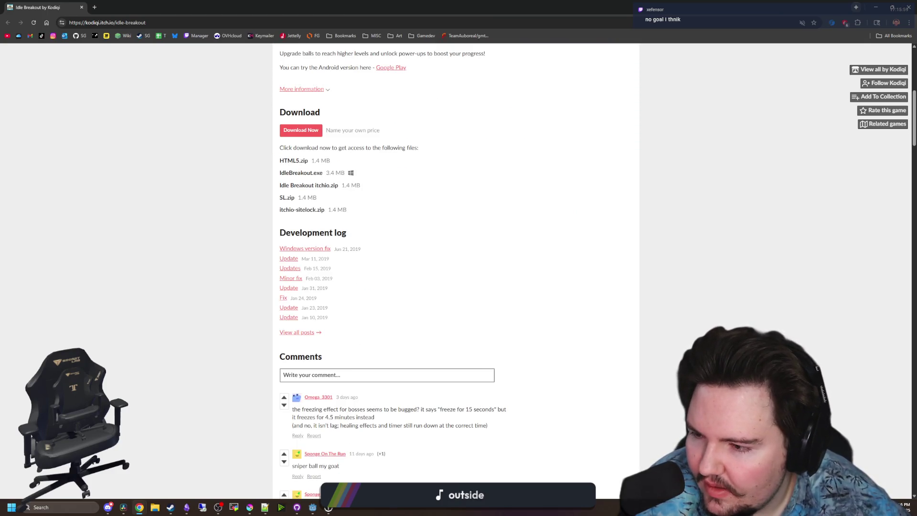
pyautogui.scroll(7, 183, 293)
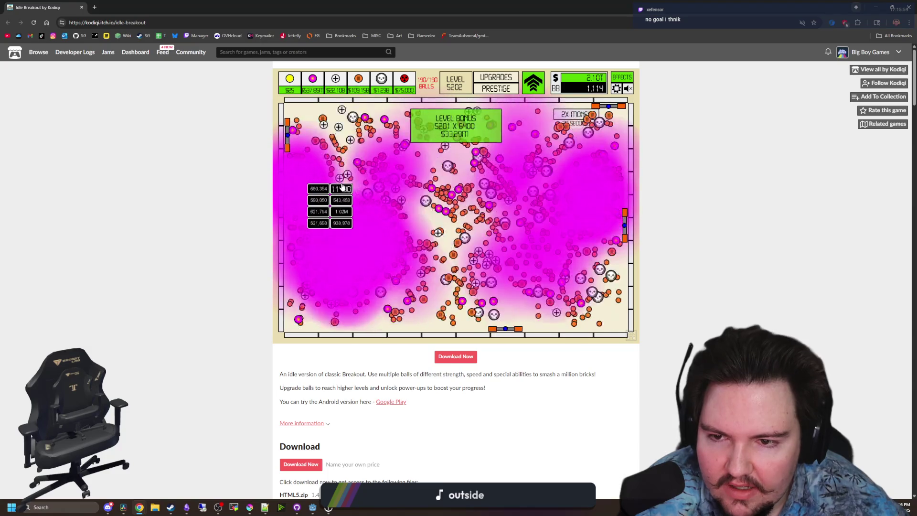
pyautogui.click(510, 81)
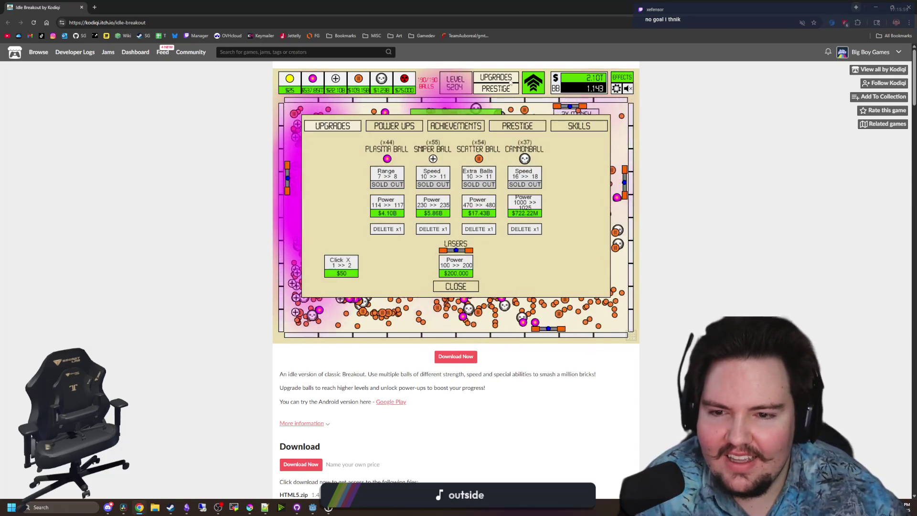